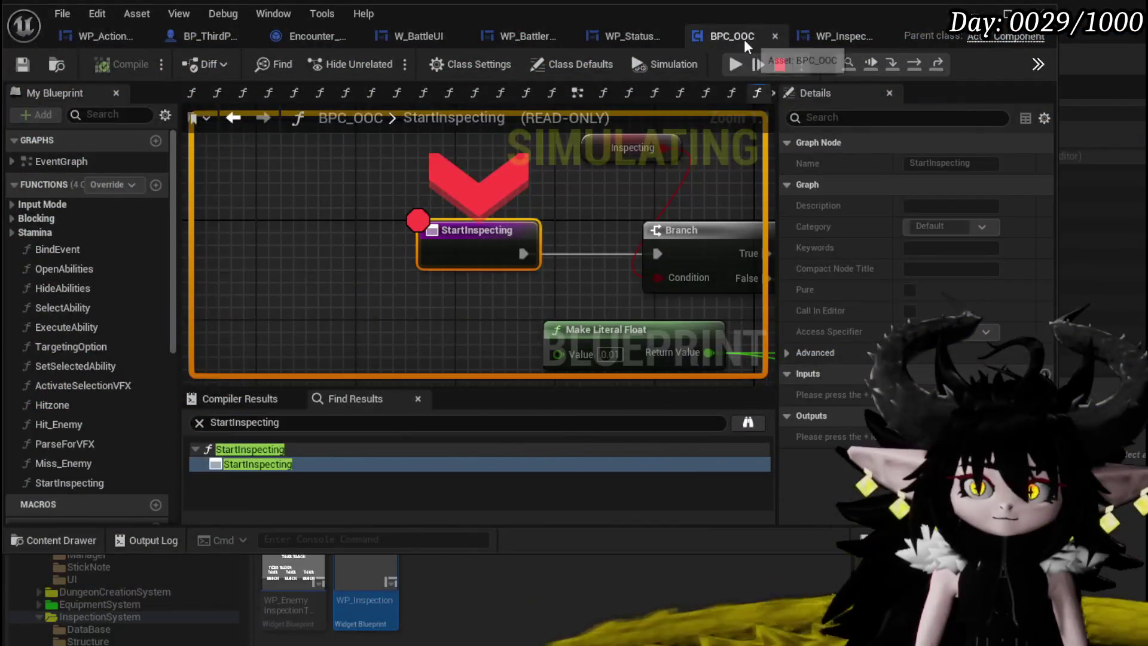
# - Resume play from the StartInspecting breakpoint and zoom out of the BPC_OOC graph
pyautogui.click(735, 64)
pyautogui.moveTo(340, 540)
pyautogui.mouseDown()
pyautogui.moveTo(146, 375)
pyautogui.moveTo(201, 97)
pyautogui.moveTo(328, 339)
pyautogui.moveTo(619, 322)
pyautogui.moveTo(582, 275)
pyautogui.moveTo(885, 332)
pyautogui.moveTo(957, 383)
pyautogui.moveTo(909, 490)
pyautogui.moveTo(831, 562)
pyautogui.moveTo(718, 583)
pyautogui.moveTo(825, 598)
pyautogui.moveTo(688, 197)
pyautogui.moveTo(732, 89)
pyautogui.moveTo(418, 143)
pyautogui.moveTo(559, 365)
pyautogui.moveTo(501, 353)
pyautogui.moveTo(370, 179)
pyautogui.moveTo(320, 312)
pyautogui.moveTo(332, 296)
pyautogui.moveTo(430, 322)
pyautogui.moveTo(526, 269)
pyautogui.moveTo(561, 149)
pyautogui.moveTo(514, 95)
pyautogui.moveTo(688, 69)
pyautogui.moveTo(455, 93)
pyautogui.moveTo(415, 134)
pyautogui.moveTo(610, 215)
pyautogui.moveTo(738, 243)
pyautogui.moveTo(758, 278)
pyautogui.moveTo(694, 299)
pyautogui.moveTo(563, 282)
pyautogui.moveTo(502, 239)
pyautogui.moveTo(338, 197)
pyautogui.moveTo(317, 115)
pyautogui.moveTo(302, 127)
pyautogui.moveTo(359, 109)
pyautogui.moveTo(541, 106)
pyautogui.moveTo(548, 229)
pyautogui.moveTo(494, 330)
pyautogui.moveTo(256, 306)
pyautogui.moveTo(176, 311)
pyautogui.moveTo(203, 339)
pyautogui.moveTo(366, 347)
pyautogui.mouseUp()
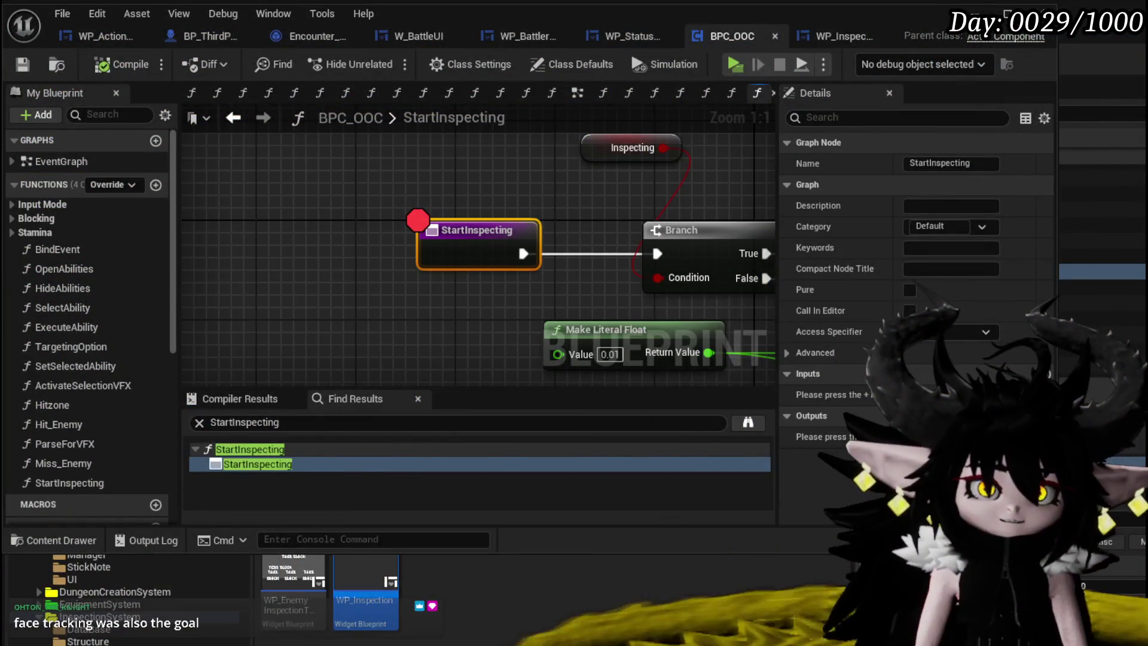
pyautogui.scroll(-4, 321, 185)
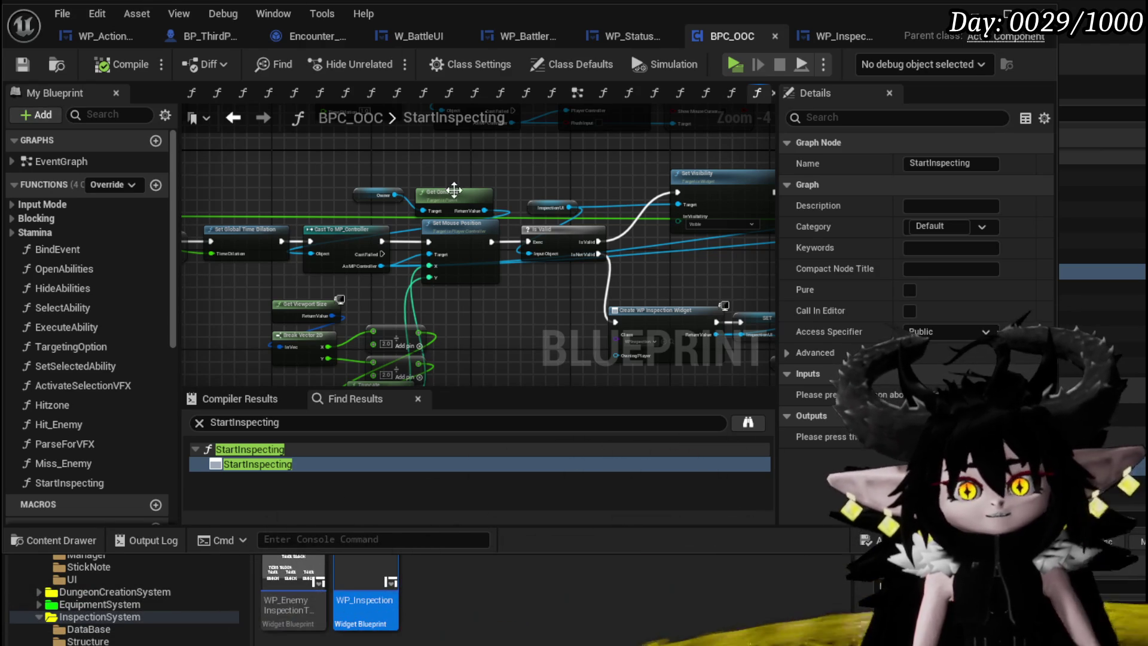
# - Open WP_Inspection's LineTraceTick function graph and bring the line trace nodes into view
pyautogui.click(861, 38)
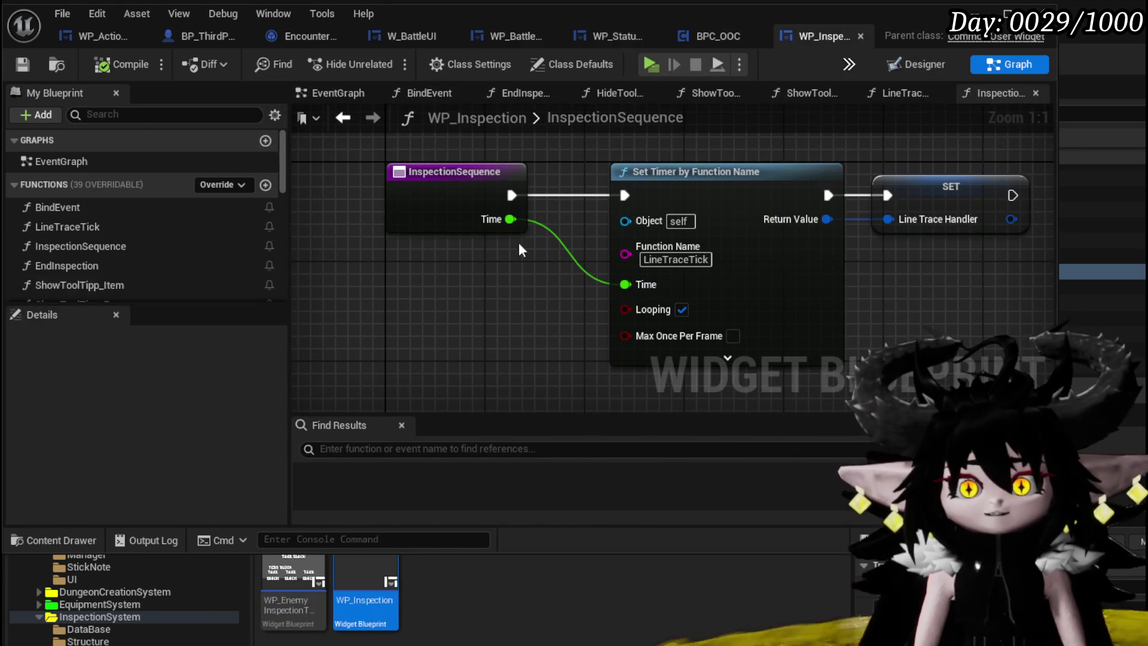
pyautogui.click(89, 229)
pyautogui.doubleClick(90, 226)
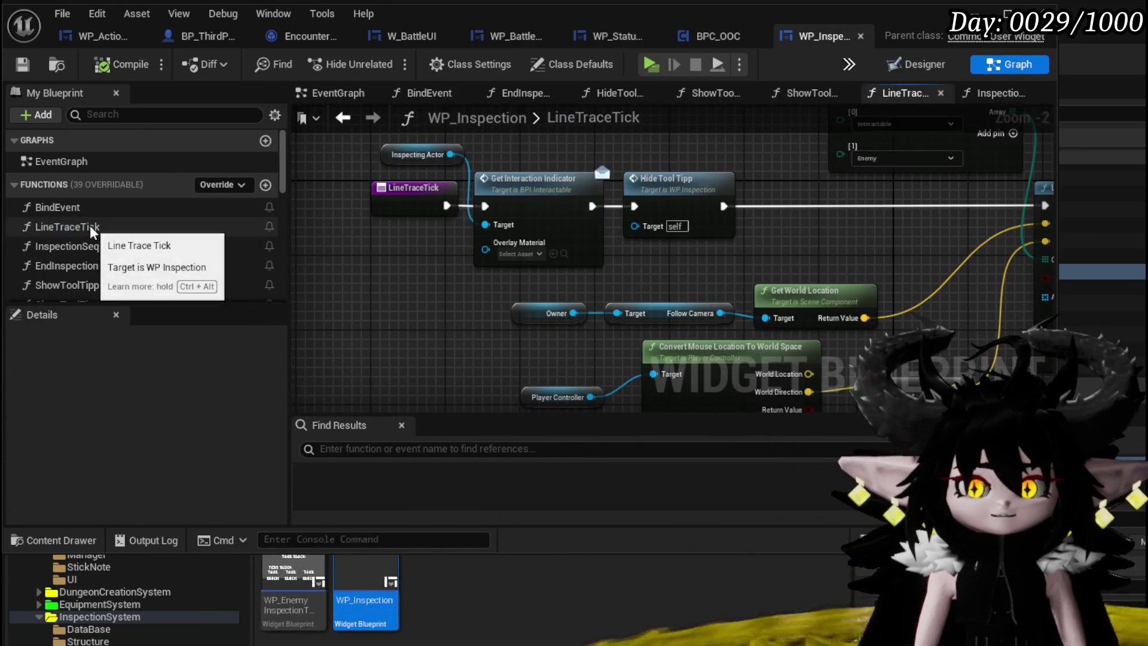
pyautogui.moveTo(840, 264); pyautogui.dragTo(712, 225)
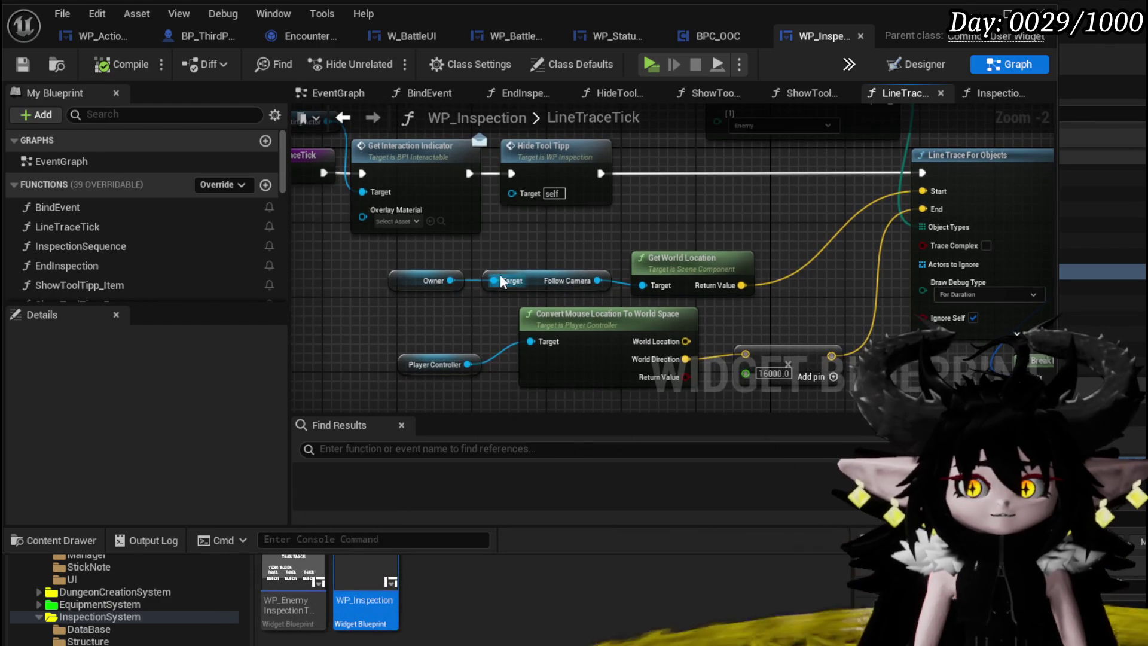
# - Connect Owner to Get World Location's Target through a Root Component getter, then compile and save
pyautogui.moveTo(450, 284); pyautogui.dragTo(644, 285)
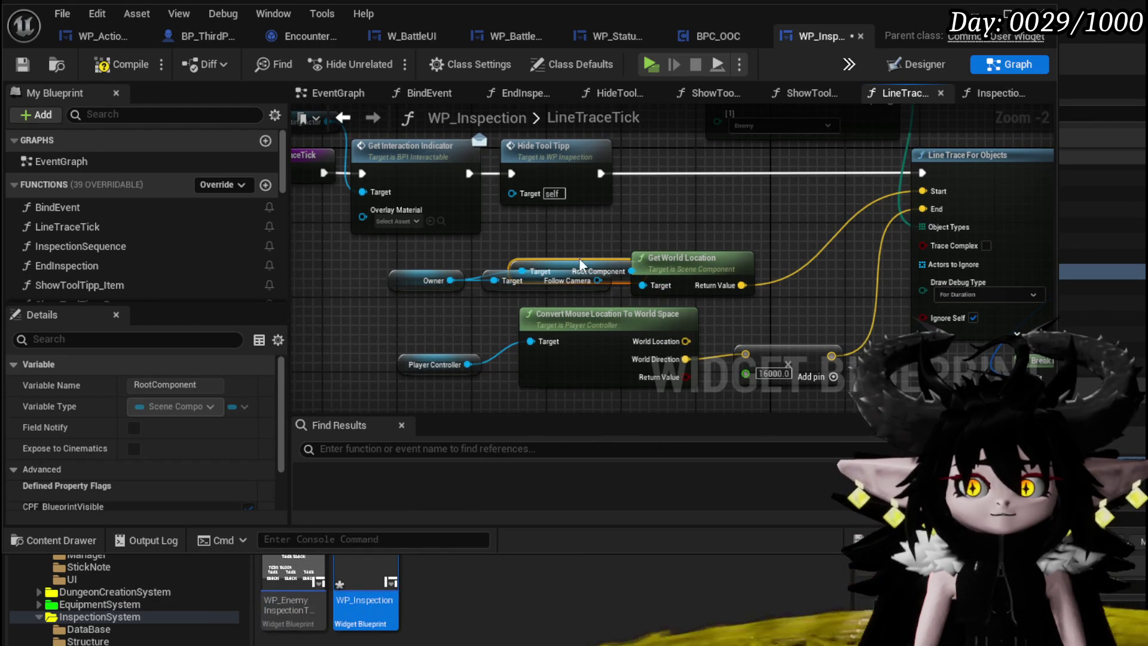
pyautogui.click(761, 220)
pyautogui.click(143, 67)
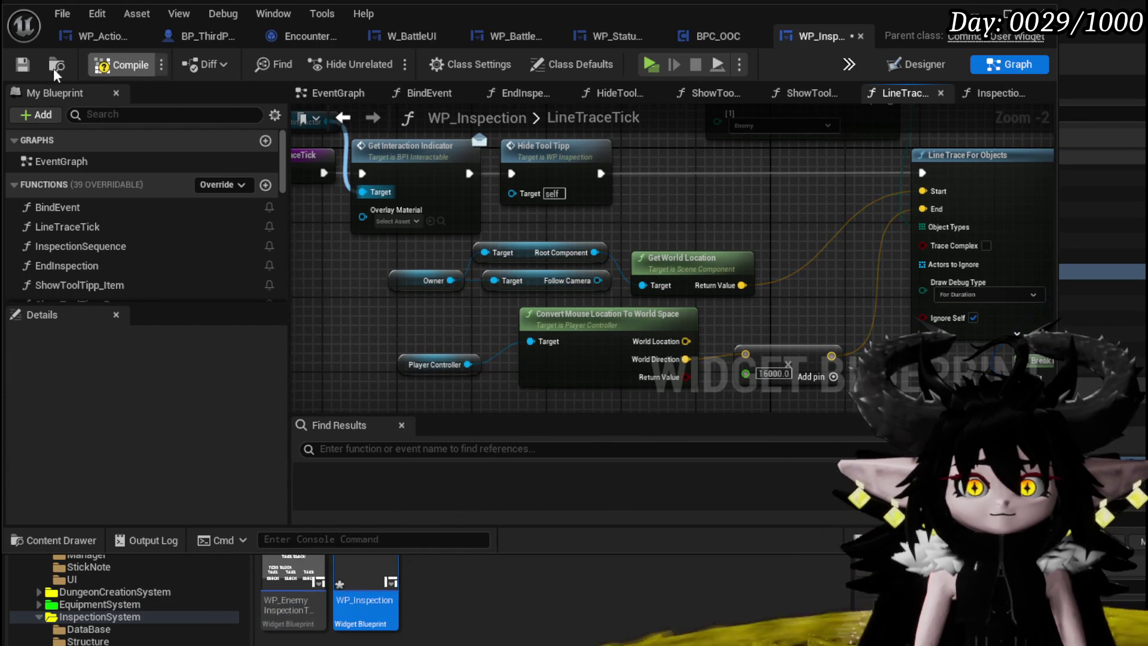
pyautogui.click(23, 65)
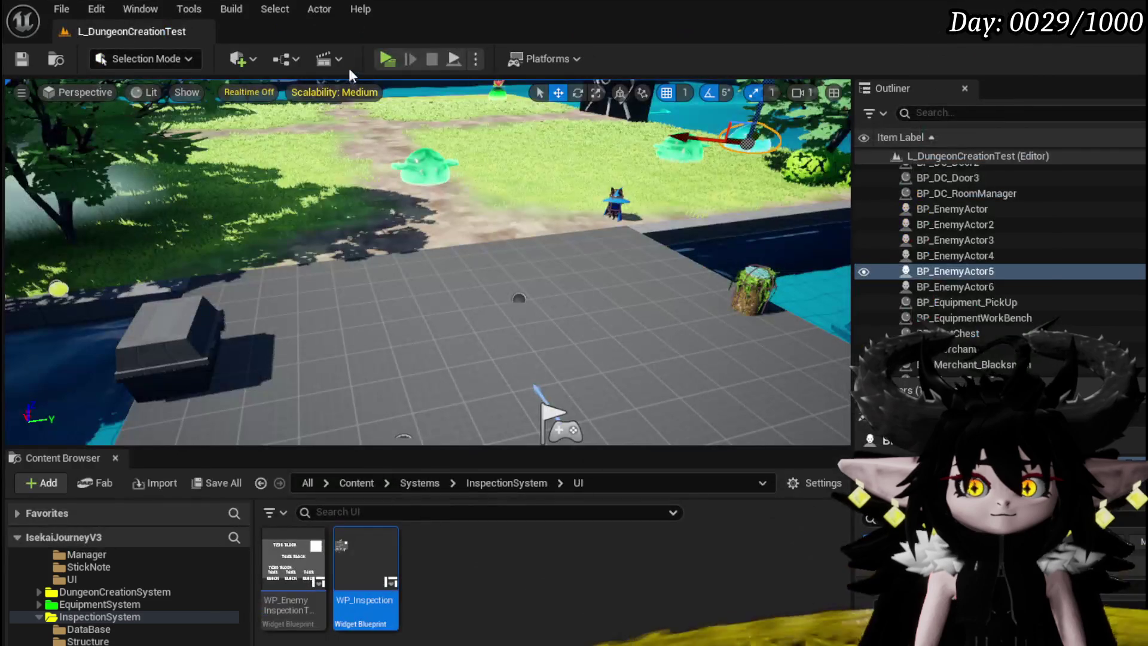
# - Play-test past the breakpoint, cast the inspection trace at the mushroom, then exit to the editor
pyautogui.click(381, 56)
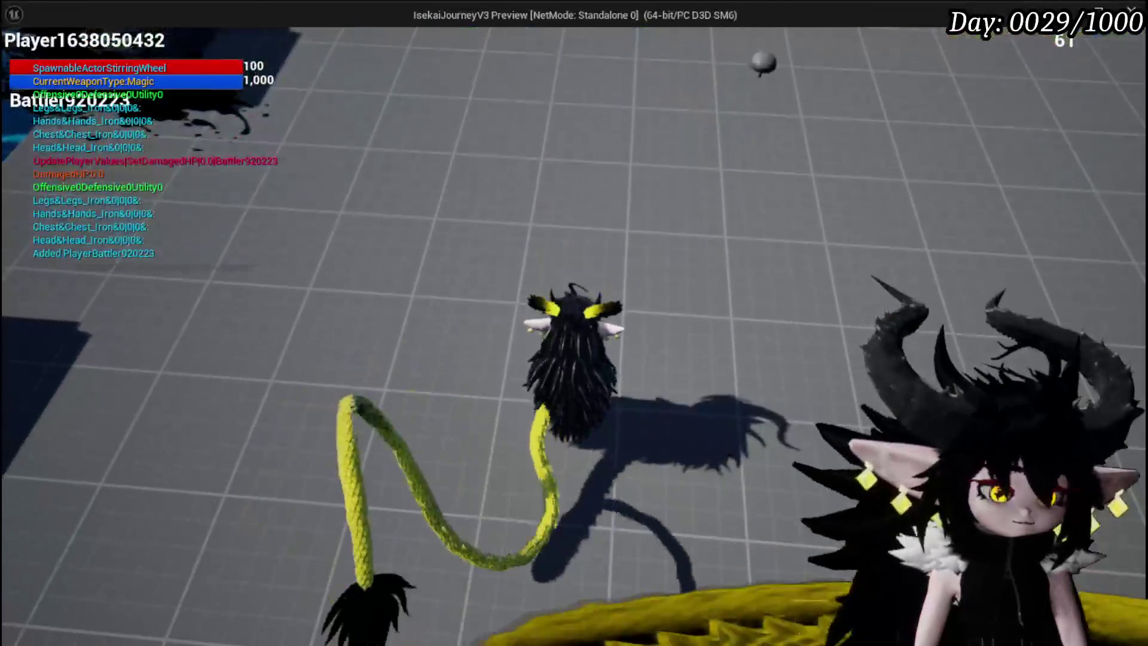
pyautogui.press('e')
pyautogui.click(745, 70)
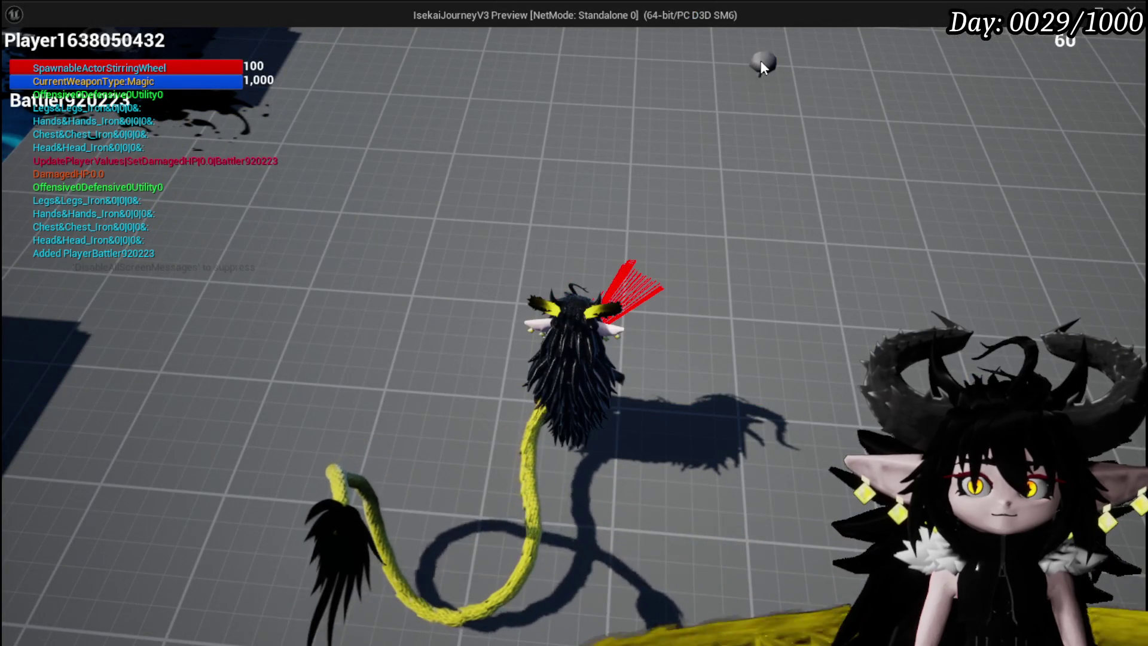
pyautogui.press('e')
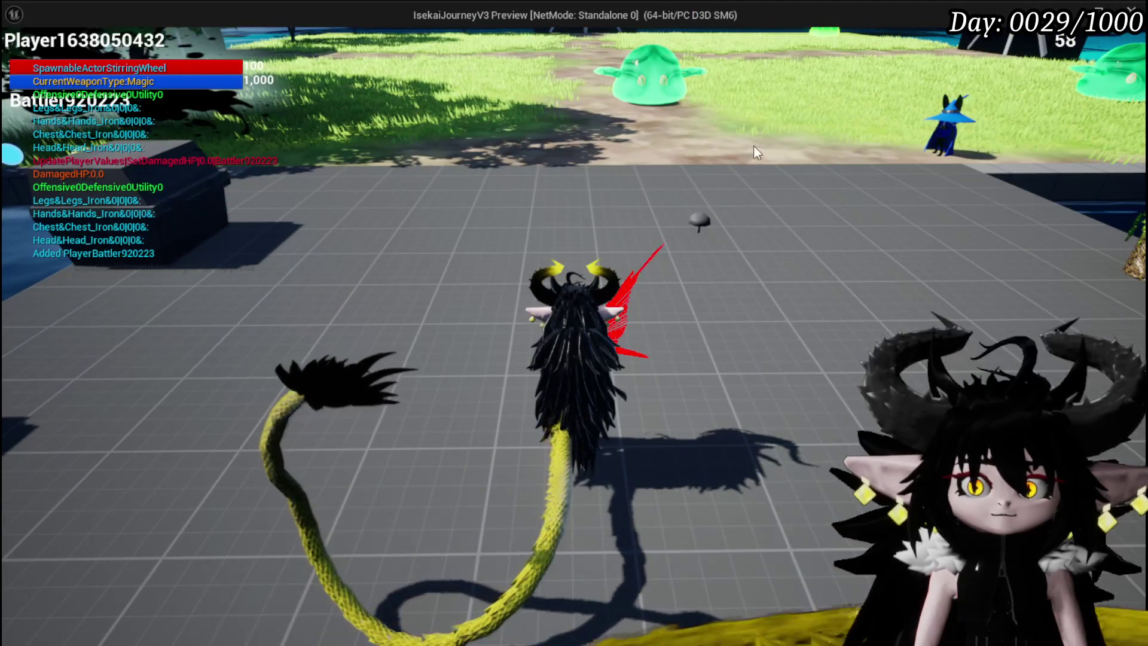
pyautogui.press('e')
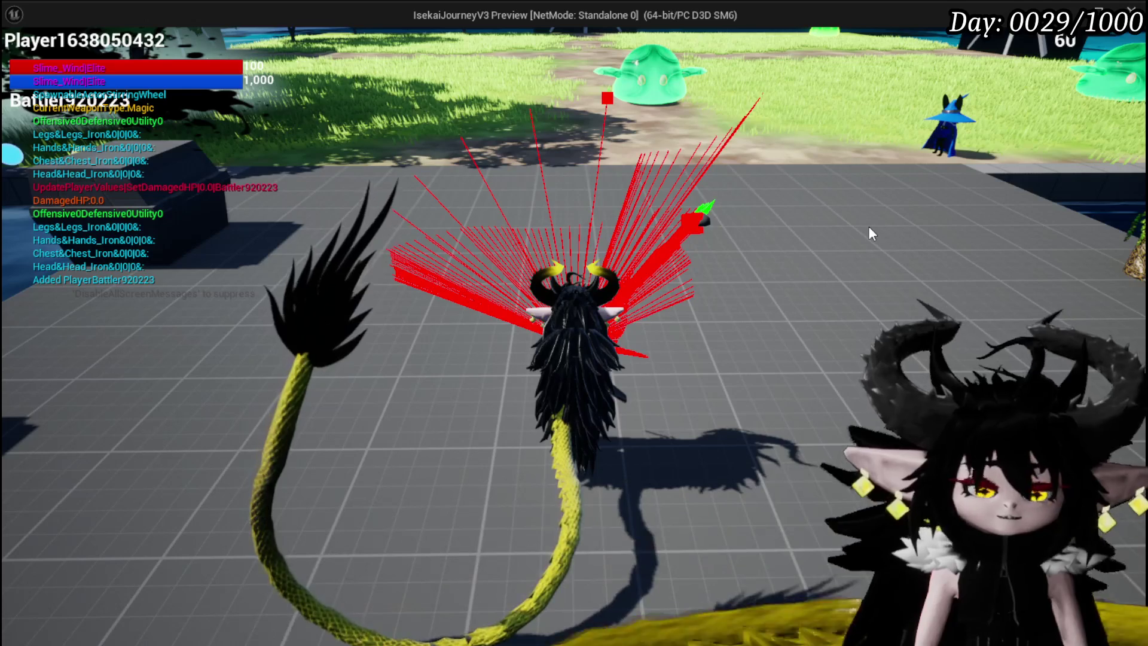
pyautogui.press('e')
pyautogui.scroll(-3, 386, 308)
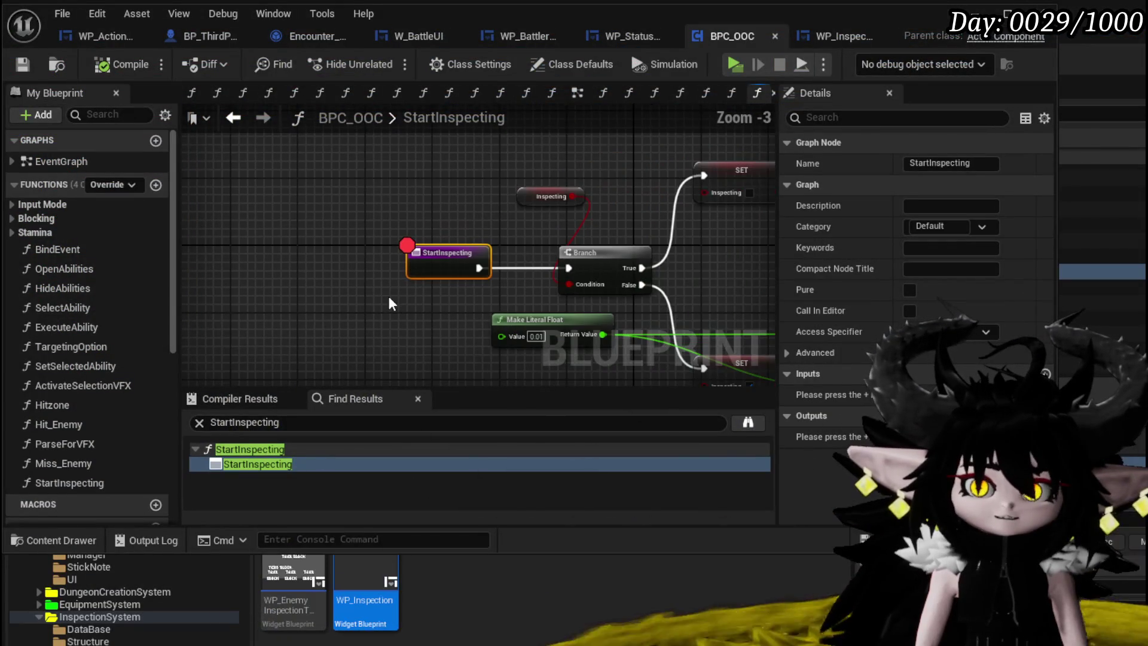
# - Wire Follow Camera back into Get World Location's Target and delete the Root Component node
pyautogui.click(840, 37)
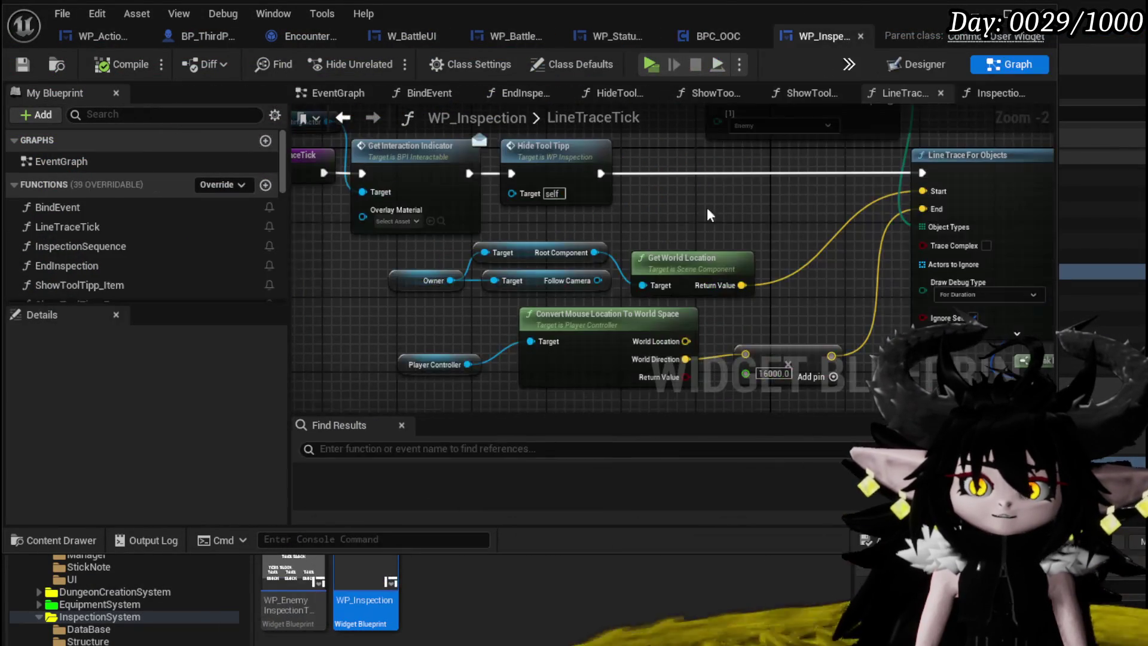
pyautogui.moveTo(596, 280); pyautogui.dragTo(642, 286)
pyautogui.click(553, 251)
pyautogui.press('Delete')
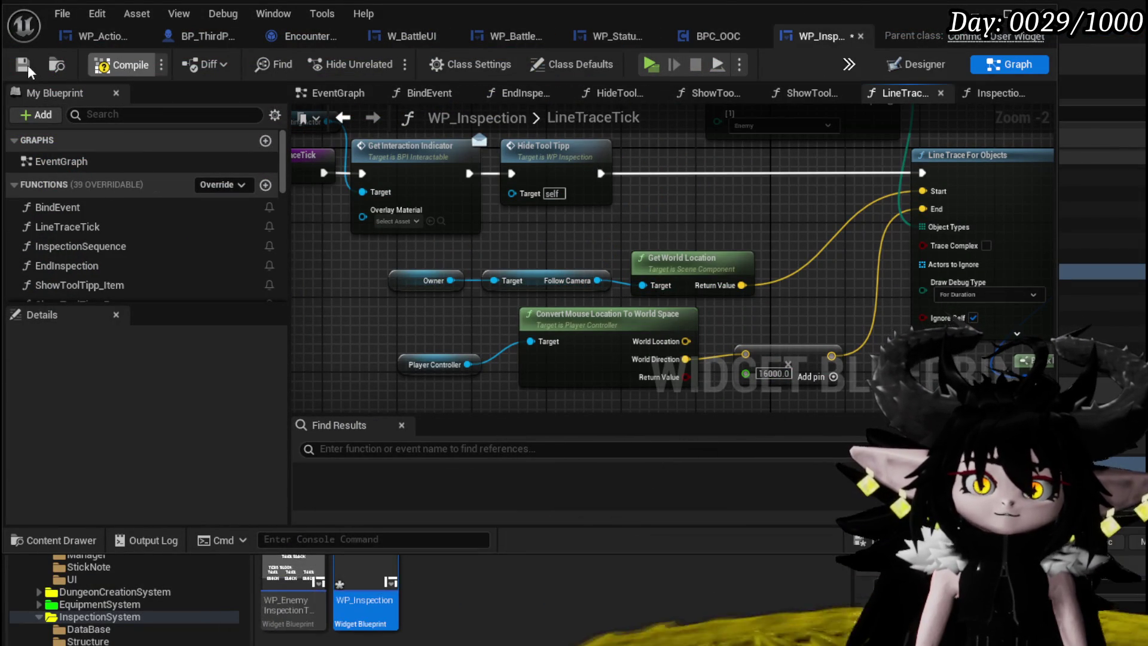
# - Review the line trace chain and move Break Hit Result up-left
pyautogui.moveTo(786, 221); pyautogui.dragTo(501, 205)
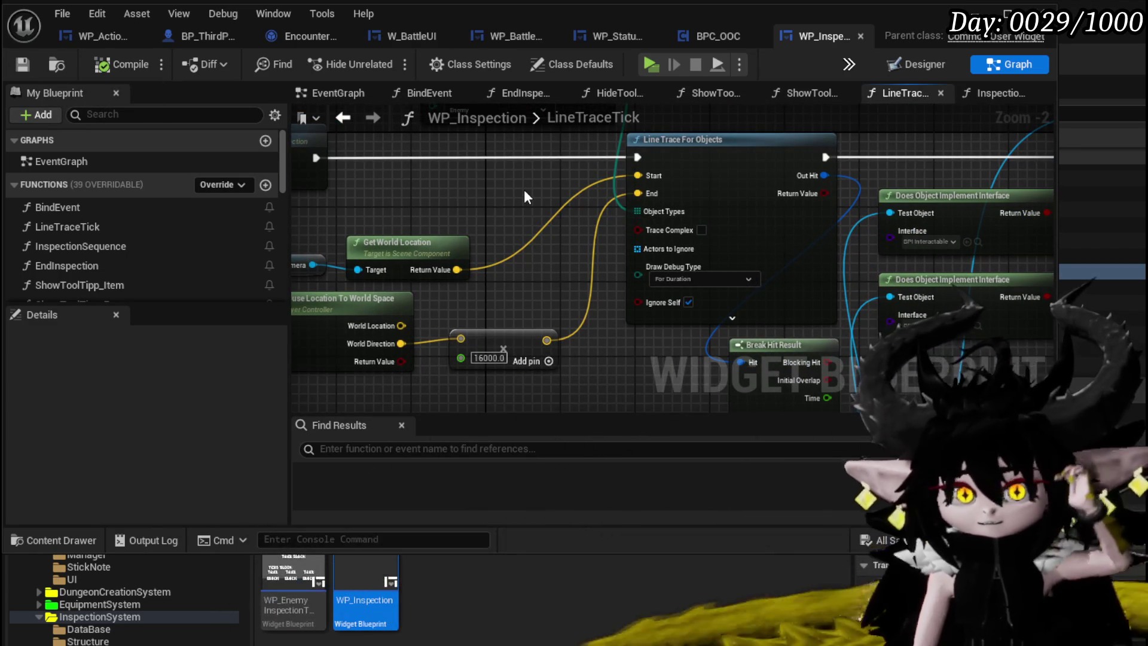
pyautogui.scroll(-2, 523, 189)
pyautogui.moveTo(522, 184)
pyautogui.mouseDown()
pyautogui.moveTo(409, 249)
pyautogui.moveTo(362, 258)
pyautogui.moveTo(698, 272)
pyautogui.moveTo(666, 266)
pyautogui.mouseUp()
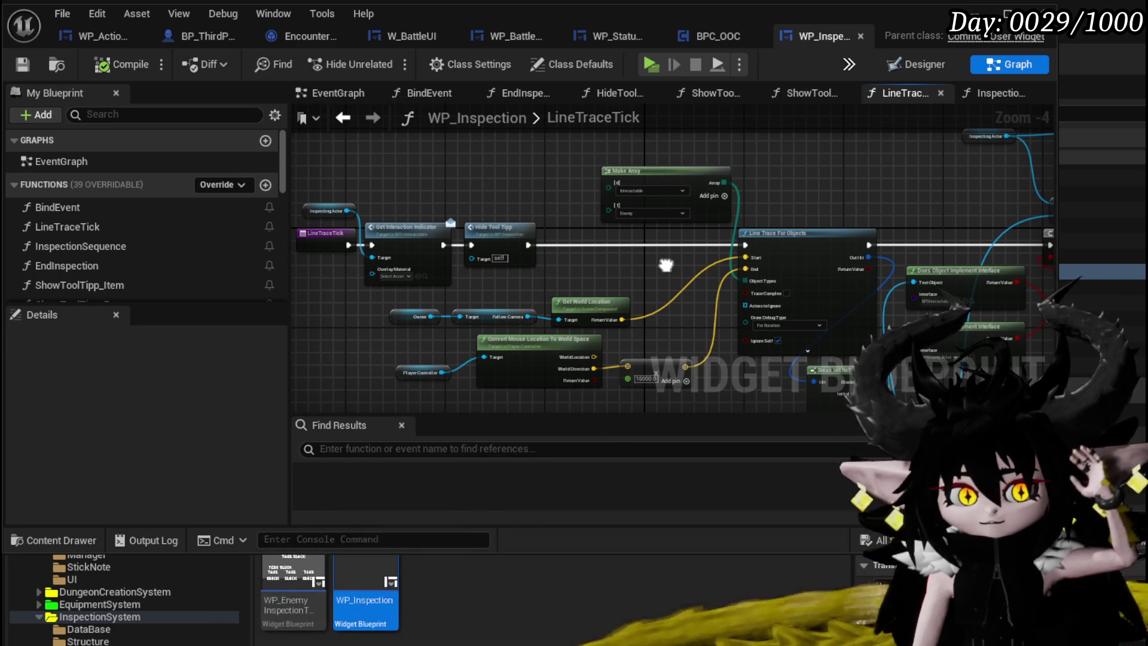
pyautogui.moveTo(666, 265); pyautogui.dragTo(652, 258)
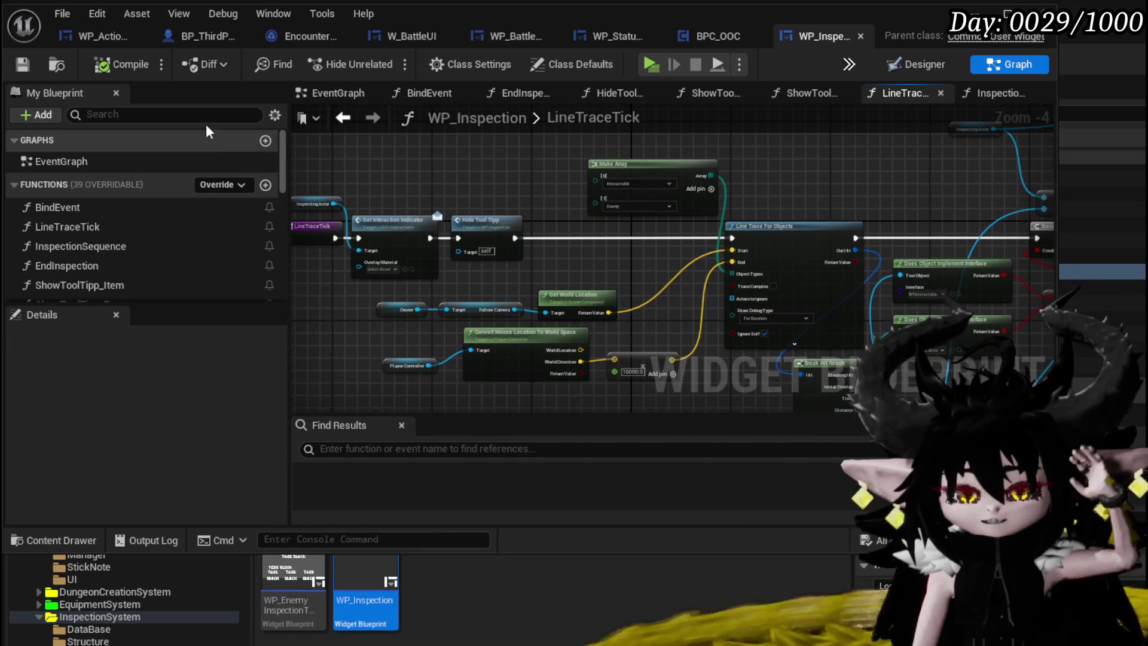
pyautogui.moveTo(648, 247); pyautogui.dragTo(508, 246)
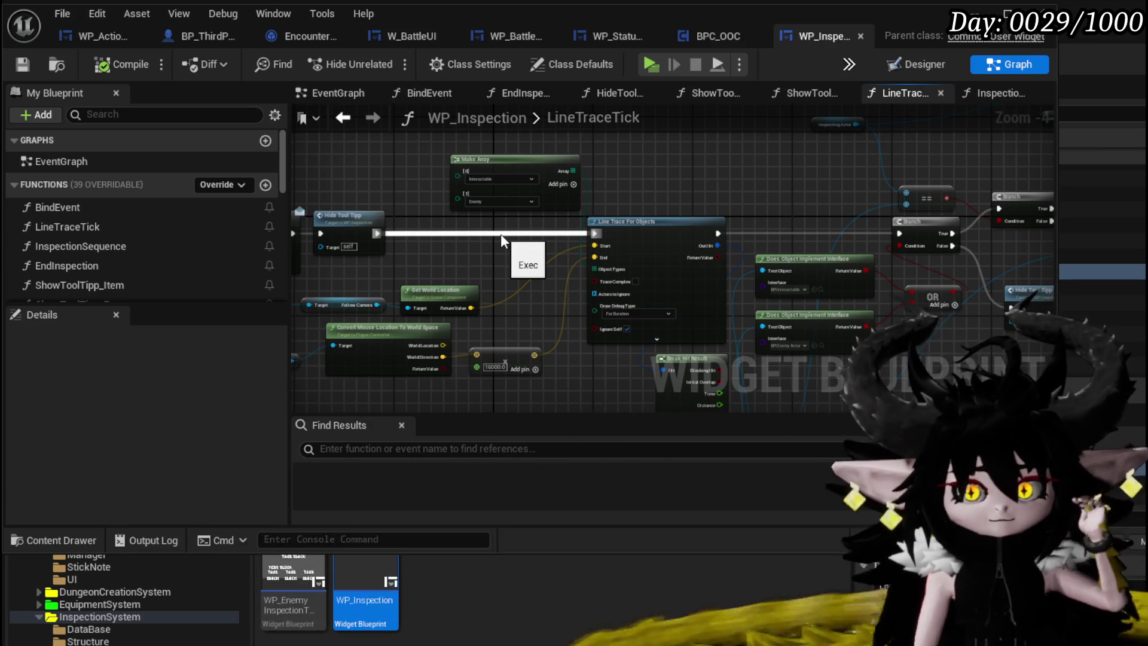
pyautogui.moveTo(519, 253)
pyautogui.mouseDown()
pyautogui.moveTo(407, 232)
pyautogui.moveTo(564, 178)
pyautogui.mouseUp()
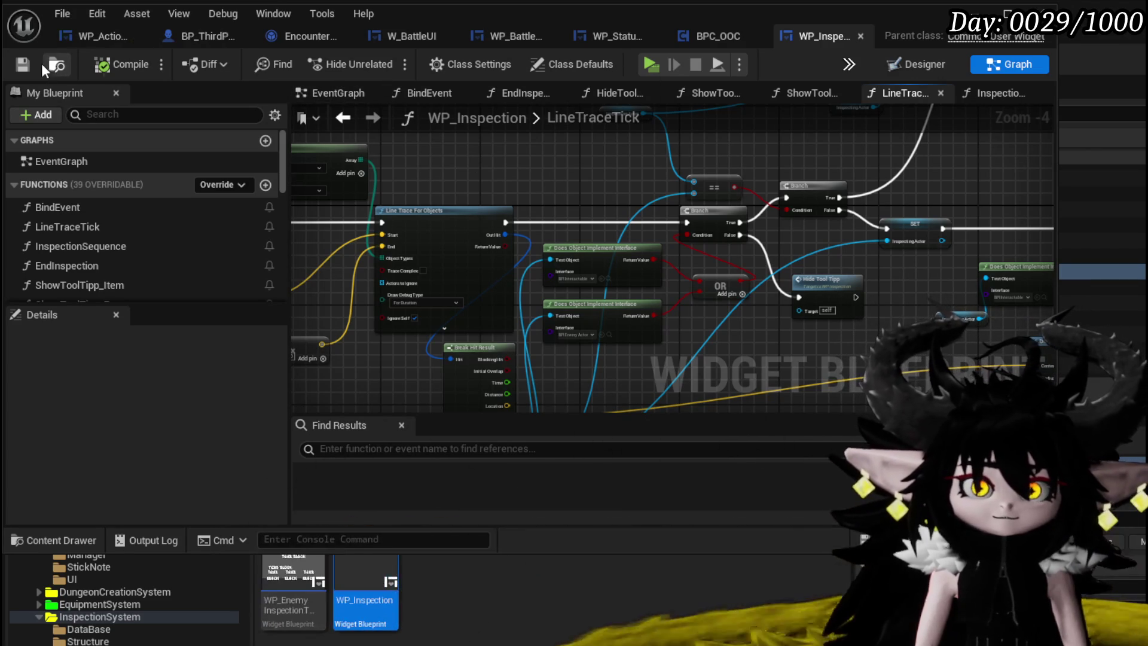
pyautogui.moveTo(888, 200); pyautogui.dragTo(766, 184)
pyautogui.moveTo(540, 335)
pyautogui.mouseDown()
pyautogui.moveTo(628, 344)
pyautogui.moveTo(404, 357)
pyautogui.moveTo(813, 182)
pyautogui.moveTo(809, 161)
pyautogui.moveTo(812, 170)
pyautogui.moveTo(712, 196)
pyautogui.mouseUp()
pyautogui.scroll(-1, 627, 344)
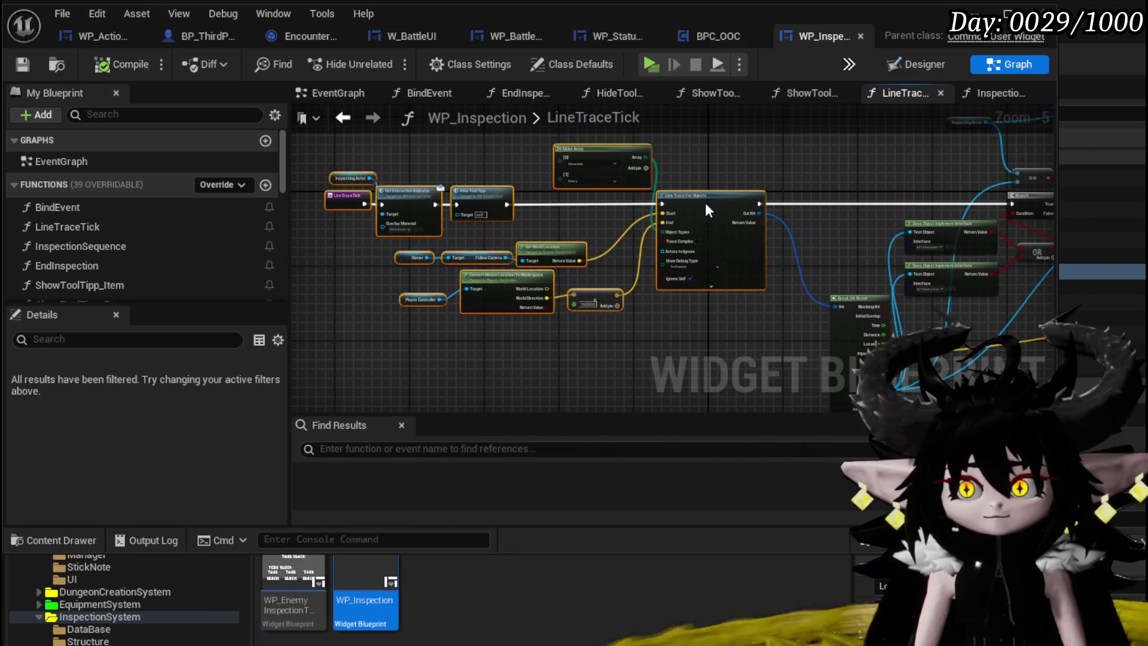
pyautogui.scroll(3, 705, 203)
pyautogui.moveTo(640, 334)
pyautogui.mouseDown()
pyautogui.moveTo(536, 241)
pyautogui.moveTo(712, 258)
pyautogui.moveTo(521, 258)
pyautogui.moveTo(613, 304)
pyautogui.moveTo(359, 290)
pyautogui.moveTo(848, 325)
pyautogui.mouseUp()
pyautogui.moveTo(355, 236)
pyautogui.mouseDown()
pyautogui.moveTo(598, 251)
pyautogui.moveTo(547, 251)
pyautogui.moveTo(652, 278)
pyautogui.mouseUp()
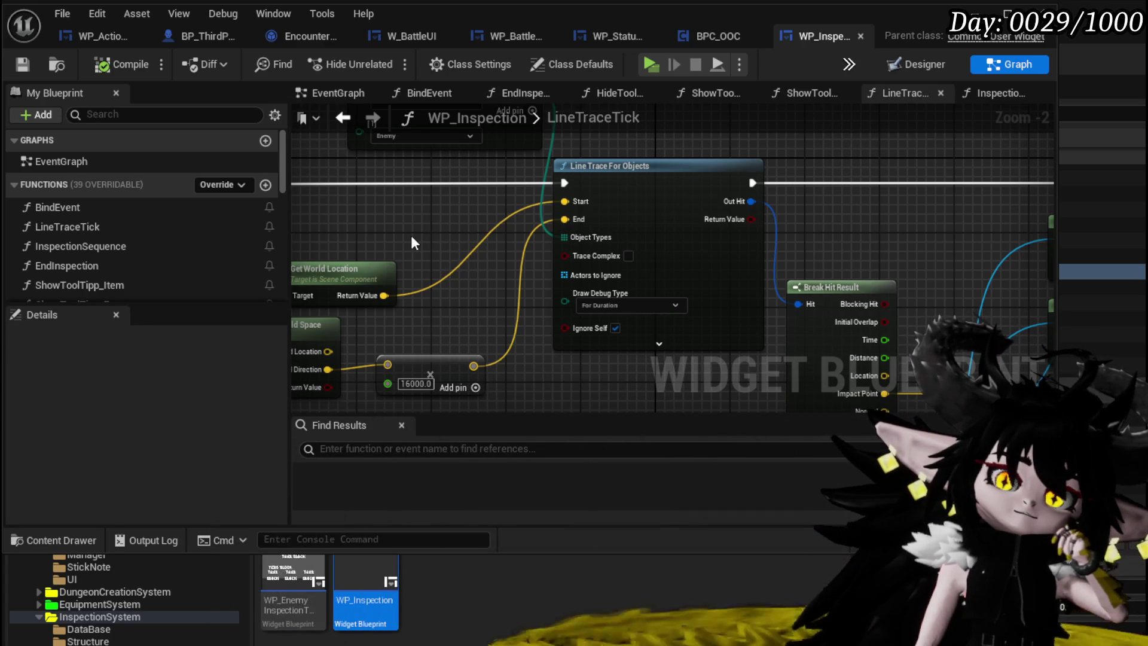
pyautogui.moveTo(412, 237); pyautogui.dragTo(557, 264)
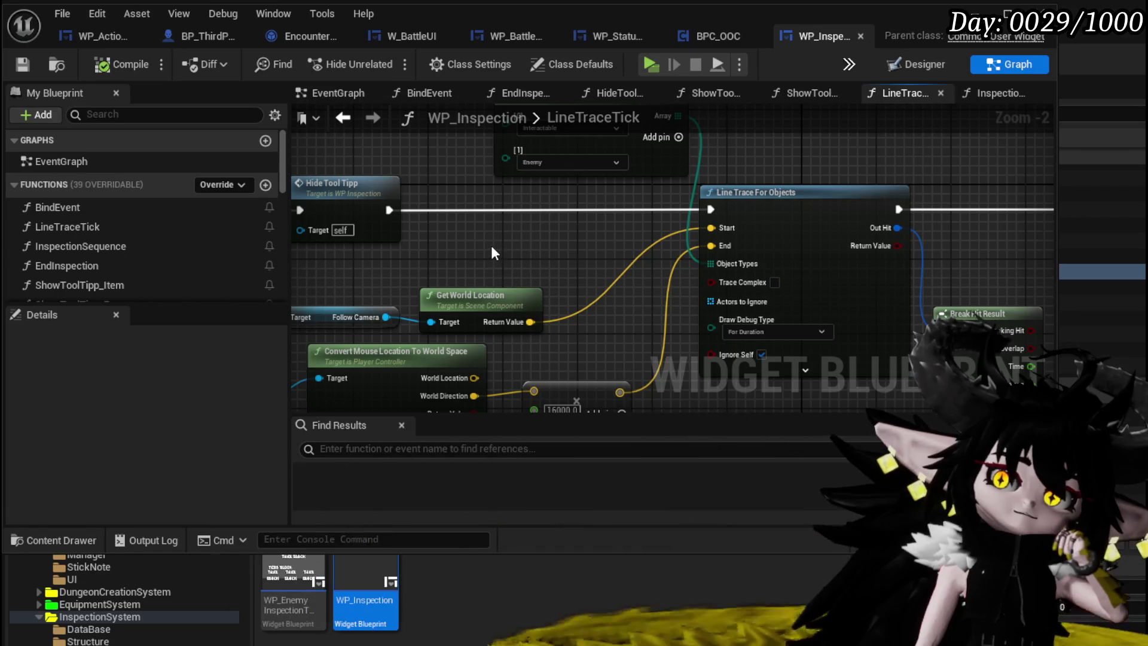
# - Add a Get All Actors Of Class node with its class set to BP Battle Arena
pyautogui.rightClick(417, 221)
pyautogui.write('get actor')
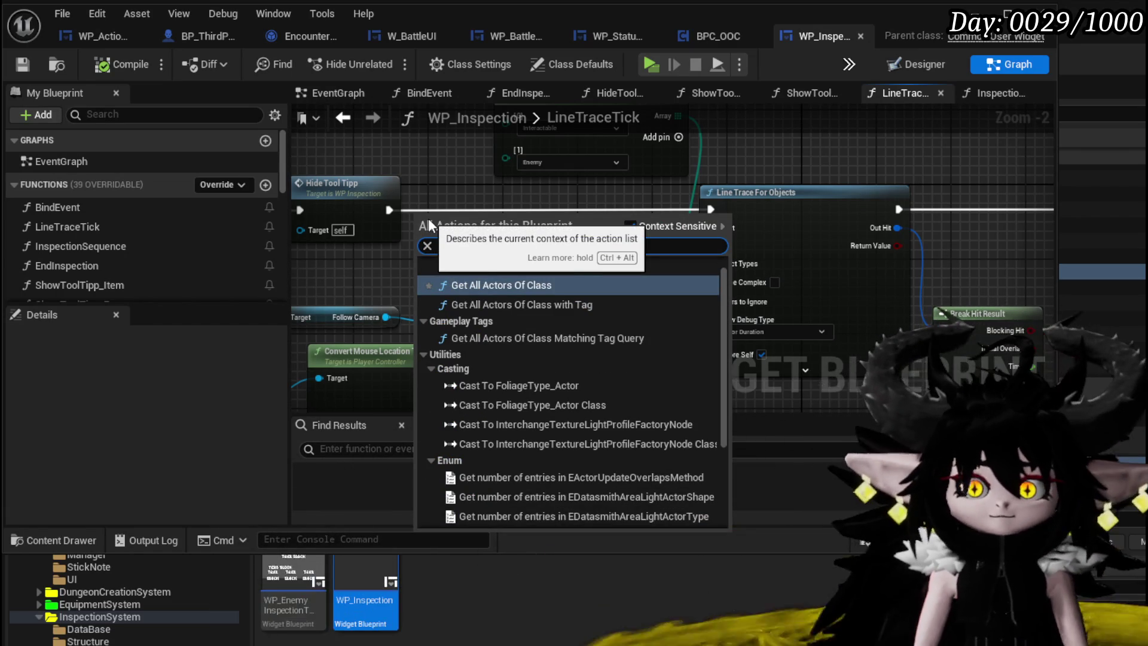
pyautogui.write('get actor of')
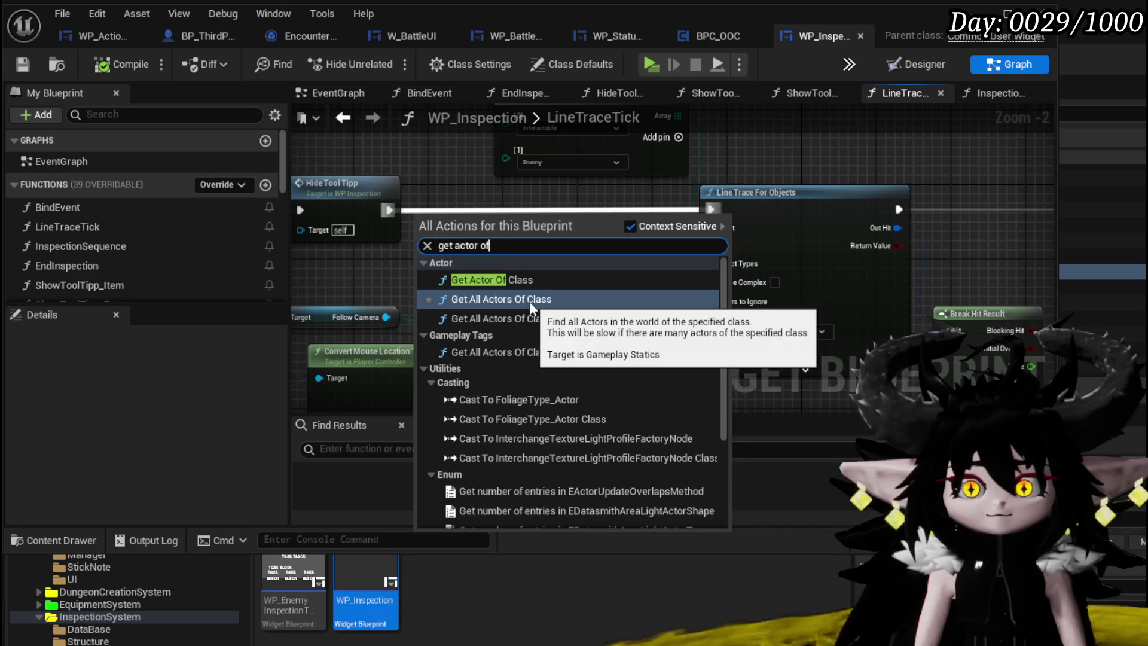
pyautogui.click(537, 286)
pyautogui.click(454, 267)
pyautogui.write('arena')
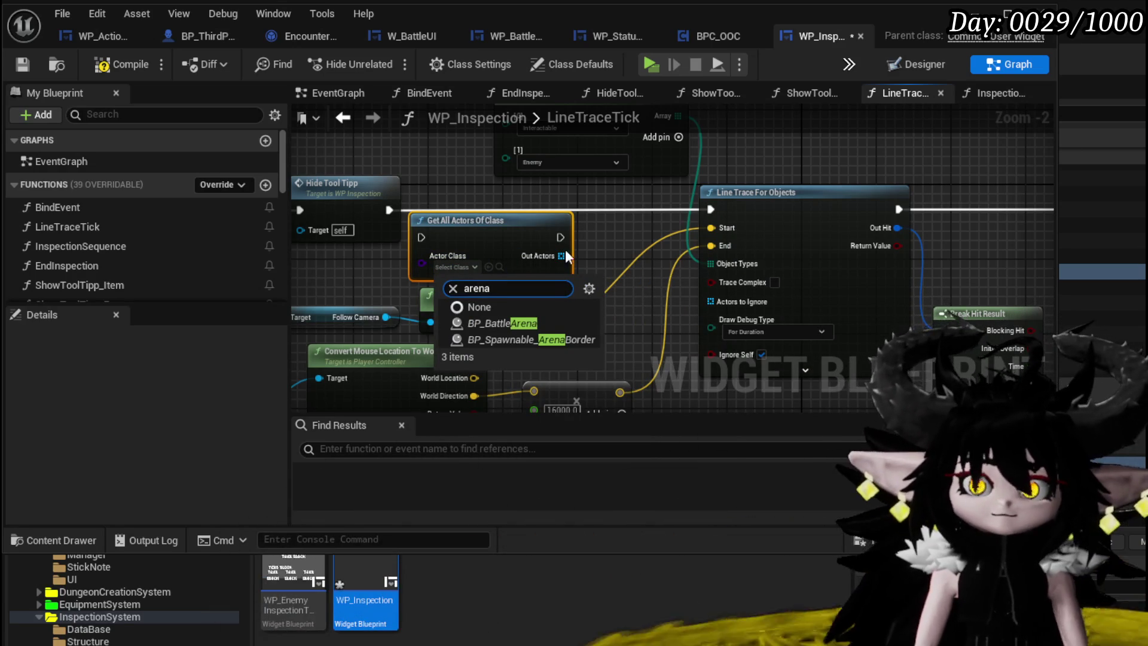
pyautogui.click(554, 324)
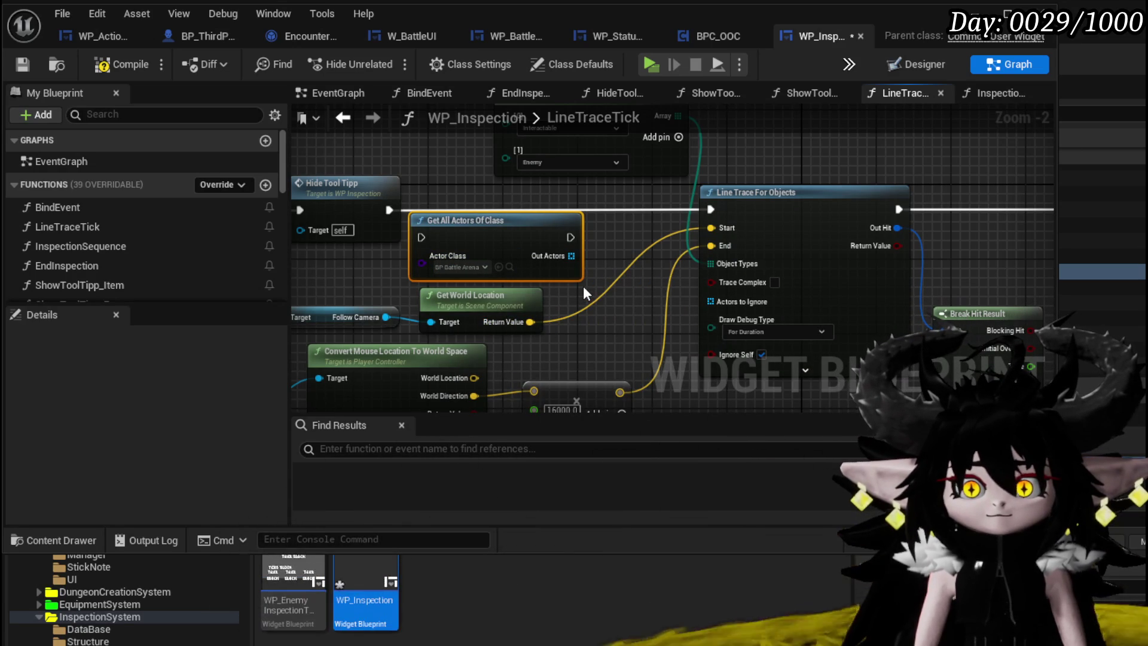
# - Feed Out Actors into Actors to Ignore and chain it between Hide Tool Tipp and the line trace
pyautogui.moveTo(581, 256); pyautogui.dragTo(715, 305)
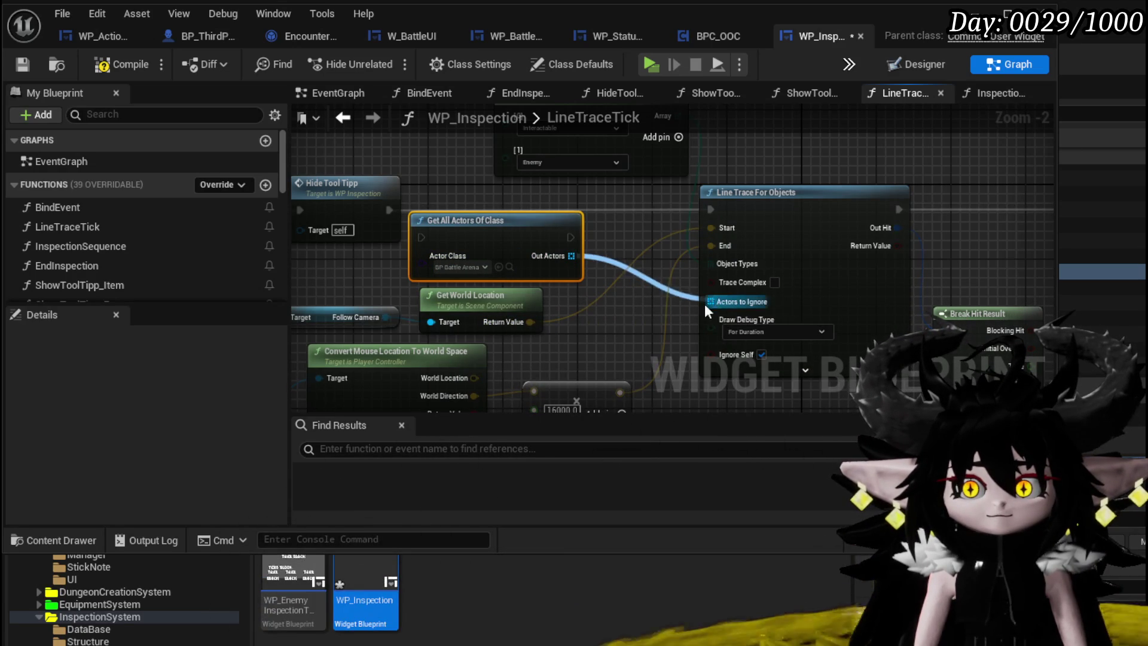
pyautogui.moveTo(544, 239)
pyautogui.mouseDown()
pyautogui.moveTo(521, 214)
pyautogui.moveTo(582, 211)
pyautogui.mouseUp()
pyautogui.moveTo(389, 210); pyautogui.dragTo(459, 210)
pyautogui.moveTo(607, 209); pyautogui.dragTo(710, 209)
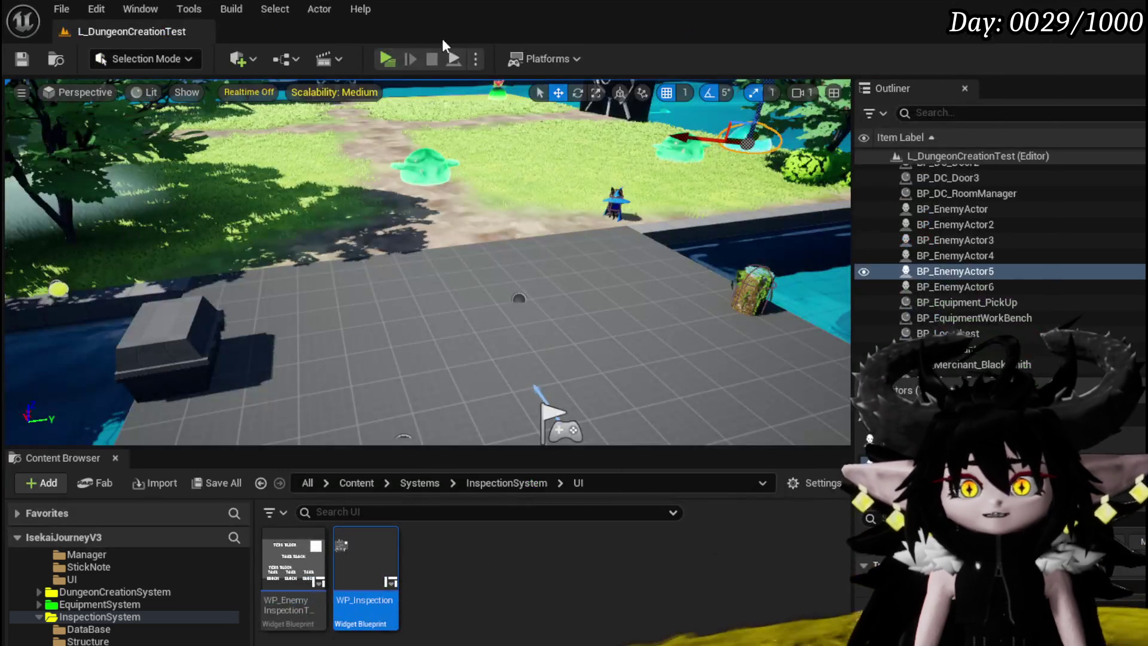
# - Play-test walking toward the slime, resume past the breakpoint, then end the preview with Escape
pyautogui.click(397, 53)
pyautogui.press('w')
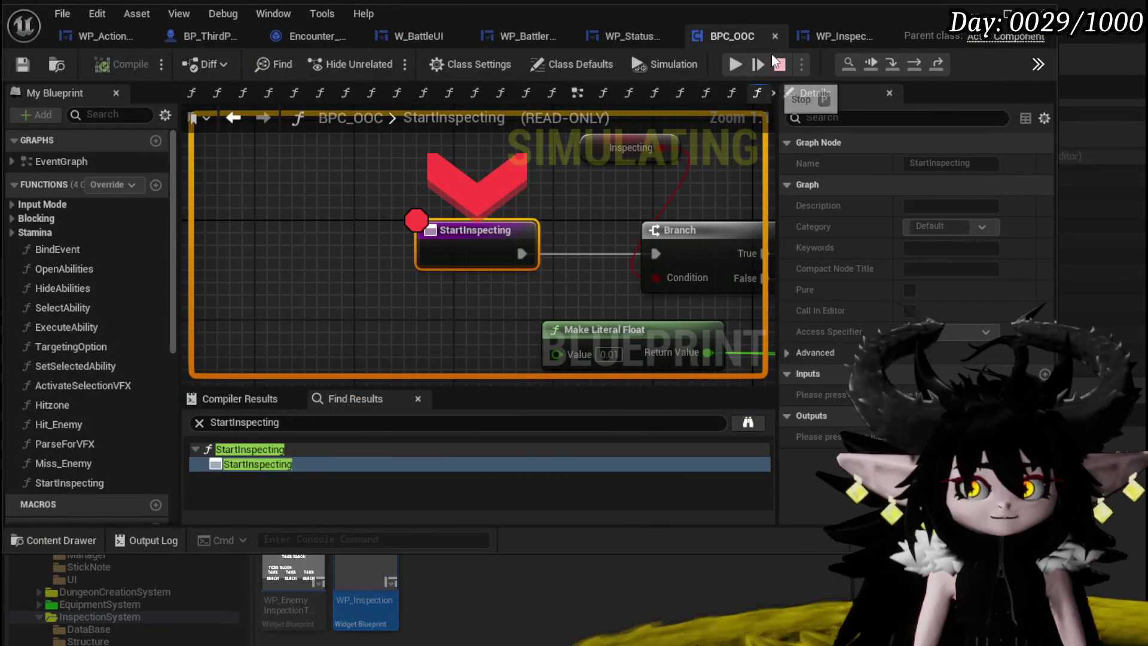
pyautogui.click(727, 66)
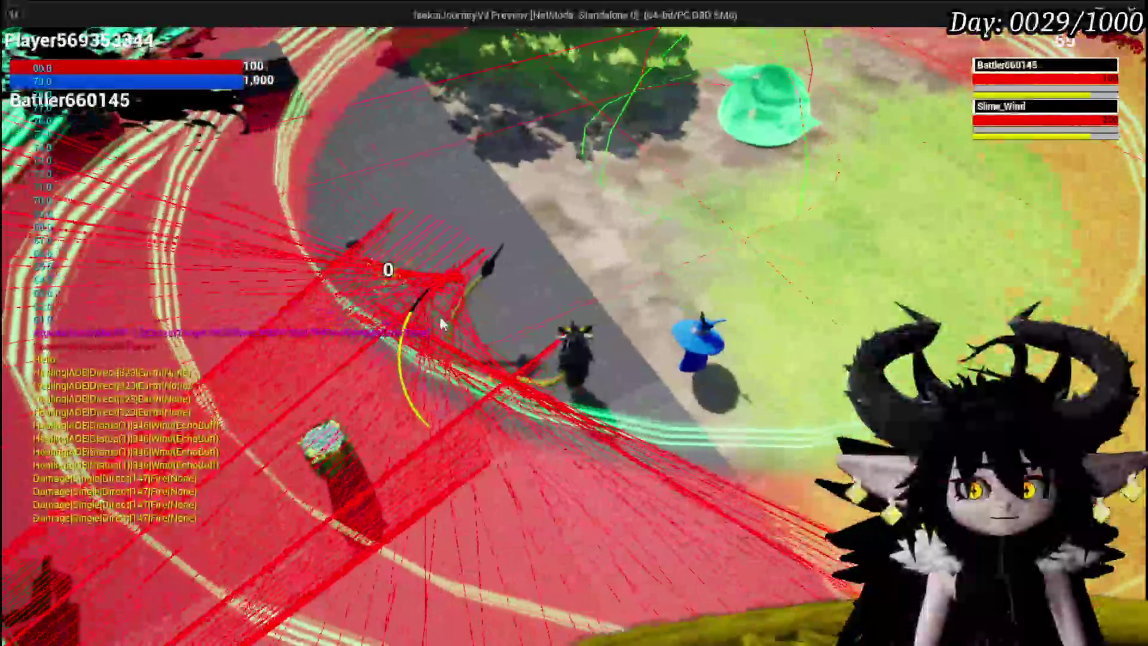
pyautogui.moveTo(314, 461)
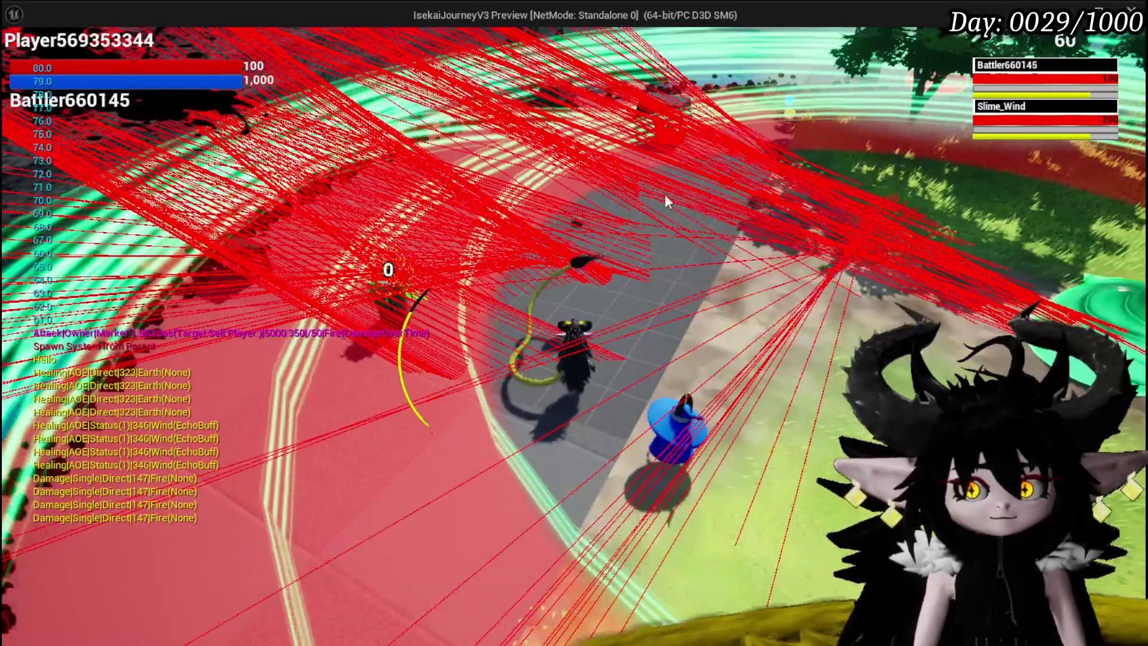
pyautogui.moveTo(586, 263)
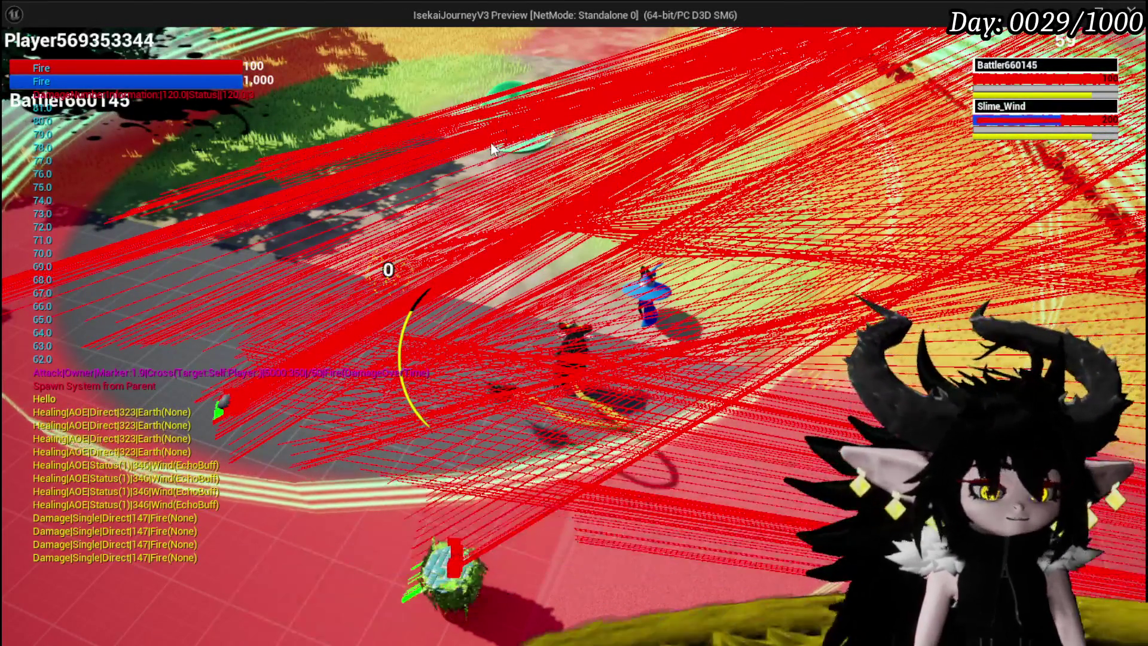
pyautogui.press('Escape')
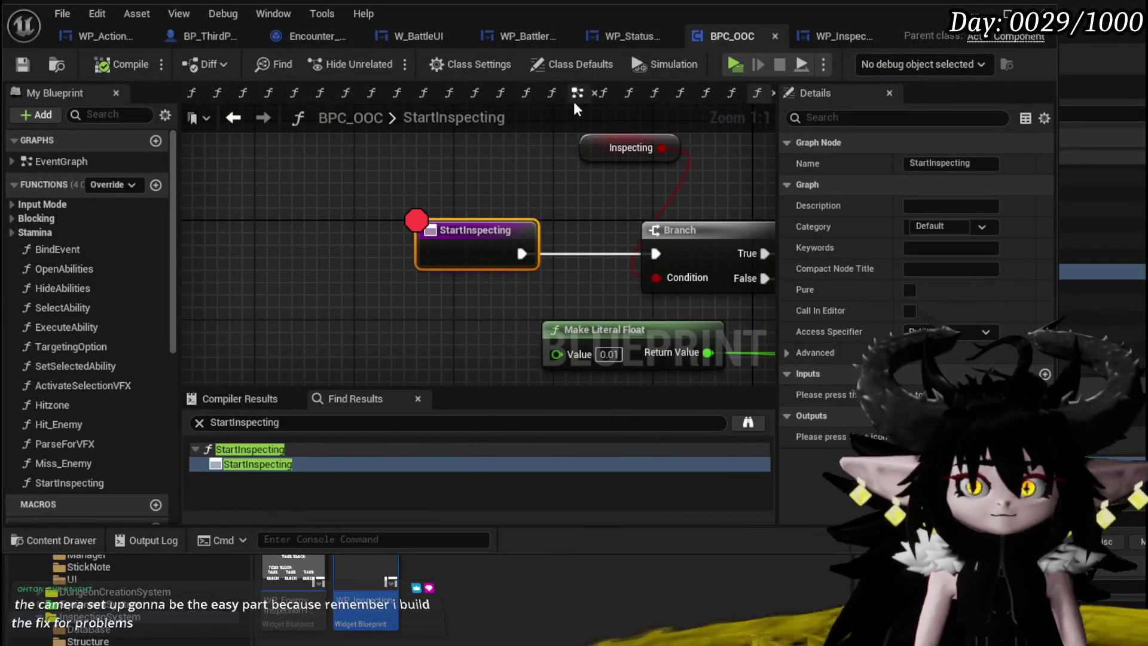
# - Remove the breakpoint from the StartInspecting node
pyautogui.rightClick(442, 270)
pyautogui.rightClick(454, 241)
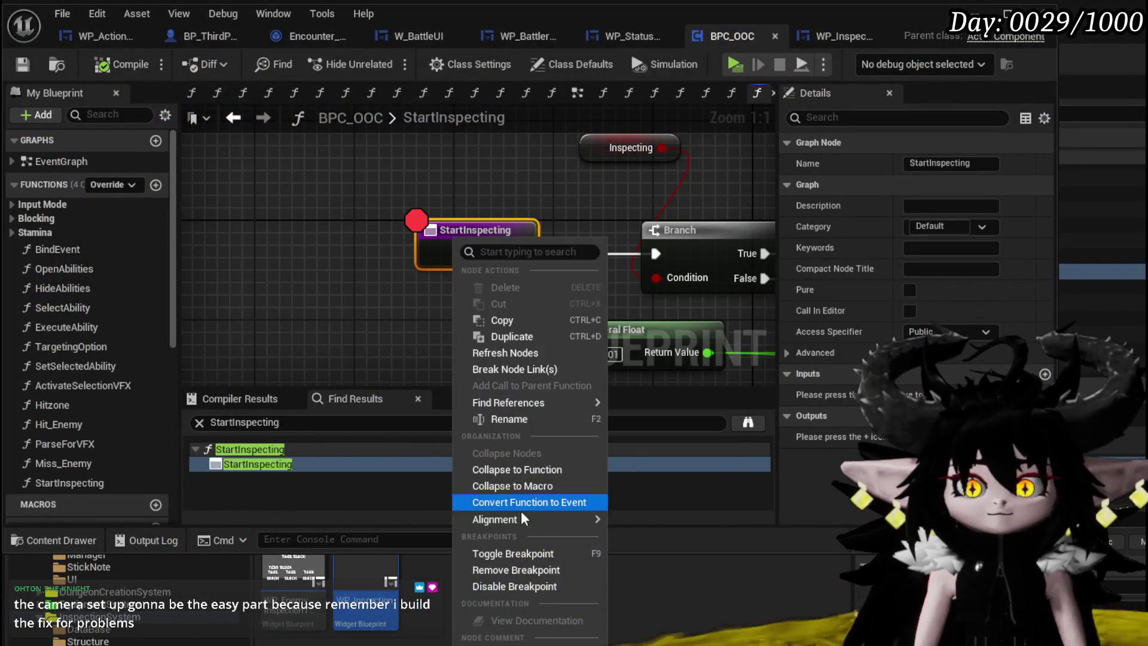
pyautogui.click(533, 574)
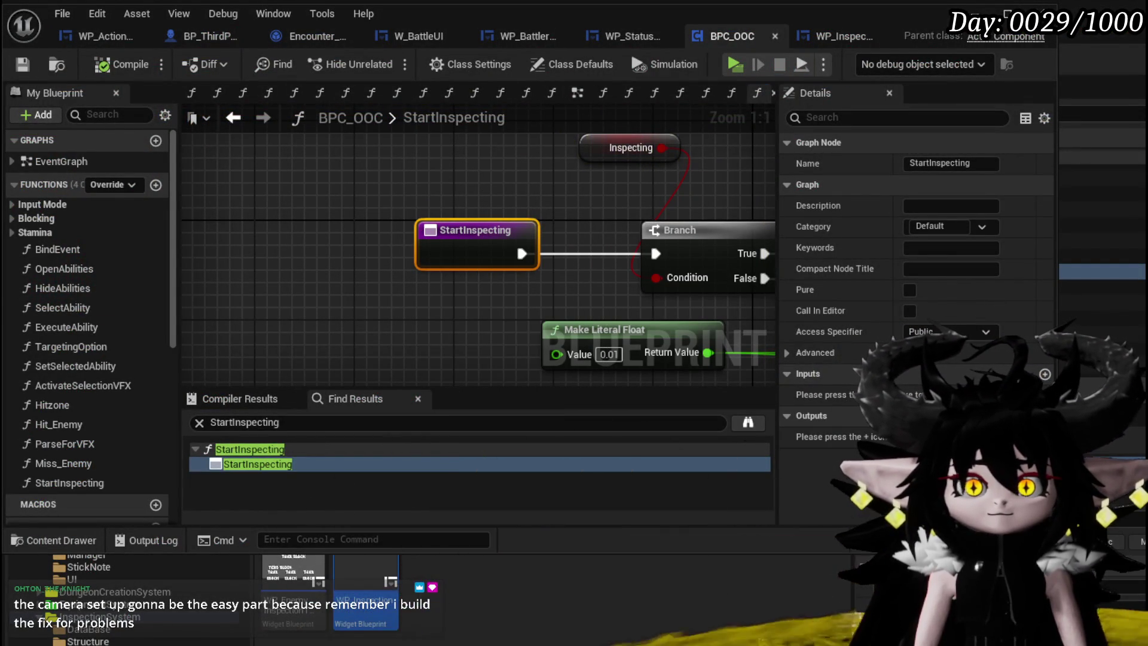
# - Set WP_Inspection's line trace Draw Debug Type to None, compile and save, and close the editor
pyautogui.click(857, 40)
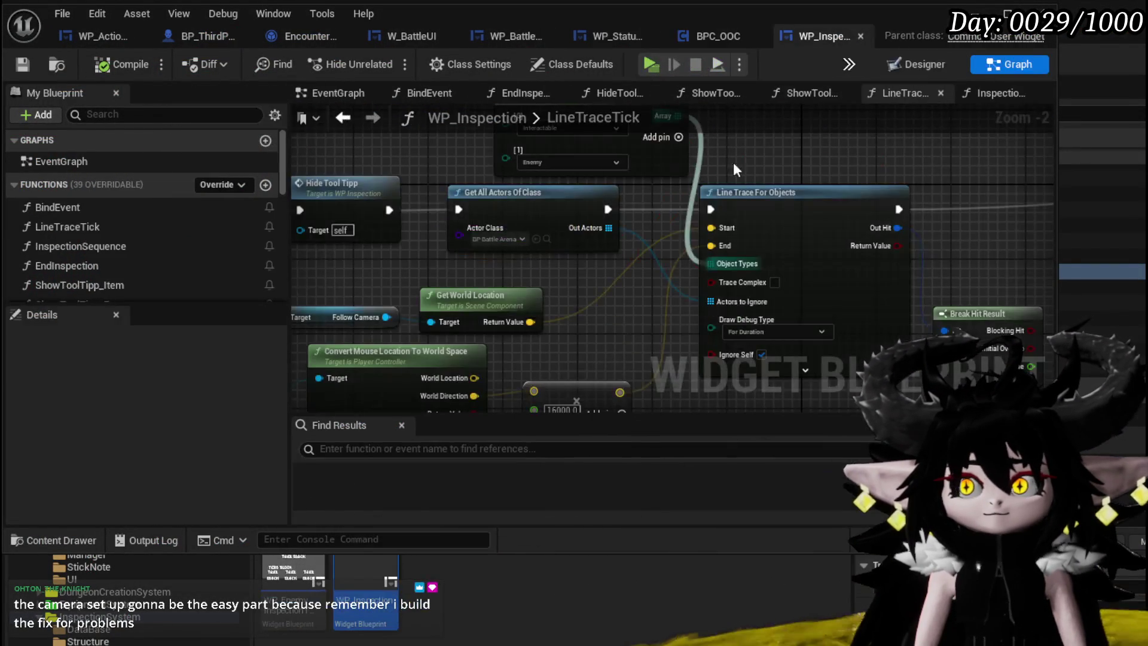
pyautogui.moveTo(622, 289)
pyautogui.mouseDown()
pyautogui.moveTo(634, 245)
pyautogui.moveTo(507, 264)
pyautogui.mouseUp()
pyautogui.click(589, 291)
pyautogui.click(588, 302)
pyautogui.moveTo(908, 216); pyautogui.dragTo(697, 202)
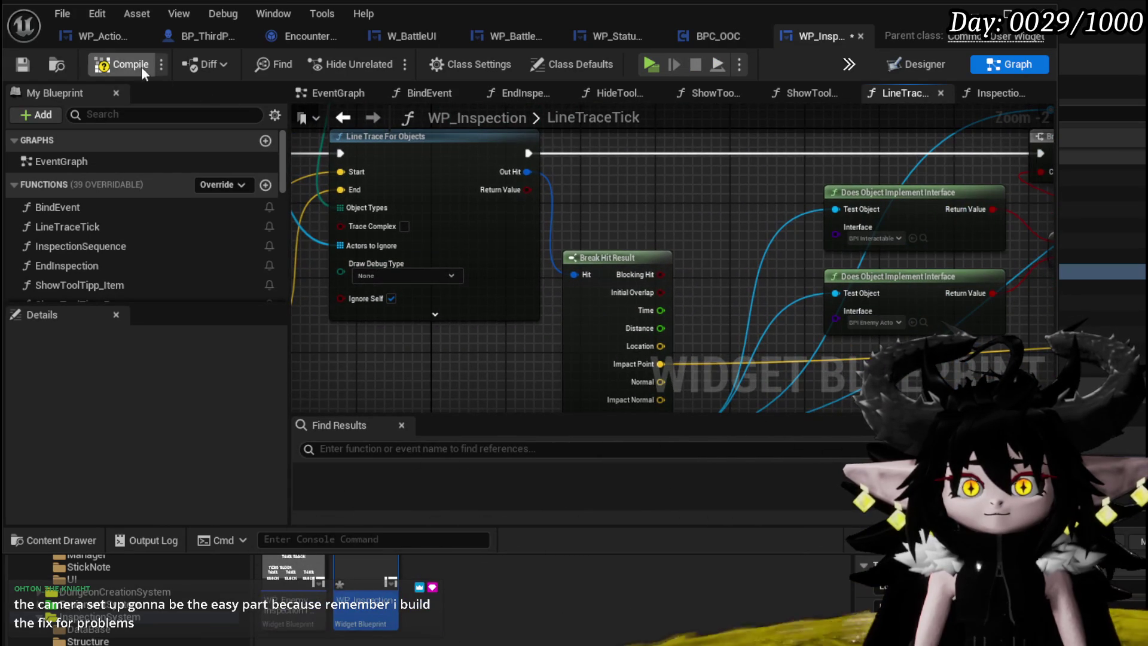
pyautogui.click(22, 65)
pyautogui.moveTo(854, 266); pyautogui.dragTo(528, 238)
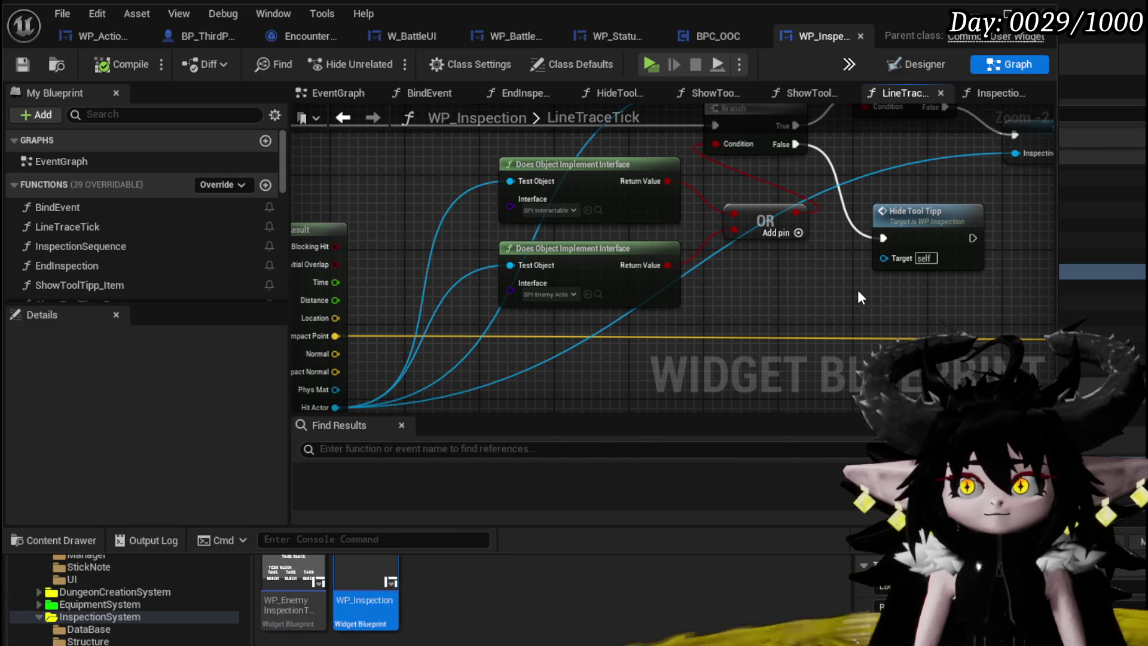
pyautogui.click(975, 10)
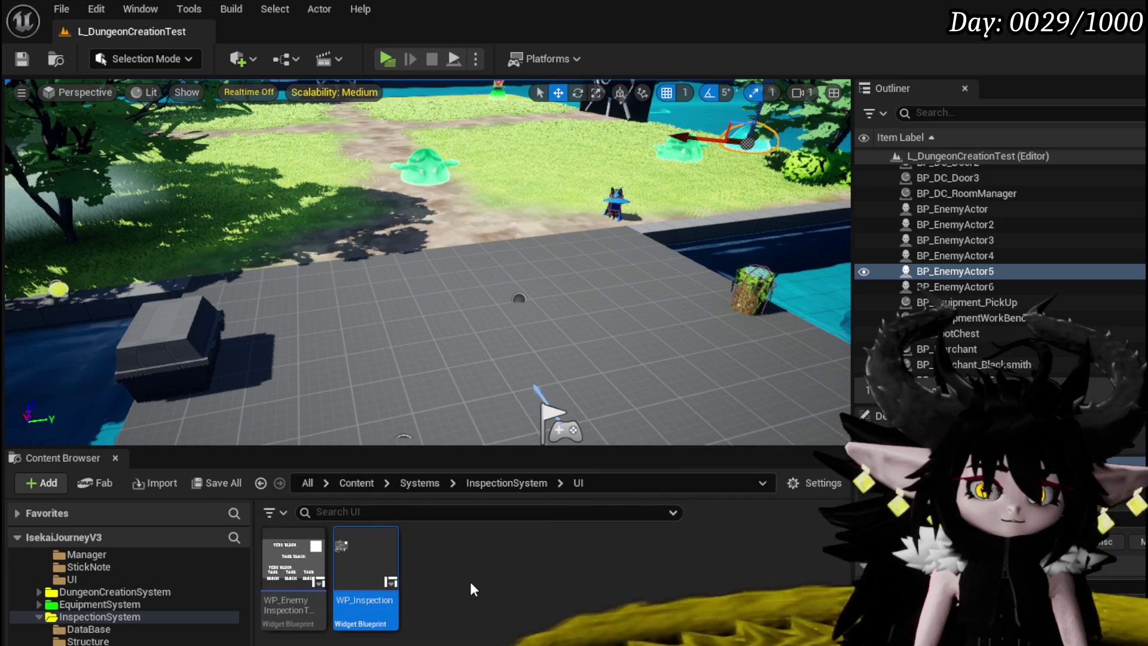
# - Browse to Systems > CombatSystem > Actors in the Content Browser and open BP_BattleUnit_Base
pyautogui.scroll(-10, 121, 618)
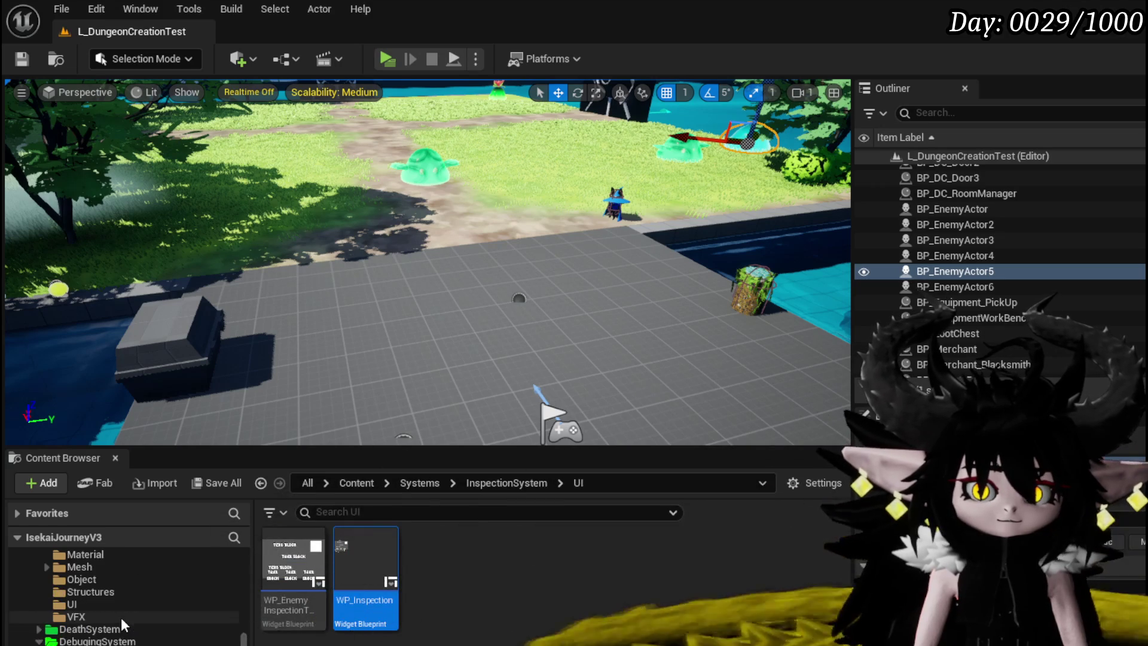
pyautogui.scroll(-6, 121, 618)
pyautogui.scroll(2, 117, 604)
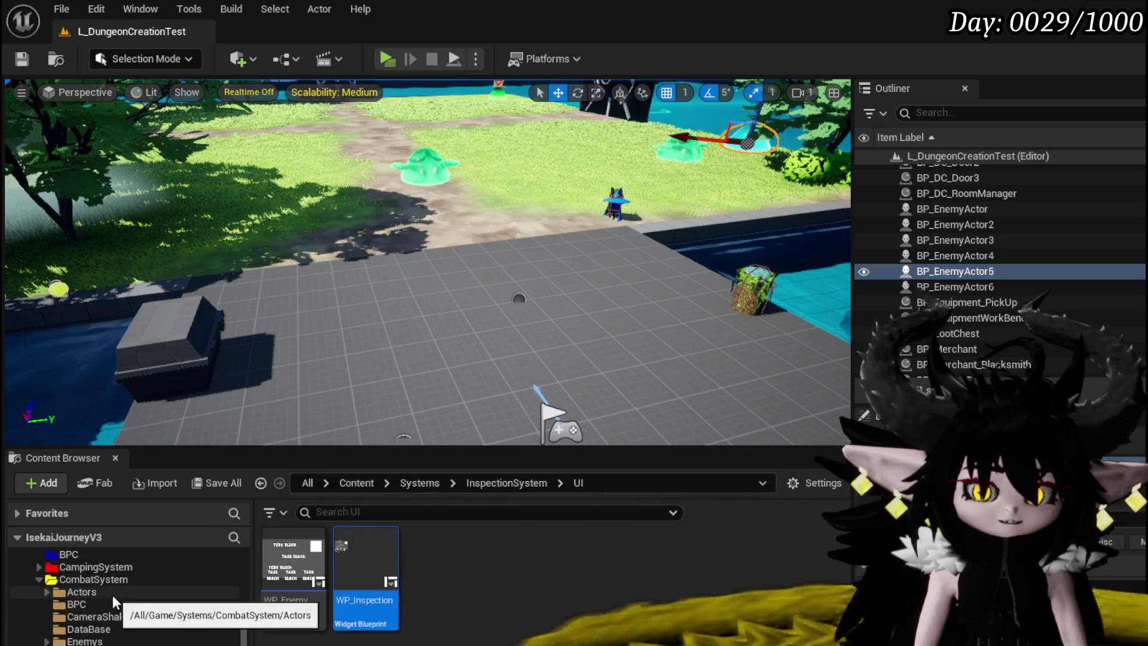
pyautogui.scroll(2, 112, 595)
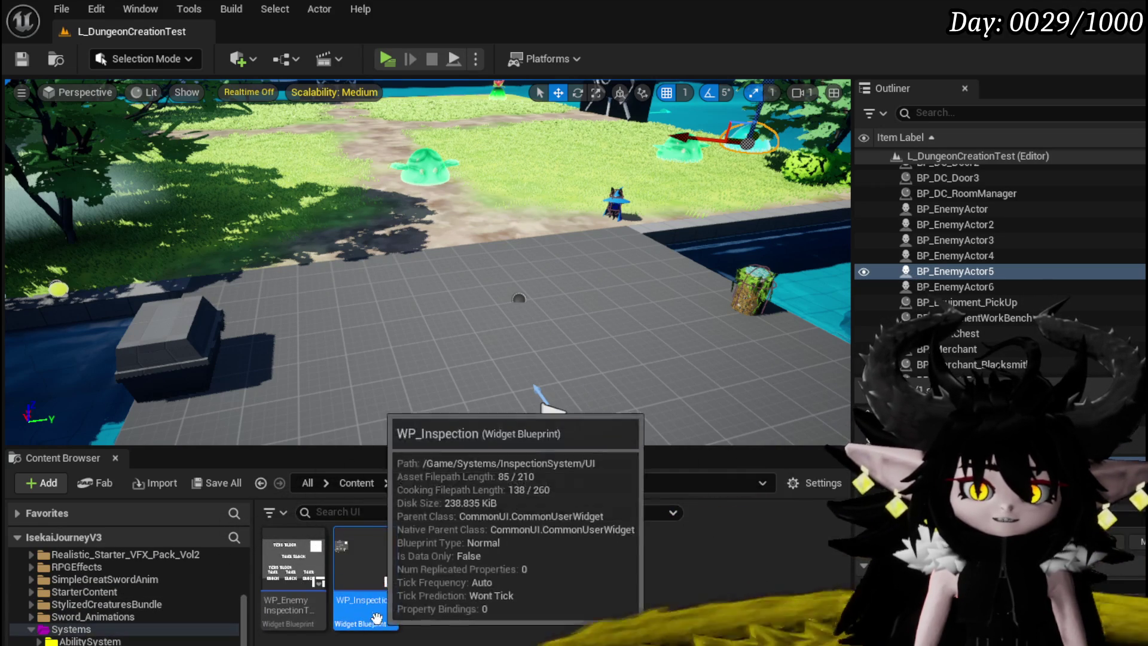
pyautogui.scroll(-1, 90, 637)
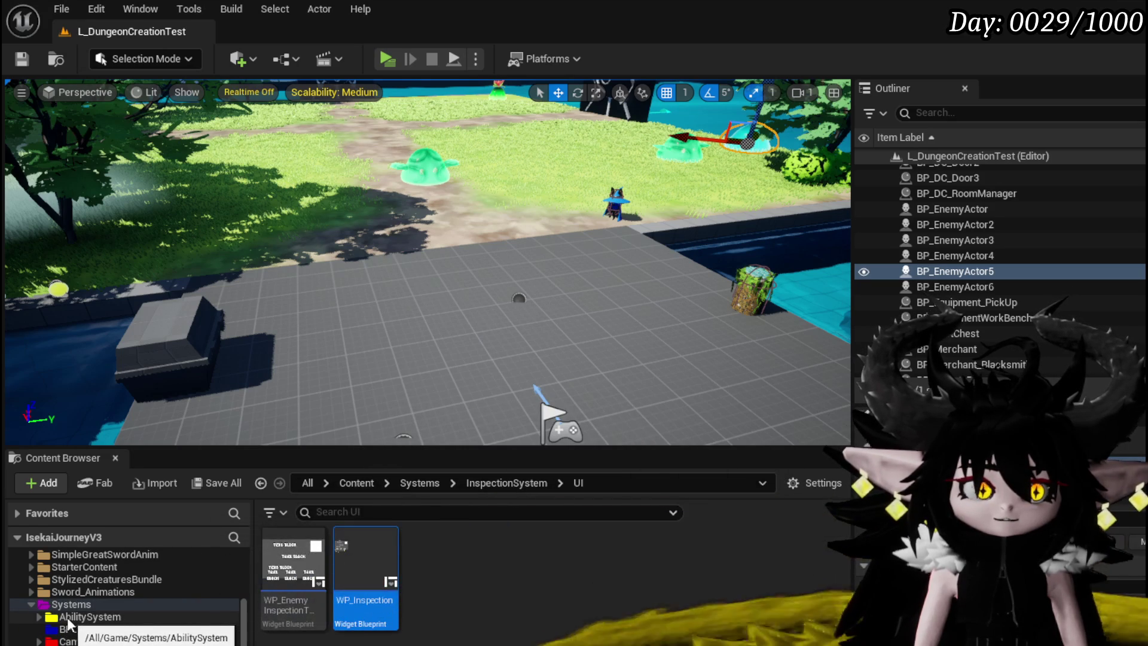
pyautogui.scroll(-1, 144, 632)
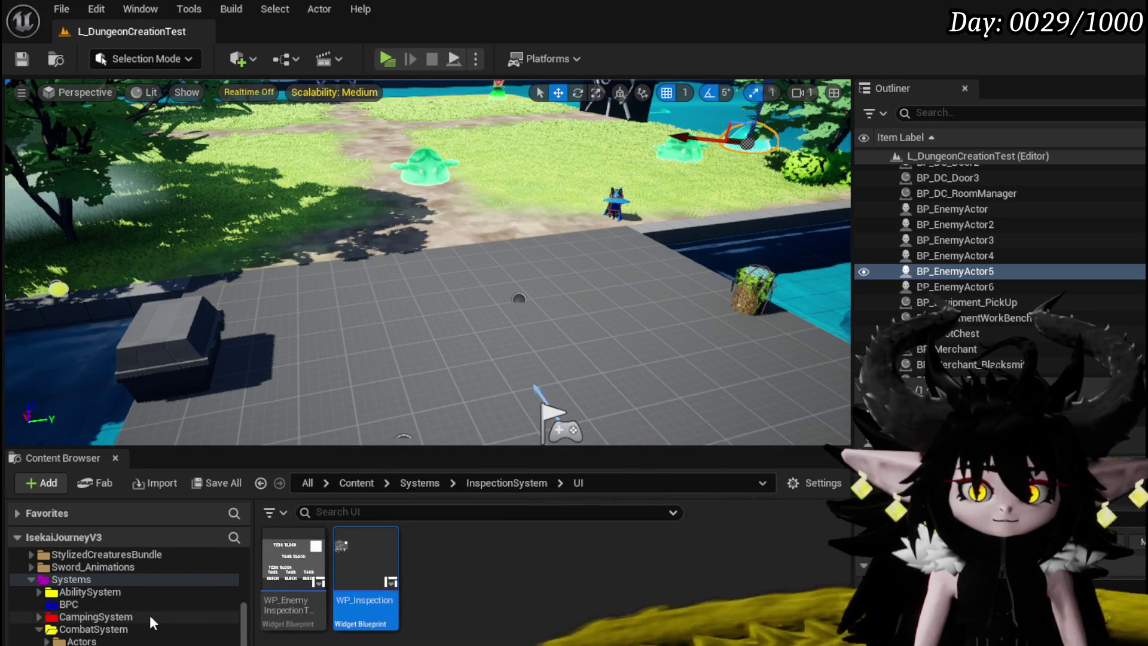
pyautogui.scroll(-2, 111, 610)
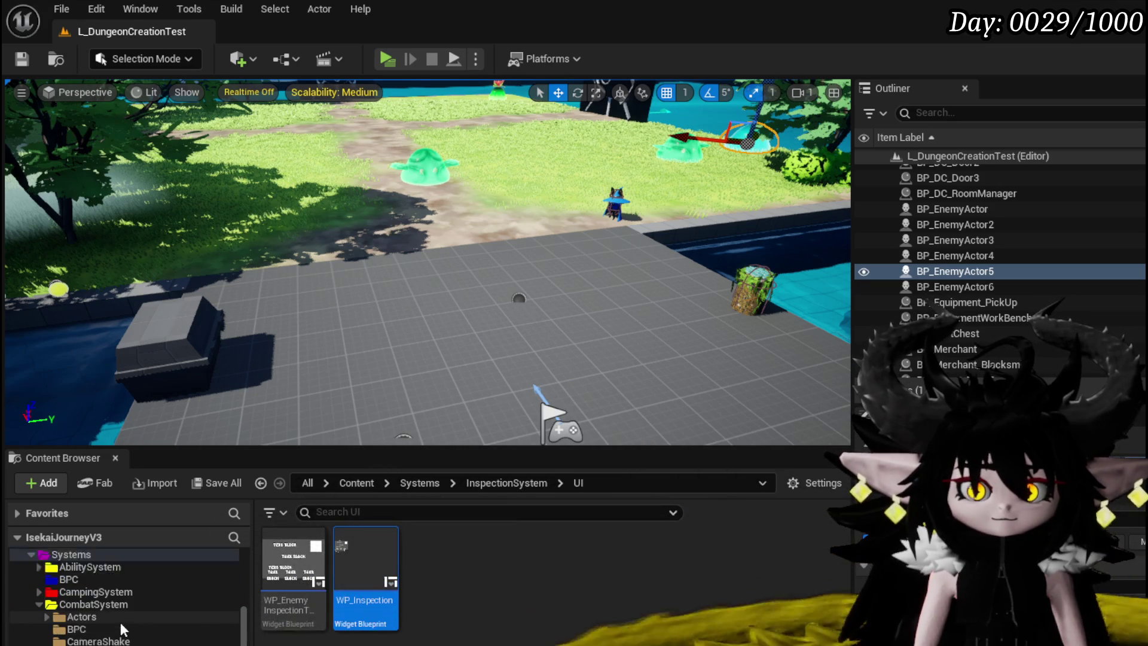
pyautogui.click(47, 593)
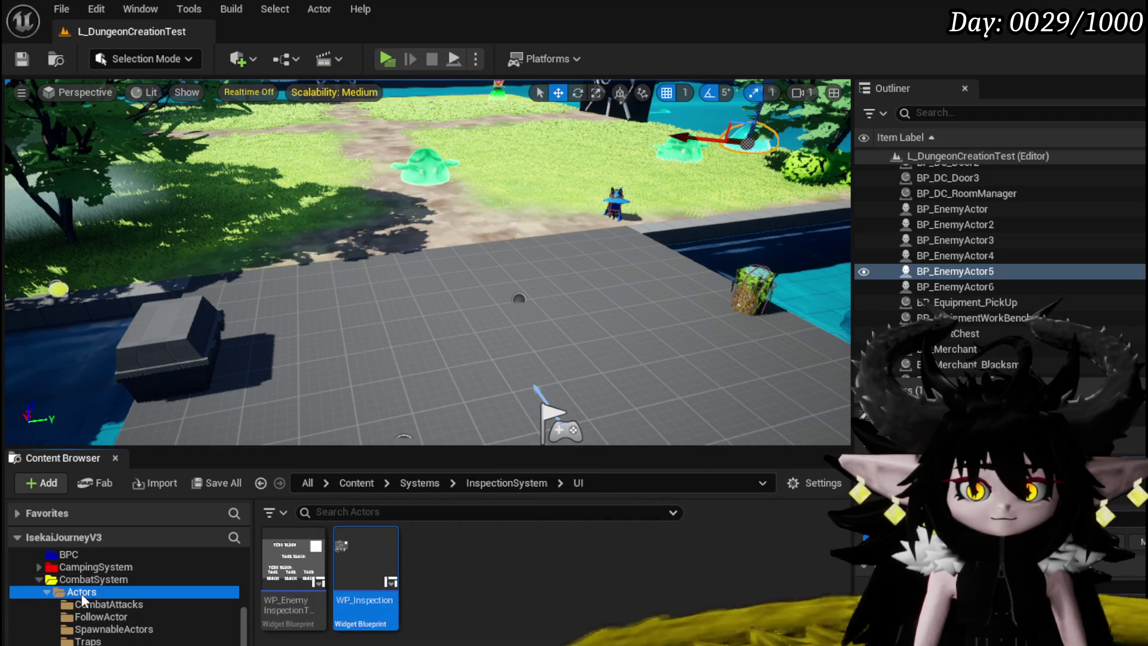
pyautogui.click(81, 592)
pyautogui.doubleClick(652, 604)
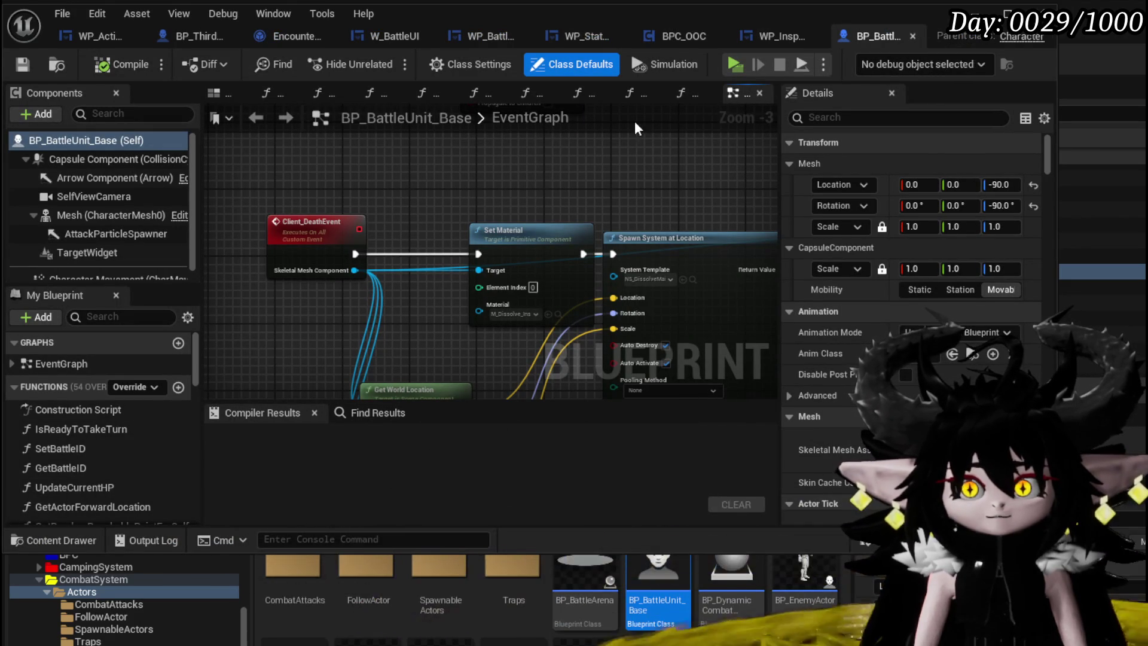
# - Show BP_BattleUnit_Base's Class Settings and scroll to the Interfaces list containing BPI Combat
pyautogui.click(447, 66)
pyautogui.scroll(-3, 937, 242)
pyautogui.scroll(-2, 936, 242)
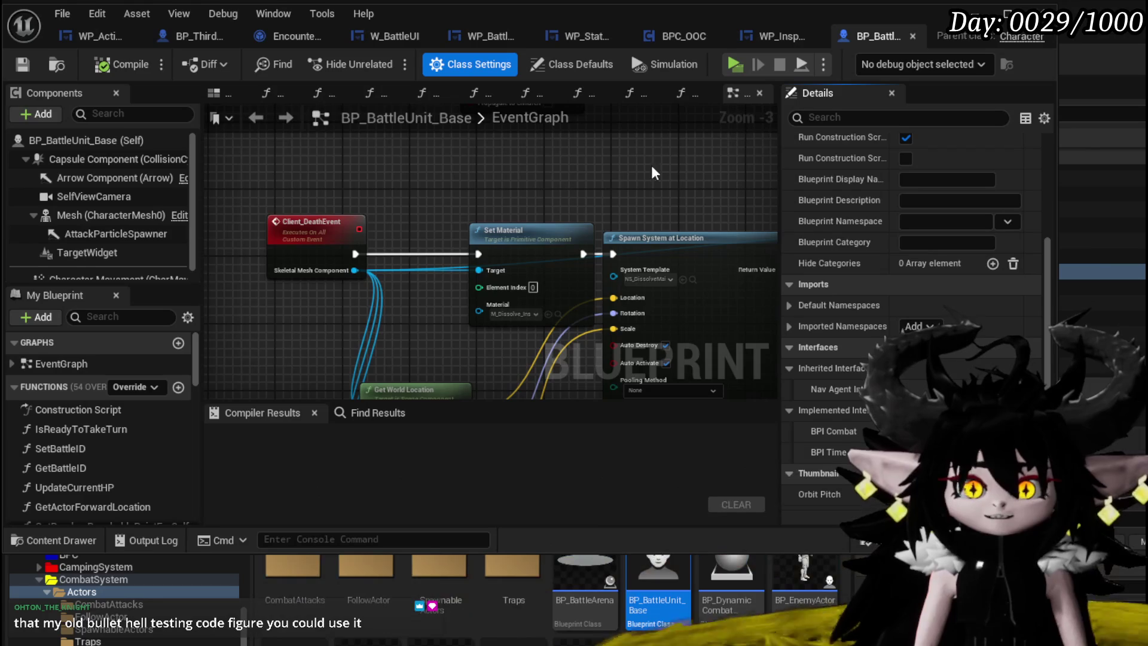
pyautogui.scroll(-3, 538, 180)
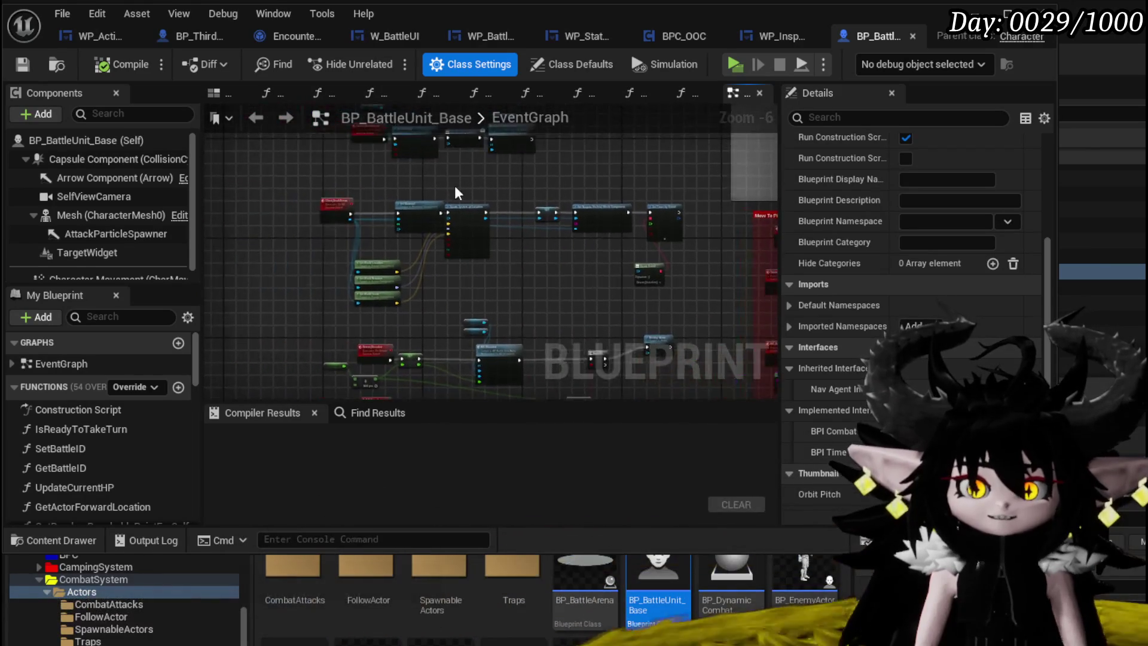
# - Rearrange the Create Event, SET, Niagara and Timer nodes in the death event chain, then save
pyautogui.scroll(3, 374, 266)
pyautogui.moveTo(431, 389)
pyautogui.mouseDown()
pyautogui.moveTo(380, 274)
pyautogui.moveTo(376, 236)
pyautogui.moveTo(452, 238)
pyautogui.moveTo(446, 232)
pyautogui.mouseUp()
pyautogui.moveTo(352, 299)
pyautogui.mouseDown()
pyautogui.moveTo(323, 301)
pyautogui.moveTo(372, 223)
pyautogui.moveTo(357, 175)
pyautogui.mouseUp()
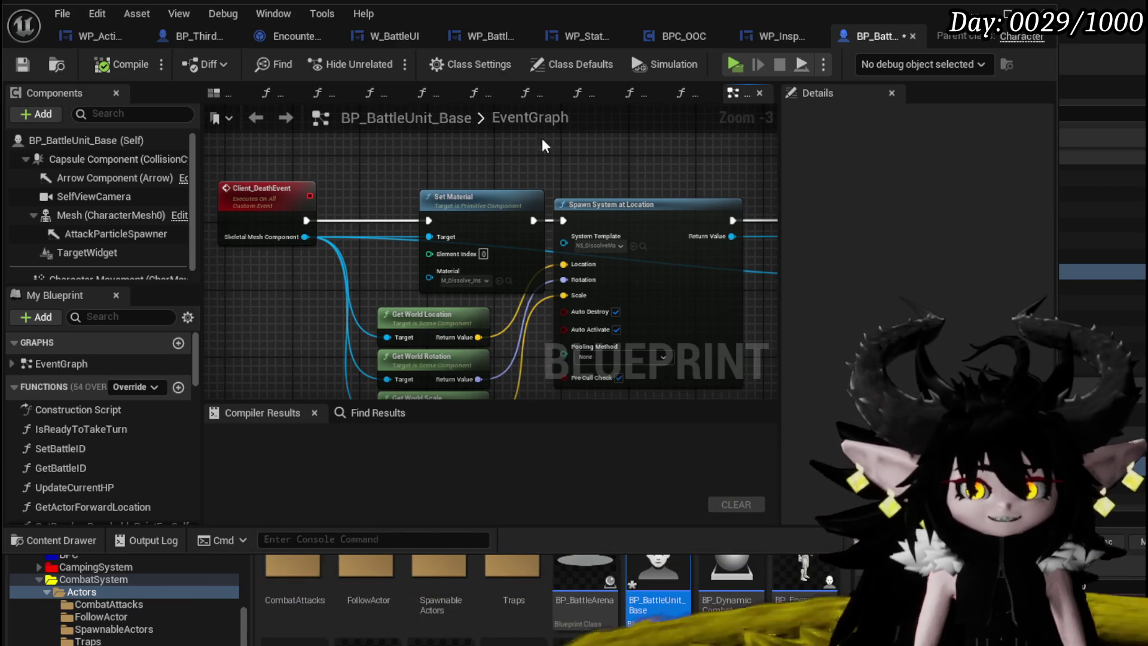
pyautogui.scroll(-2, 454, 136)
pyautogui.moveTo(454, 137); pyautogui.dragTo(242, 172)
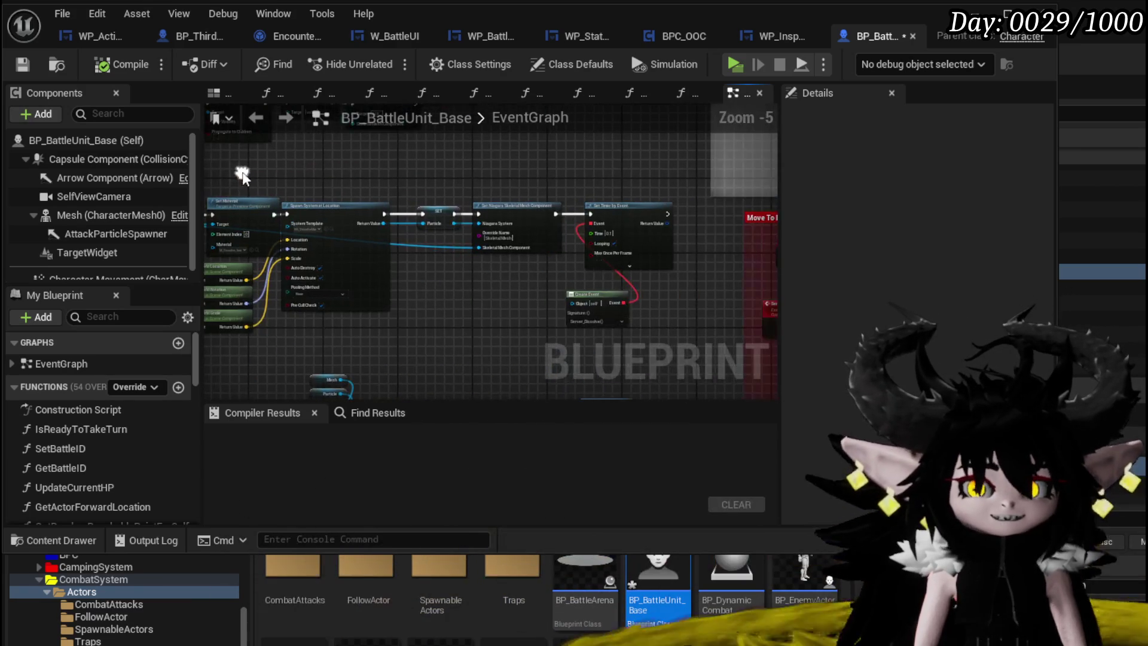
pyautogui.moveTo(479, 331); pyautogui.dragTo(297, 311)
pyautogui.scroll(2, 423, 274)
pyautogui.moveTo(397, 302)
pyautogui.mouseDown()
pyautogui.moveTo(459, 273)
pyautogui.moveTo(444, 272)
pyautogui.moveTo(624, 298)
pyautogui.mouseUp()
pyautogui.moveTo(266, 343); pyautogui.dragTo(681, 153)
pyautogui.moveTo(251, 179); pyautogui.dragTo(468, 225)
pyautogui.moveTo(389, 225); pyautogui.dragTo(522, 223)
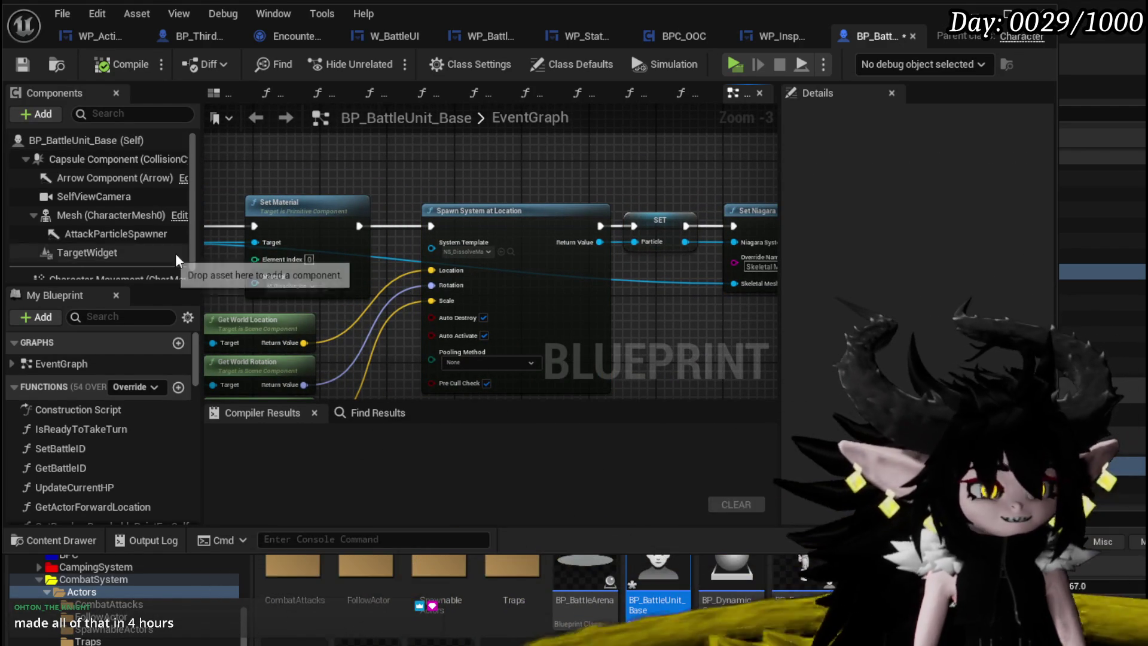
pyautogui.click(16, 72)
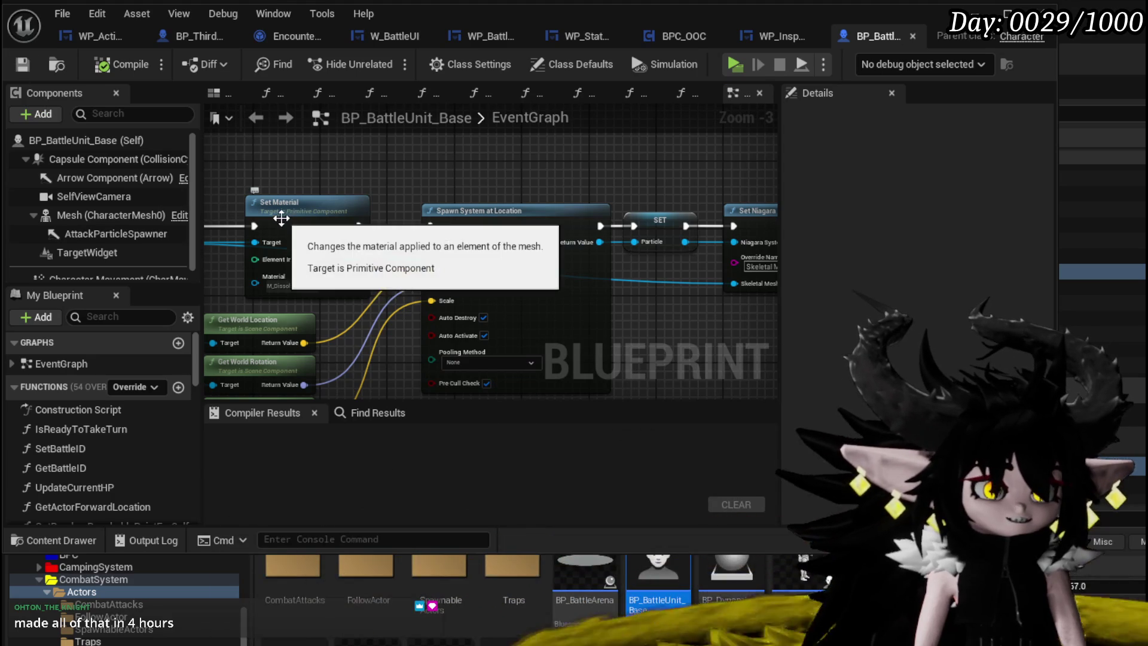
# - Shift SET right and pull Branch, >= and Destroy Actor left toward MC_Dissolve, then save
pyautogui.scroll(-2, 461, 327)
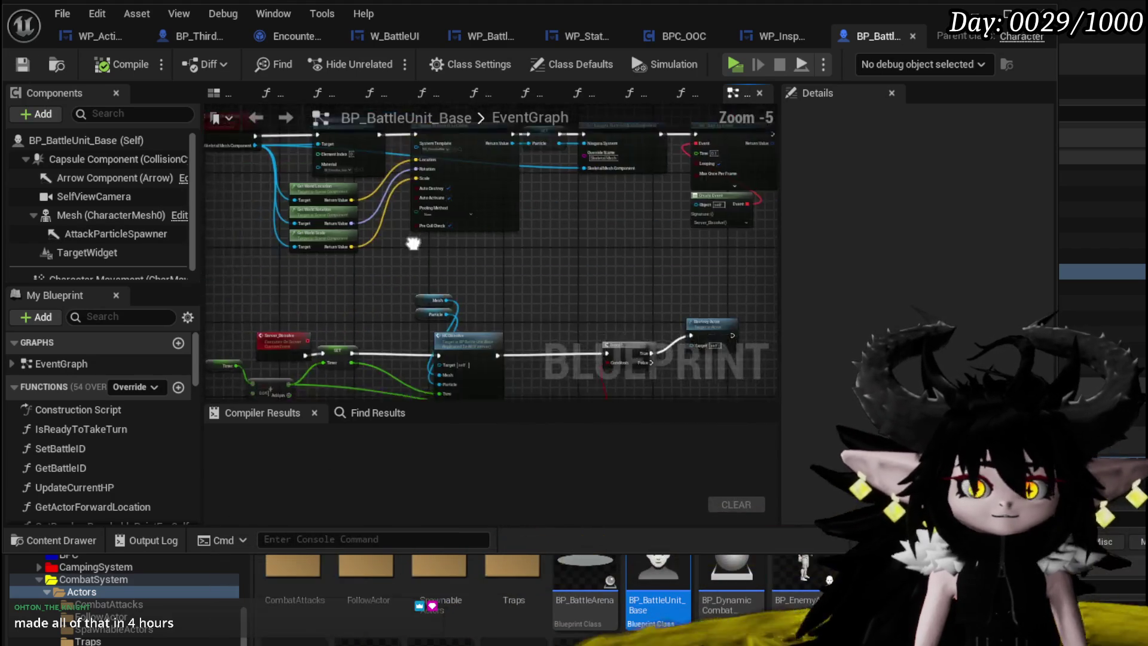
pyautogui.scroll(2, 456, 293)
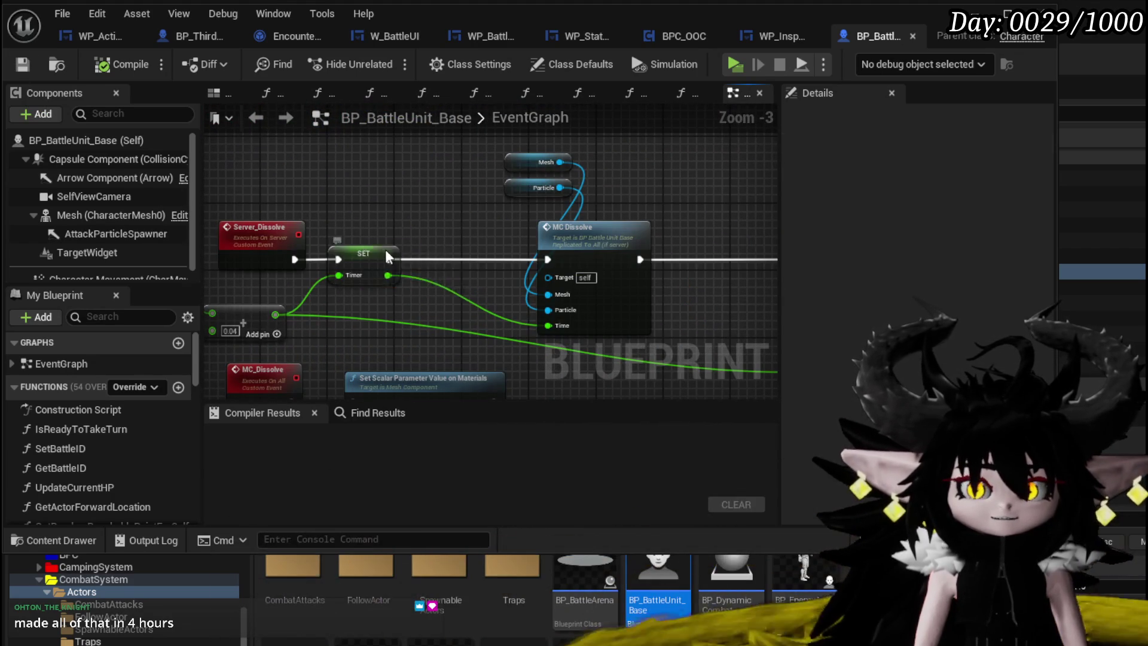
pyautogui.moveTo(364, 242); pyautogui.dragTo(411, 241)
pyautogui.click(411, 238)
pyautogui.scroll(-2, 410, 238)
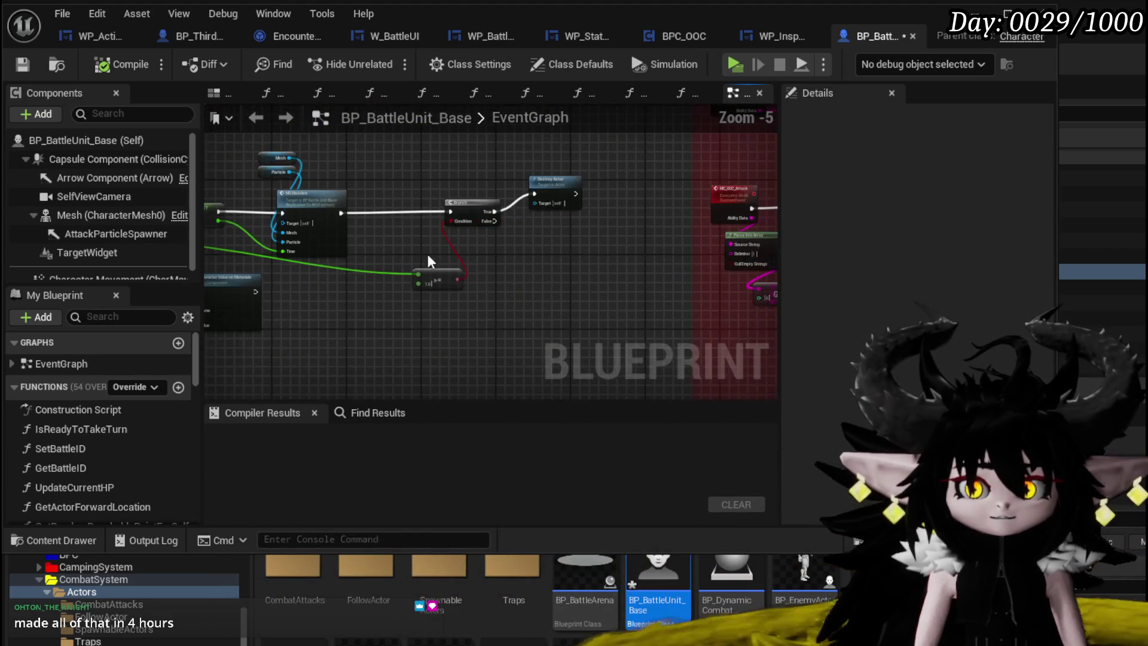
pyautogui.scroll(3, 534, 244)
pyautogui.scroll(-2, 562, 269)
pyautogui.click(577, 171)
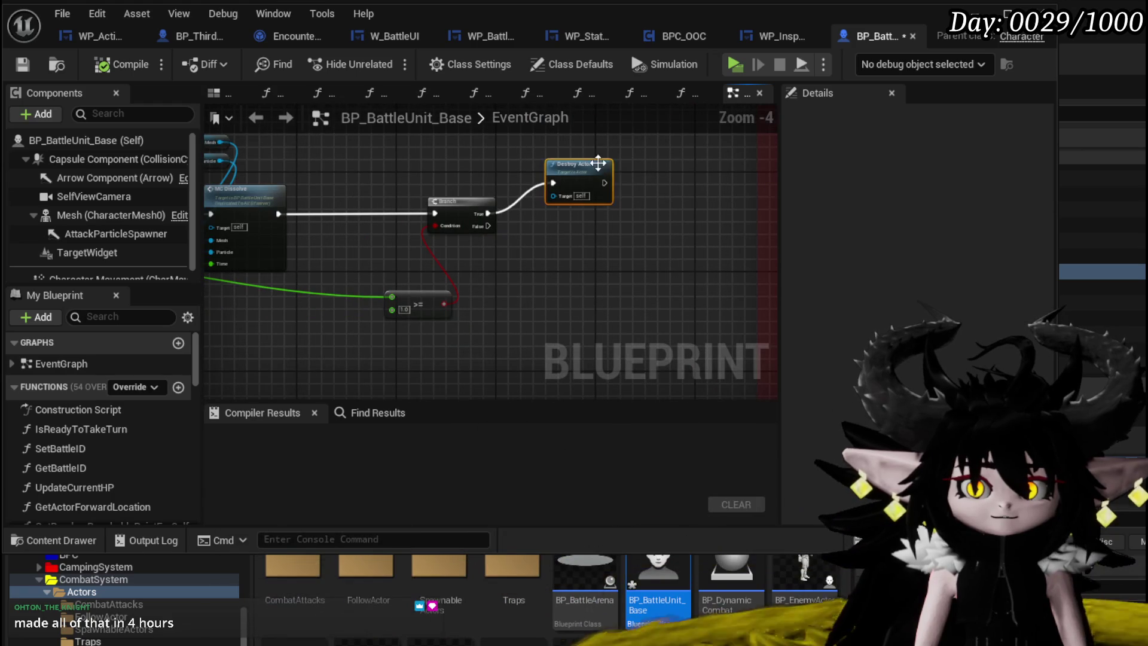
pyautogui.moveTo(580, 180)
pyautogui.mouseDown()
pyautogui.moveTo(461, 179)
pyautogui.moveTo(492, 179)
pyautogui.mouseUp()
pyautogui.click(24, 65)
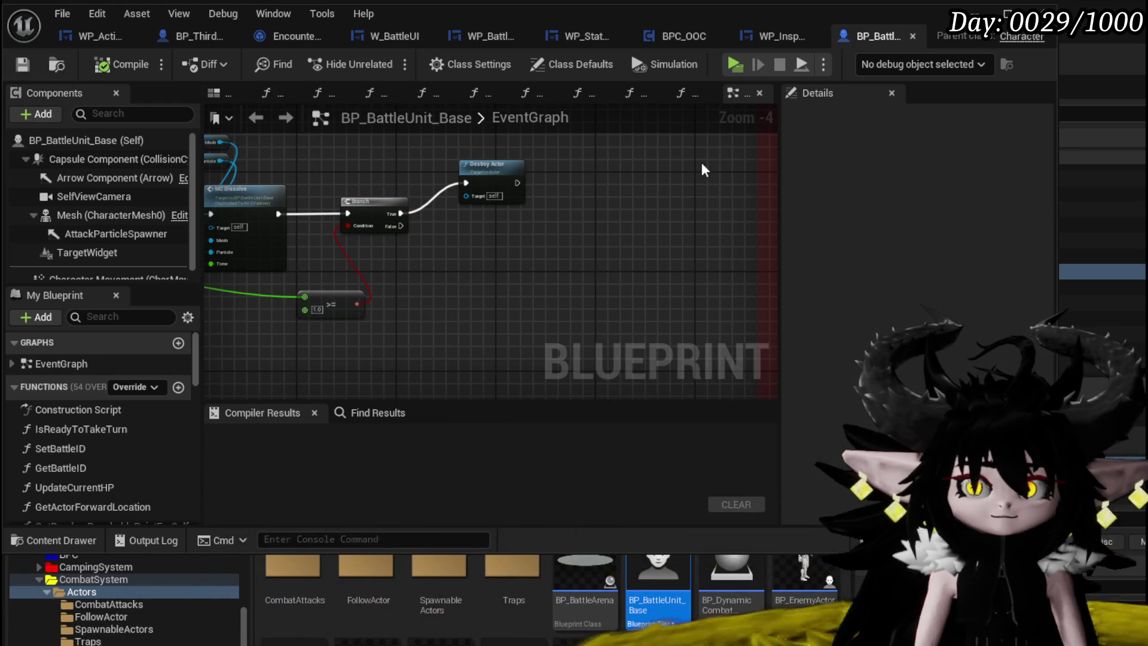
pyautogui.scroll(-2, 688, 156)
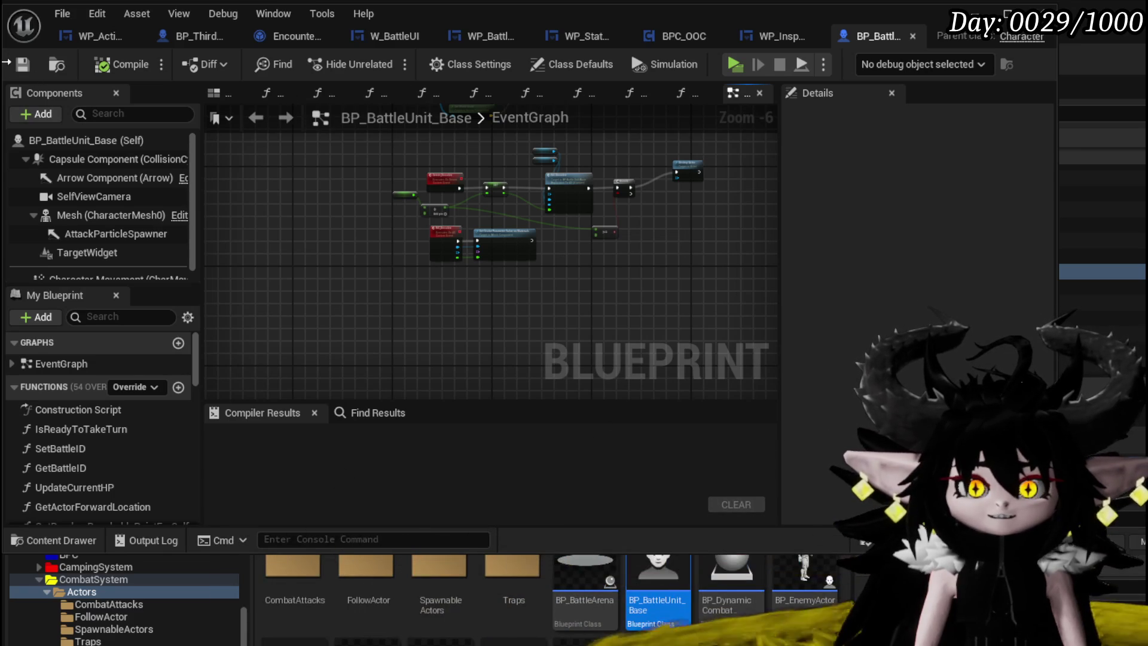
# - Duplicate the Does Object Implement Interface node, feed it Hit Actor, and set it to BPI_Combat
pyautogui.click(751, 41)
pyautogui.moveTo(411, 227)
pyautogui.mouseDown()
pyautogui.moveTo(521, 248)
pyautogui.moveTo(522, 148)
pyautogui.mouseUp()
pyautogui.moveTo(444, 329); pyautogui.dragTo(594, 326)
pyautogui.moveTo(751, 288); pyautogui.dragTo(534, 263)
pyautogui.click(475, 272)
pyautogui.hotkey('ctrl', 'v')
pyautogui.moveTo(304, 326); pyautogui.dragTo(469, 302)
pyautogui.click(523, 326)
pyautogui.write('B')
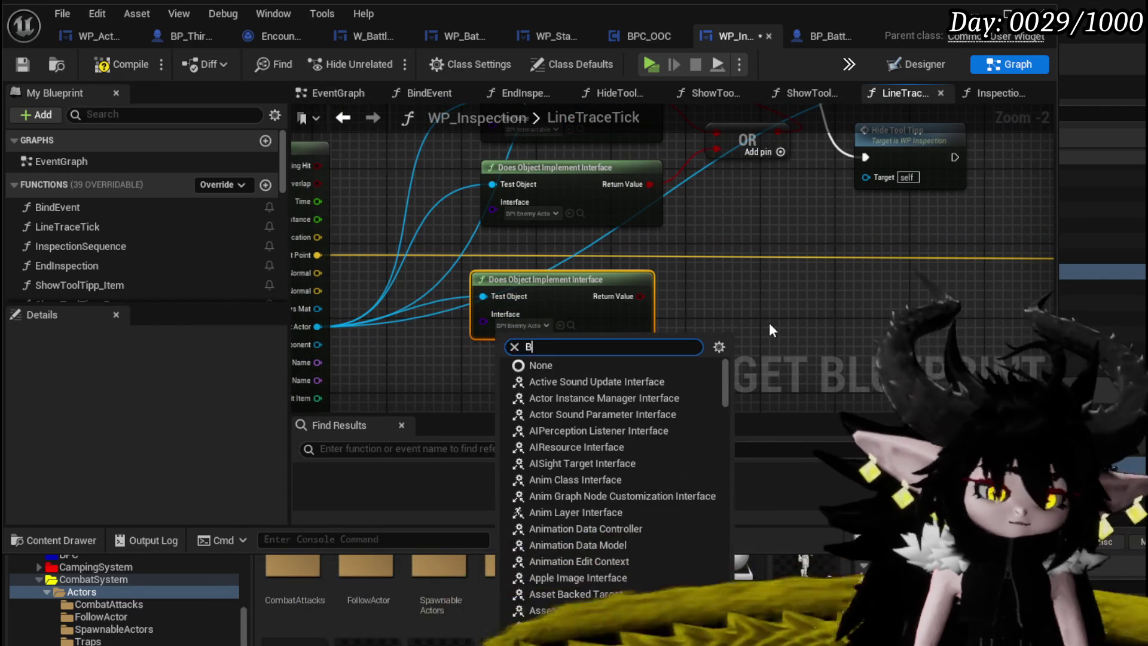
pyautogui.write('PI Combo')
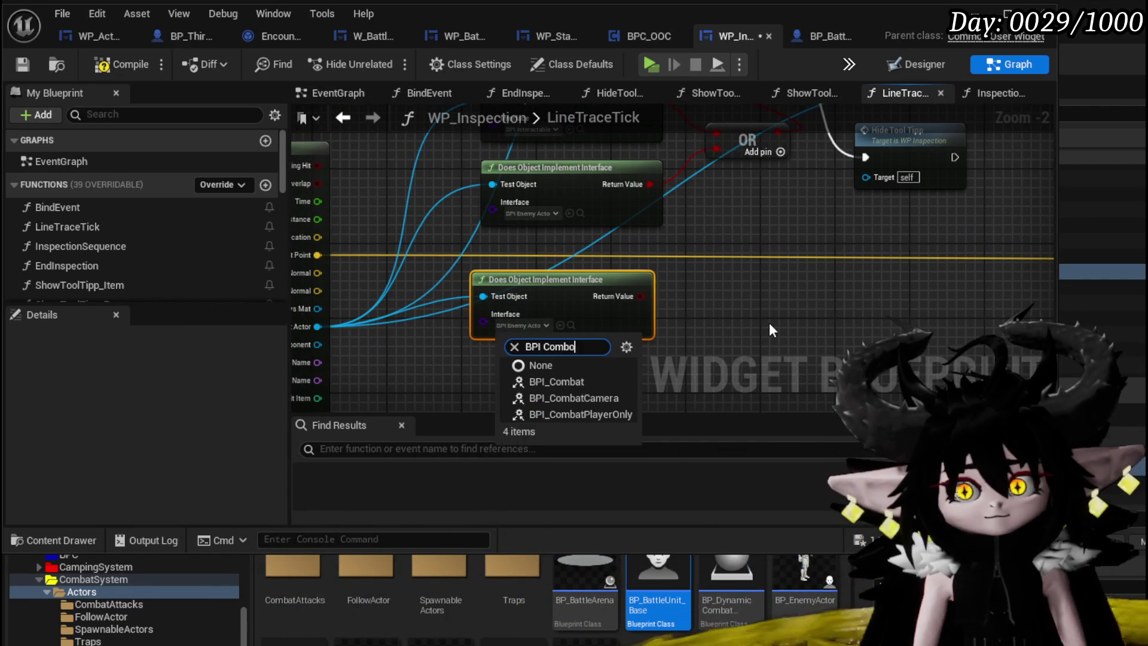
pyautogui.press('BackSpace')
pyautogui.click(562, 381)
# - Wire the BPI_Combat check into the OR node's third input, tidy the nodes, and compile and save
pyautogui.moveTo(827, 267); pyautogui.dragTo(628, 357)
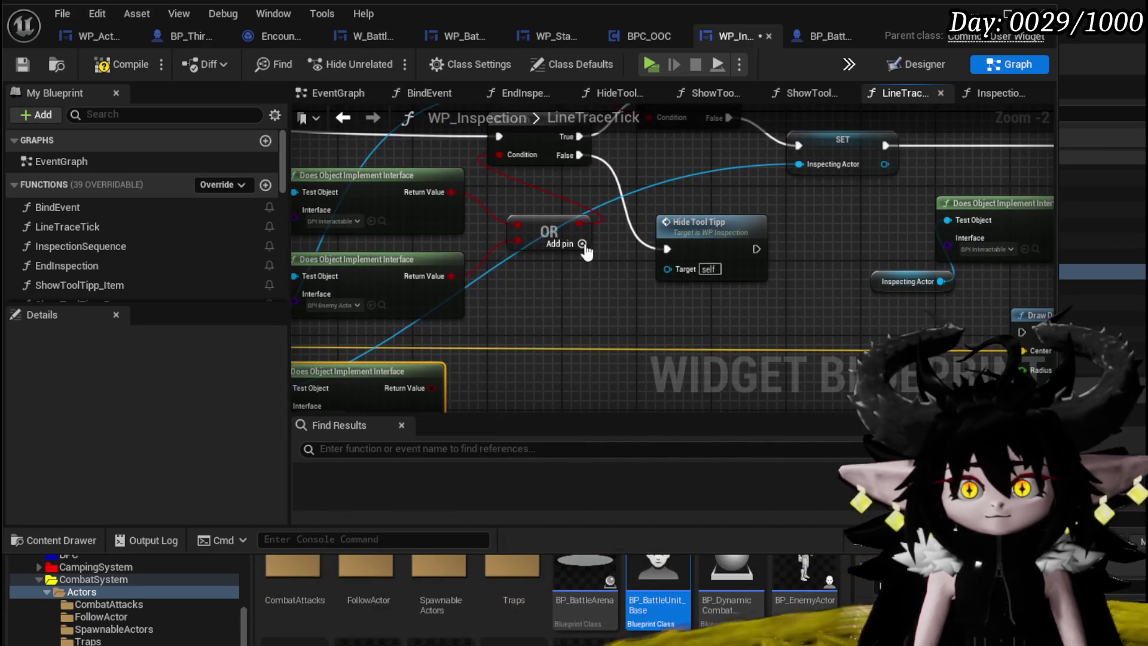
pyautogui.moveTo(569, 294); pyautogui.dragTo(595, 263)
pyautogui.moveTo(462, 344); pyautogui.dragTo(540, 214)
pyautogui.moveTo(617, 245)
pyautogui.mouseDown()
pyautogui.moveTo(575, 364)
pyautogui.moveTo(728, 292)
pyautogui.mouseUp()
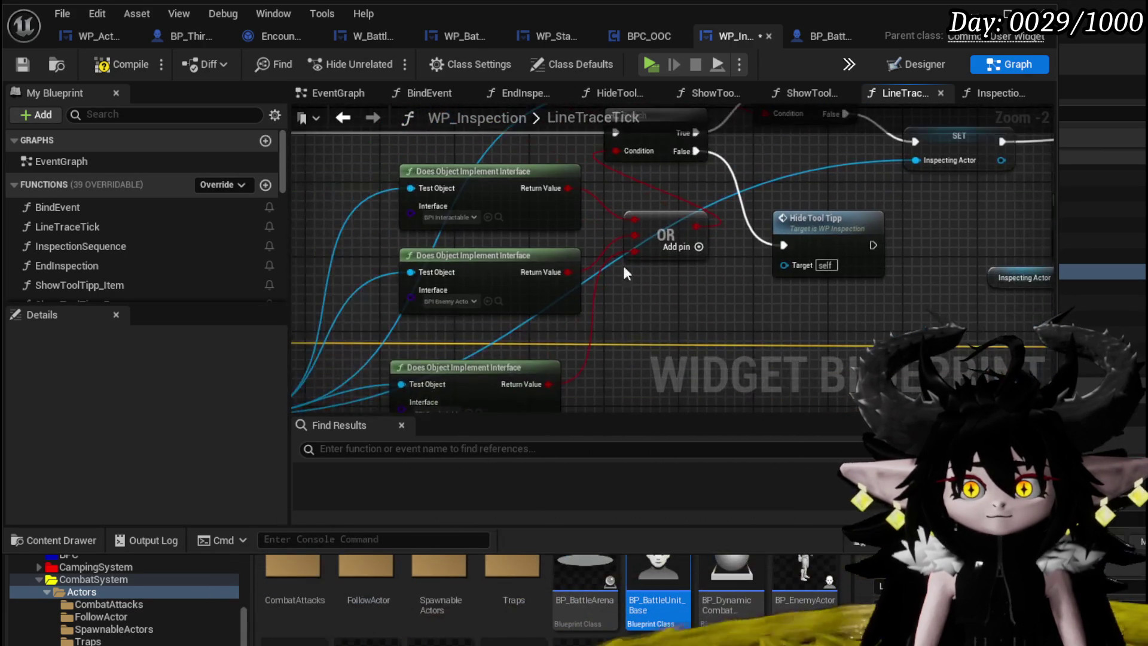
pyautogui.moveTo(482, 258); pyautogui.dragTo(454, 259)
pyautogui.moveTo(497, 191)
pyautogui.mouseDown()
pyautogui.moveTo(449, 181)
pyautogui.moveTo(469, 170)
pyautogui.mouseUp()
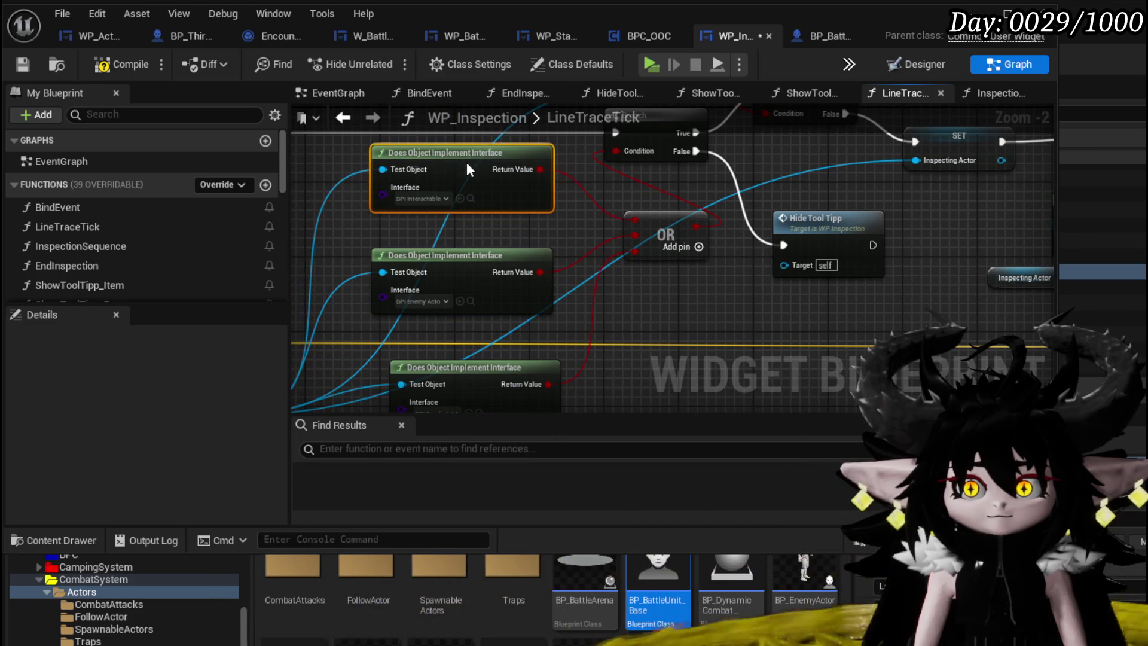
pyautogui.moveTo(470, 384); pyautogui.dragTo(462, 374)
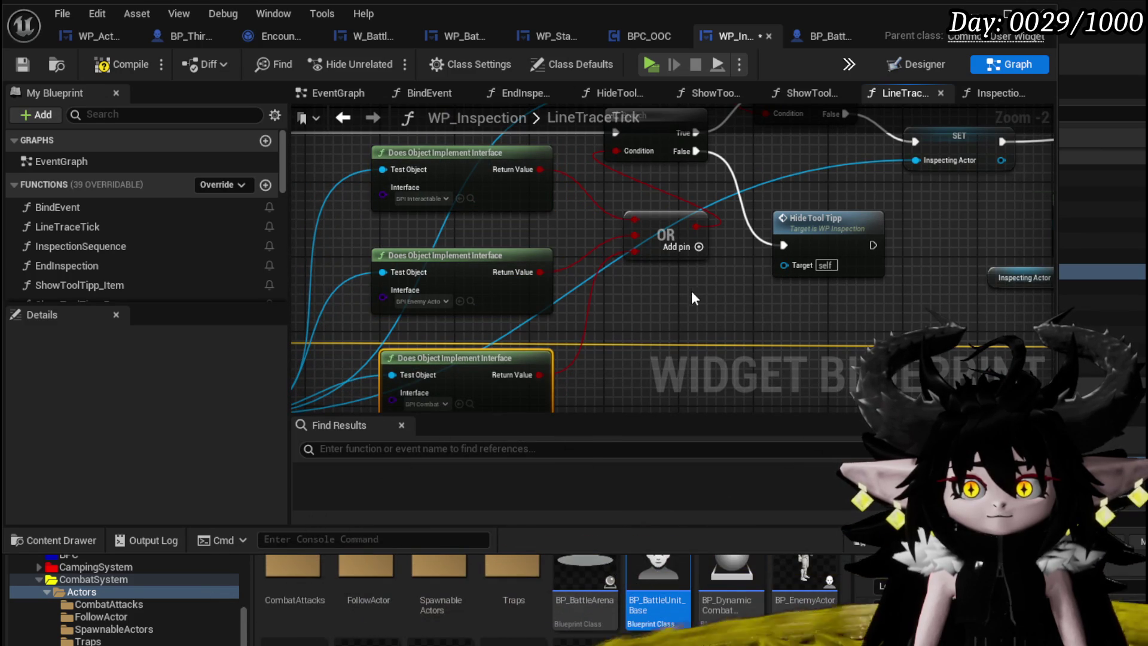
pyautogui.hotkey('ctrl', 's')
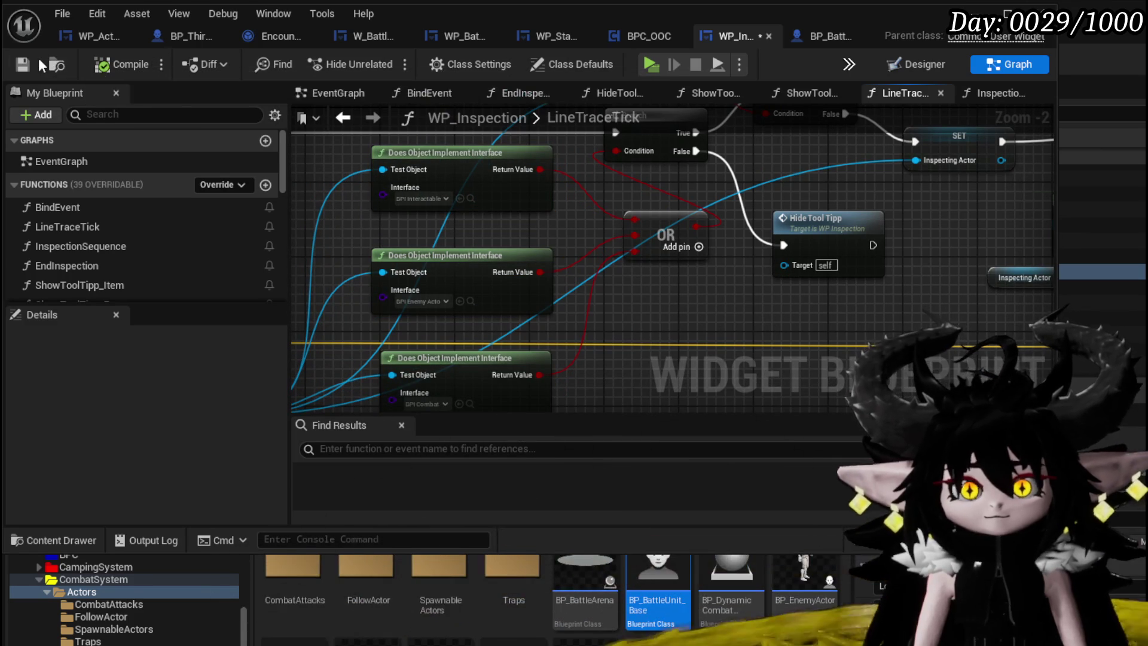
pyautogui.click(974, 10)
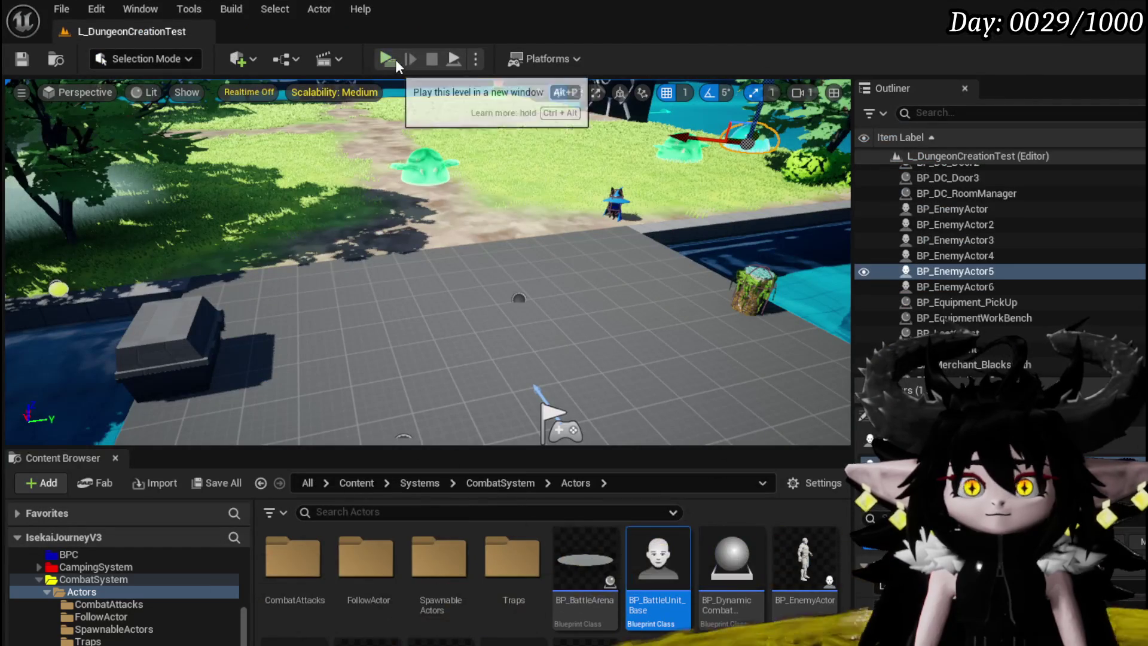
pyautogui.hotkey('alt', 'Tab')
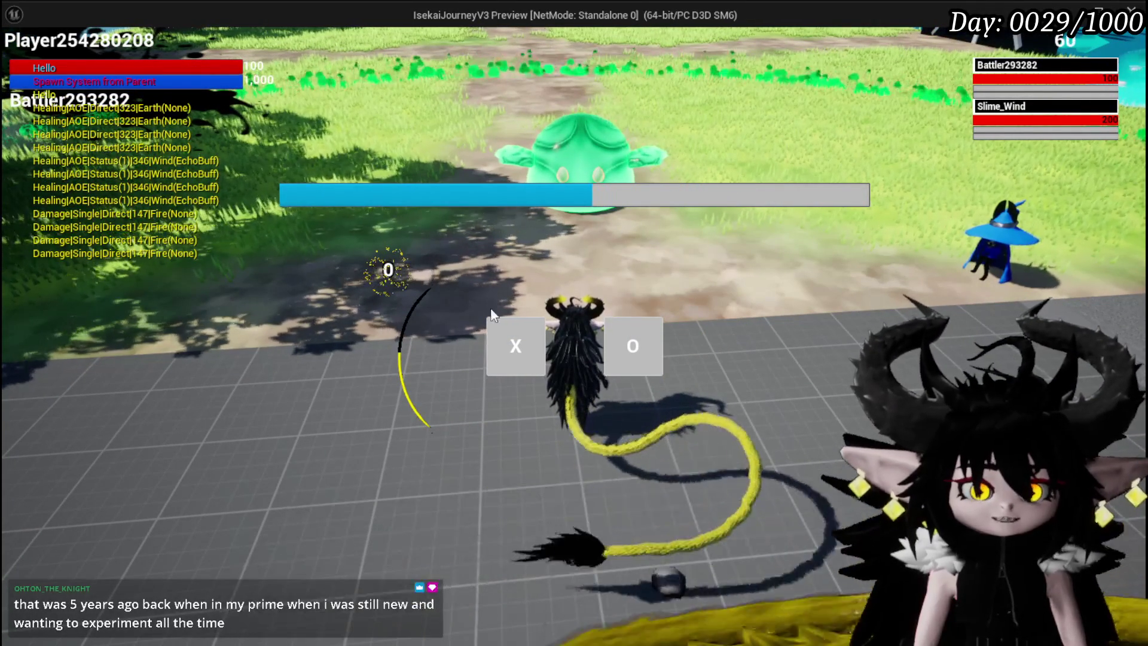
pyautogui.click(507, 332)
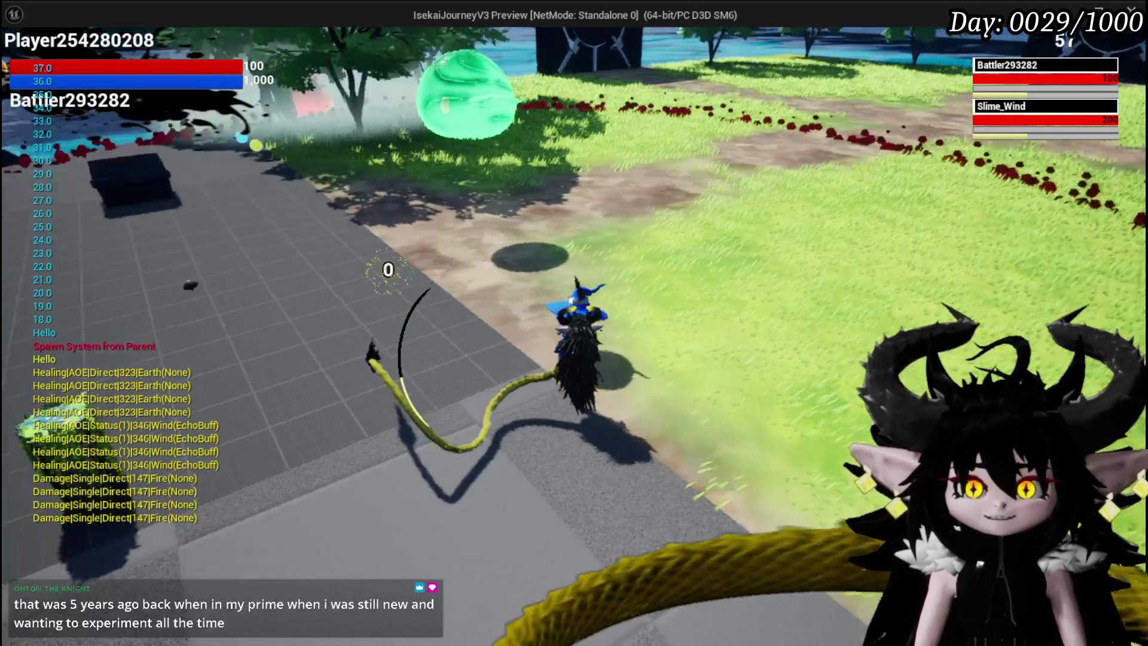
pyautogui.moveTo(591, 327)
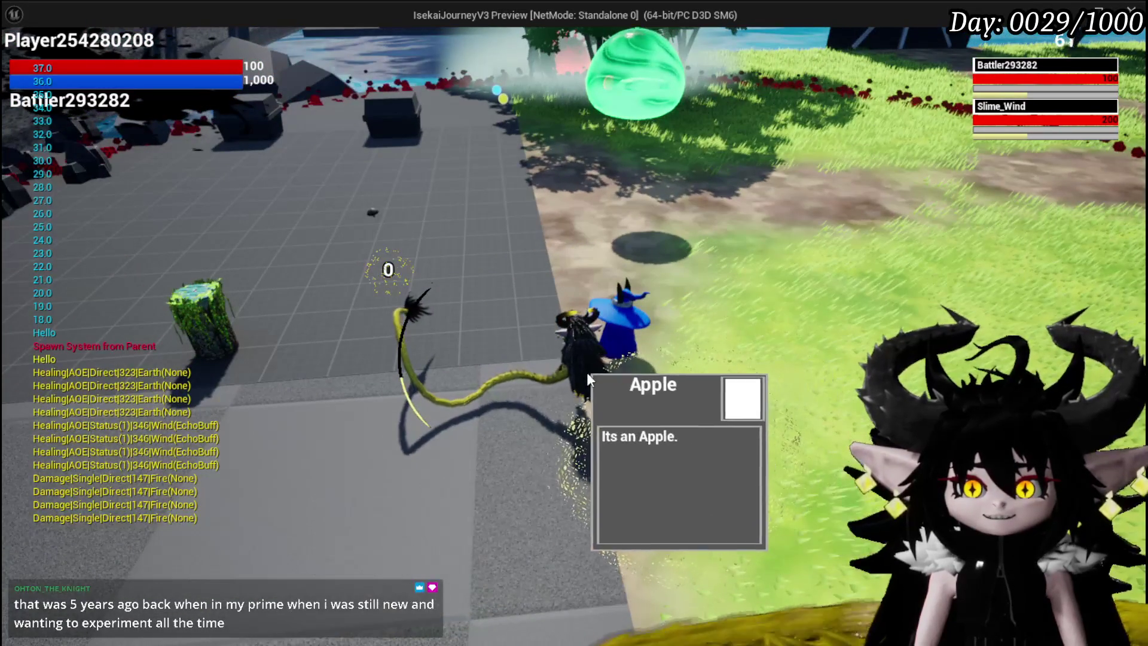
pyautogui.moveTo(408, 113)
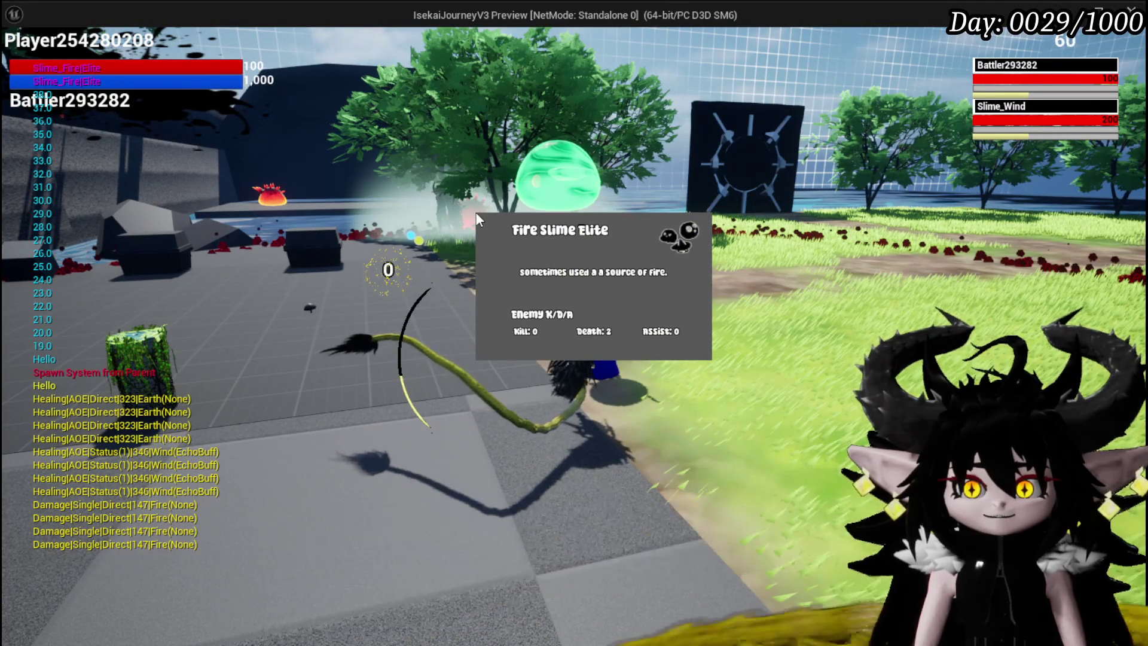
pyautogui.press('Escape')
pyautogui.click(12, 61)
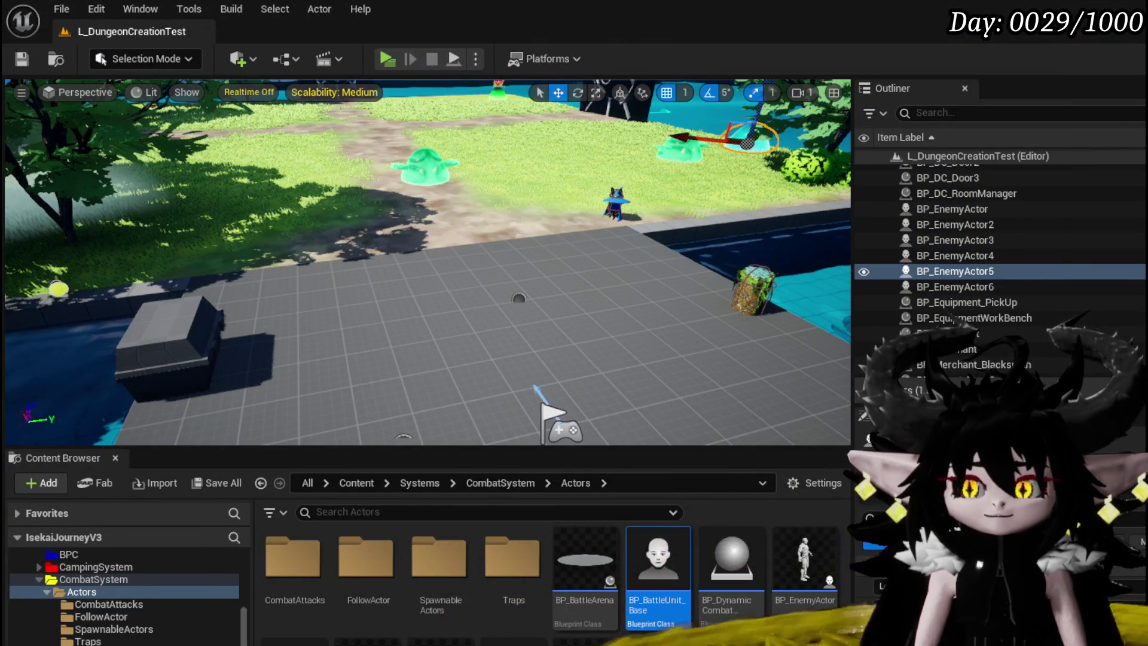
# - Put a breakpoint on LineTraceTick's second Branch node, then launch a play test with Alt+P
pyautogui.hotkey('alt', 'Tab')
pyautogui.scroll(-2, 697, 313)
pyautogui.moveTo(422, 409); pyautogui.dragTo(581, 409)
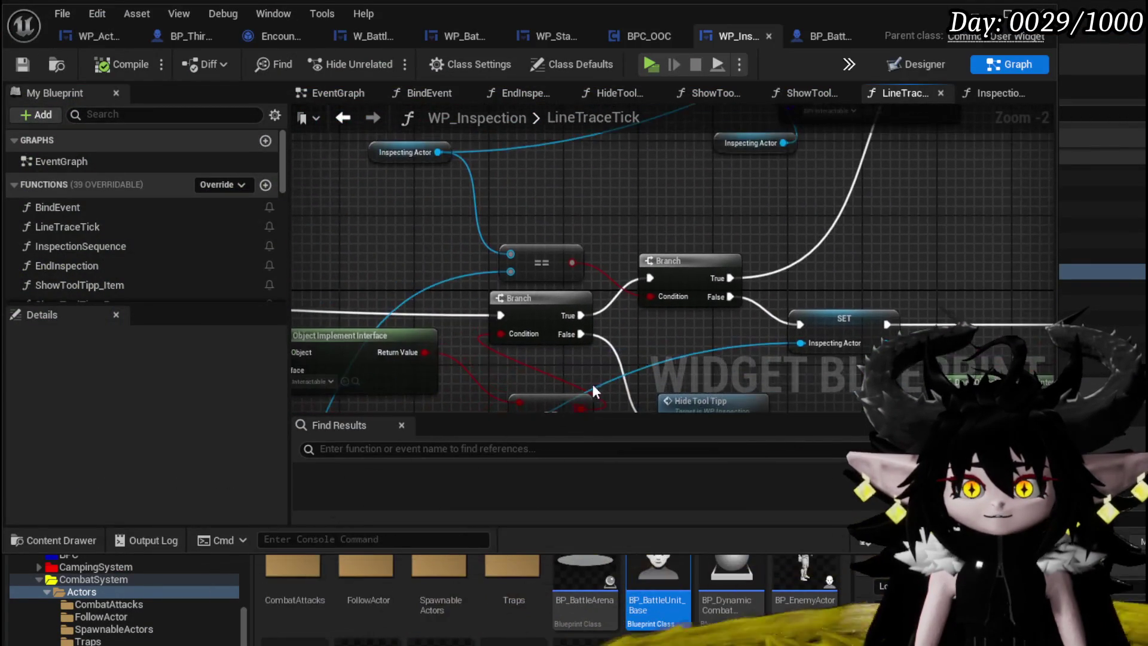
pyautogui.moveTo(696, 384)
pyautogui.mouseDown()
pyautogui.moveTo(501, 259)
pyautogui.moveTo(667, 259)
pyautogui.moveTo(707, 208)
pyautogui.moveTo(762, 277)
pyautogui.mouseUp()
pyautogui.scroll(-1, 501, 259)
pyautogui.rightClick(613, 207)
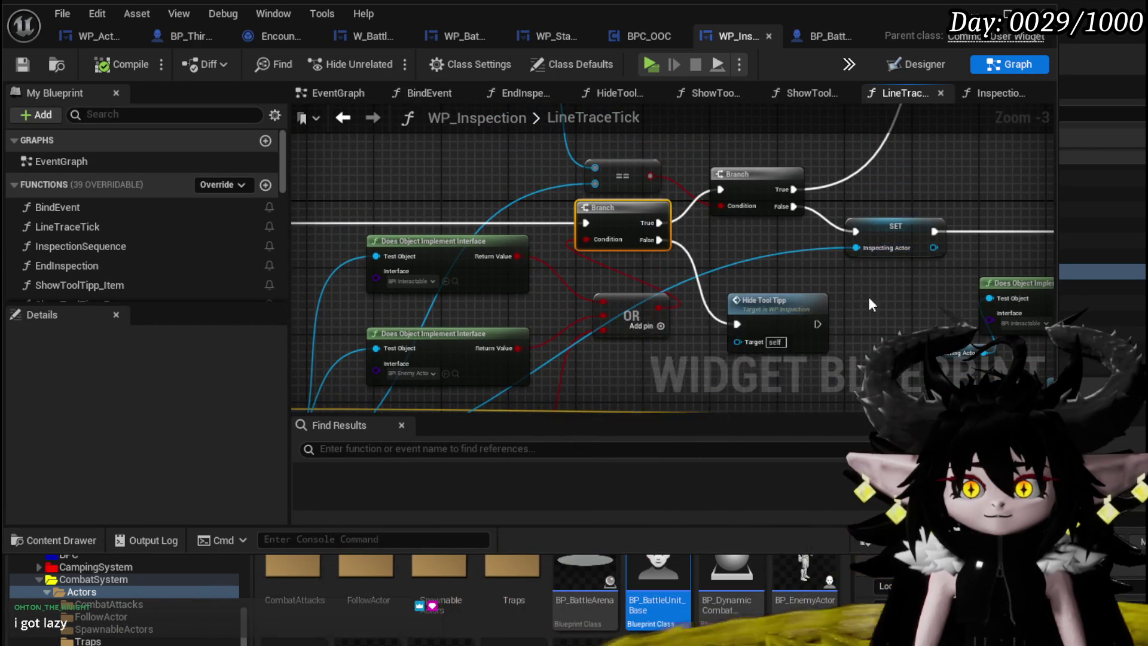
pyautogui.moveTo(869, 296); pyautogui.dragTo(754, 270)
pyautogui.rightClick(696, 226)
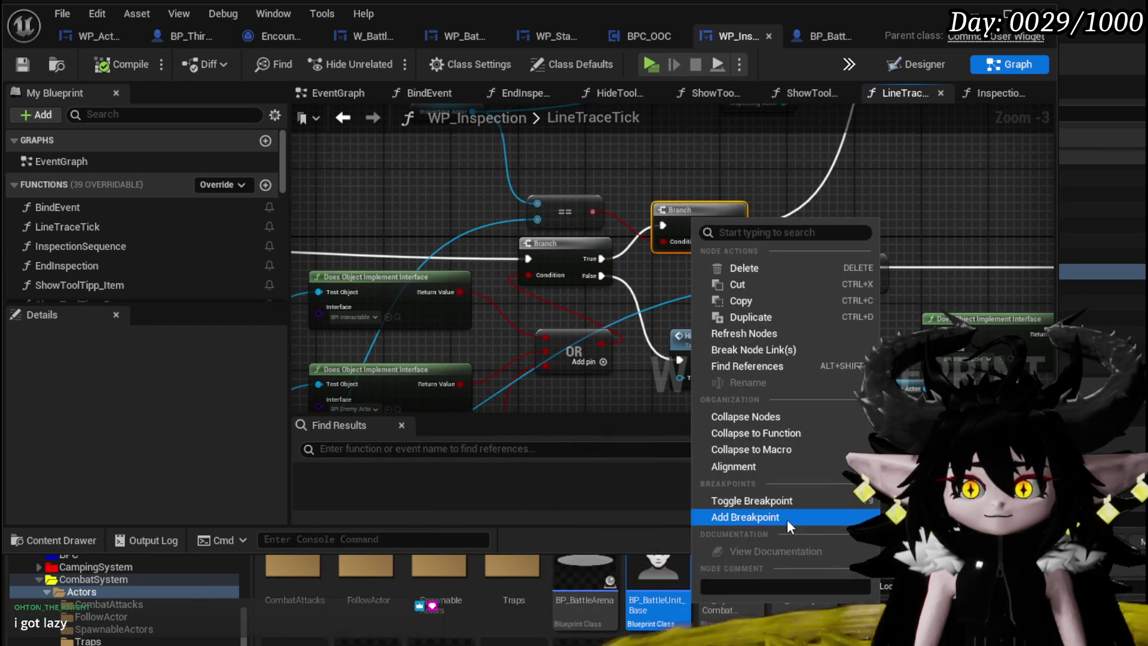
pyautogui.click(745, 516)
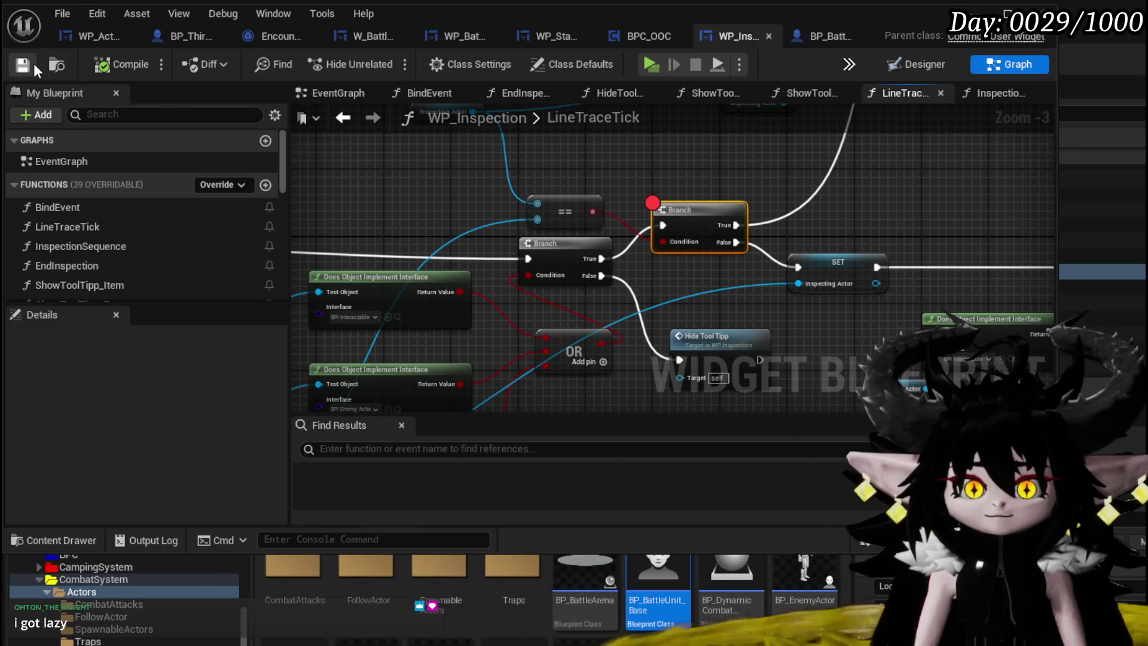
pyautogui.click(975, 9)
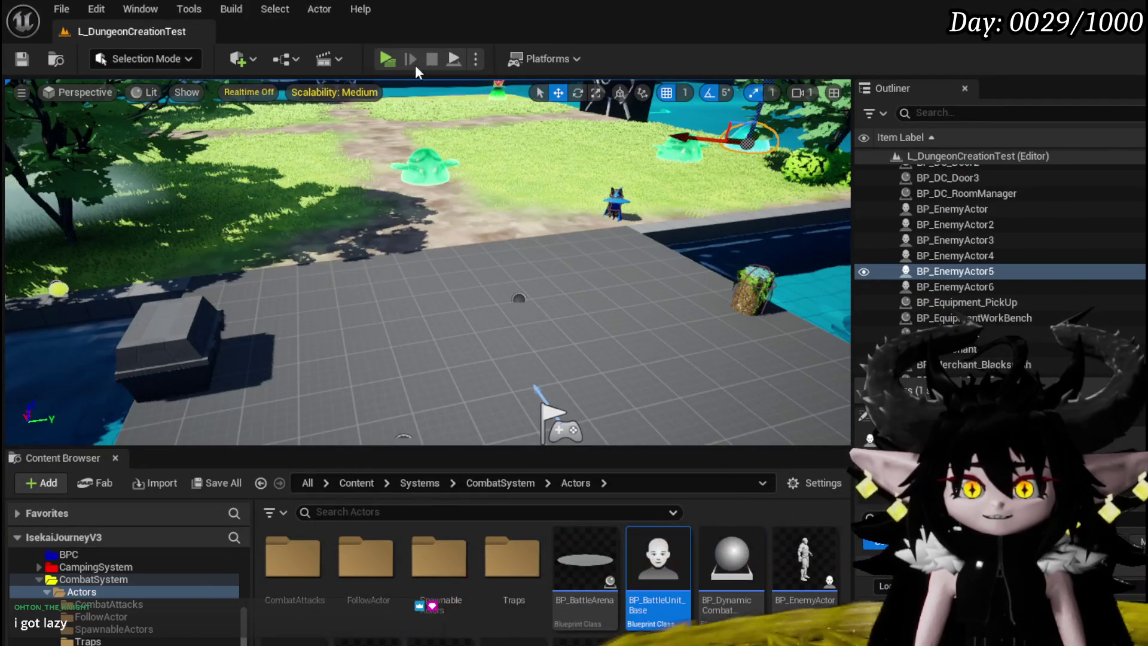
pyautogui.hotkey('alt', 'p')
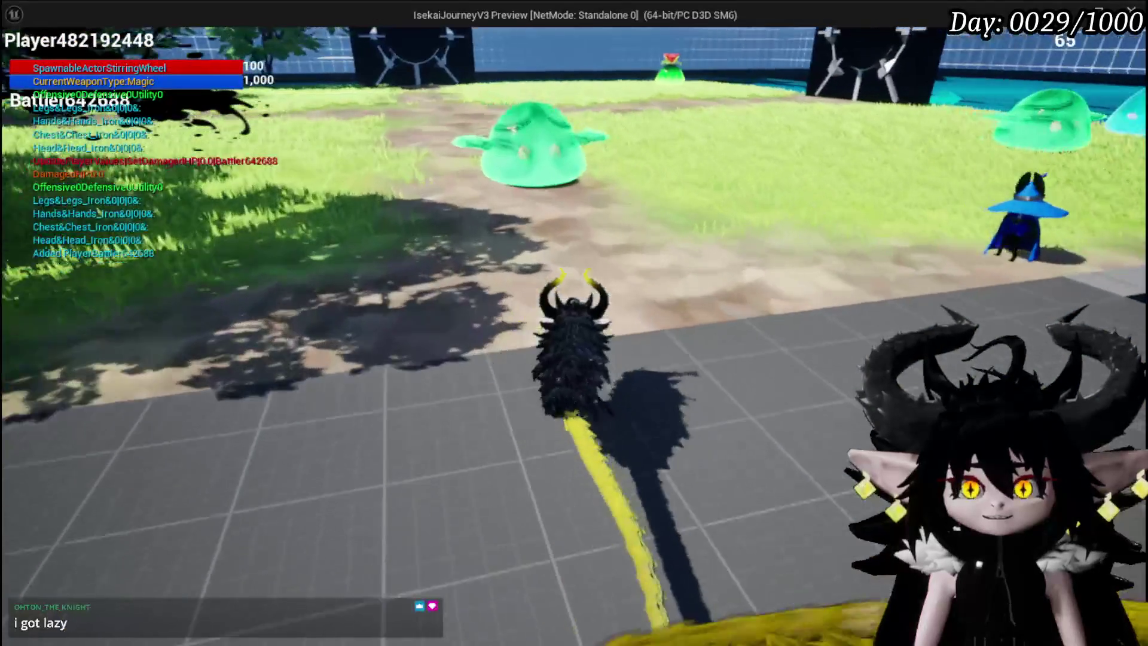
# - Trigger the slime encounter in play and resume each time the Branch breakpoint pauses execution
pyautogui.press('w')
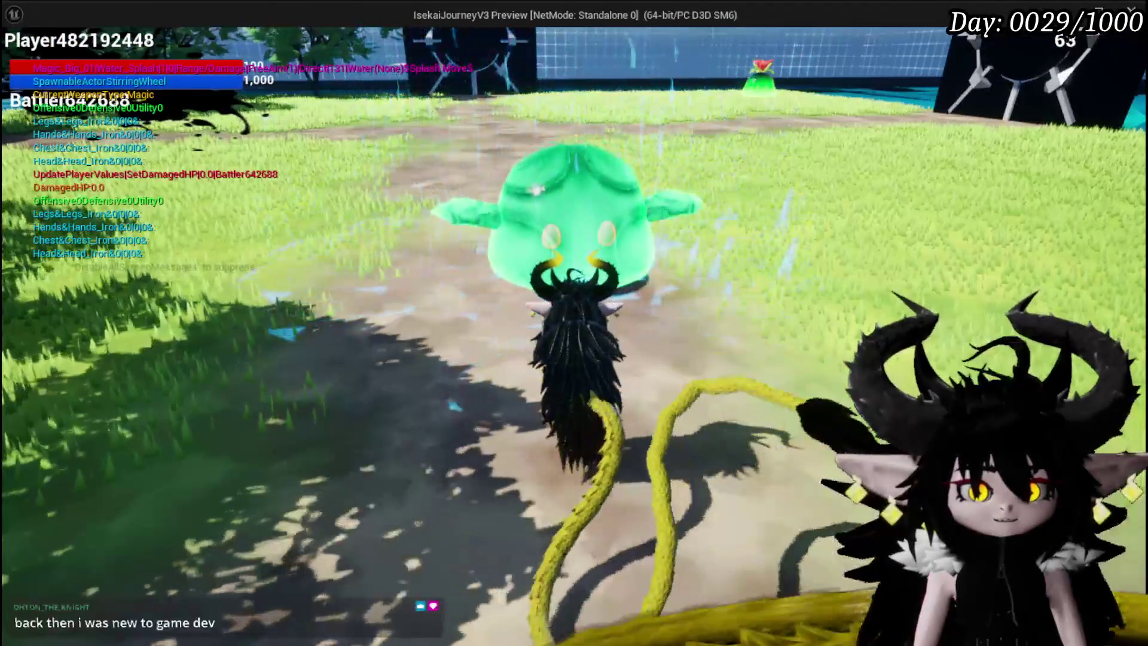
pyautogui.press('e')
pyautogui.click(520, 347)
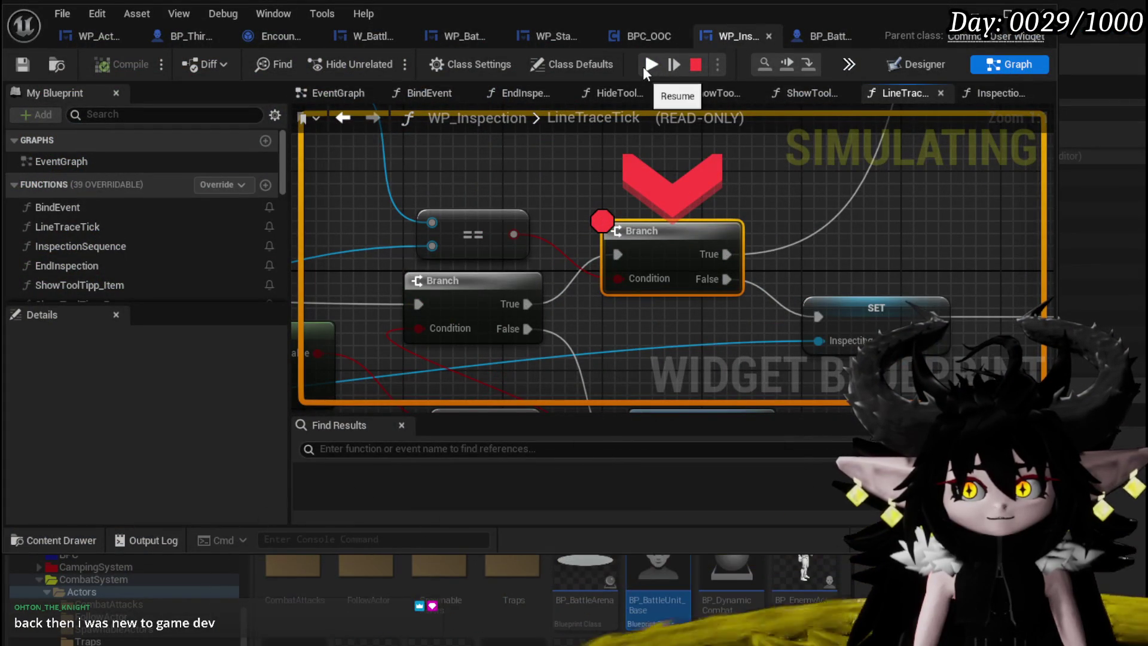
pyautogui.scroll(-3, 589, 336)
pyautogui.moveTo(589, 336); pyautogui.dragTo(673, 175)
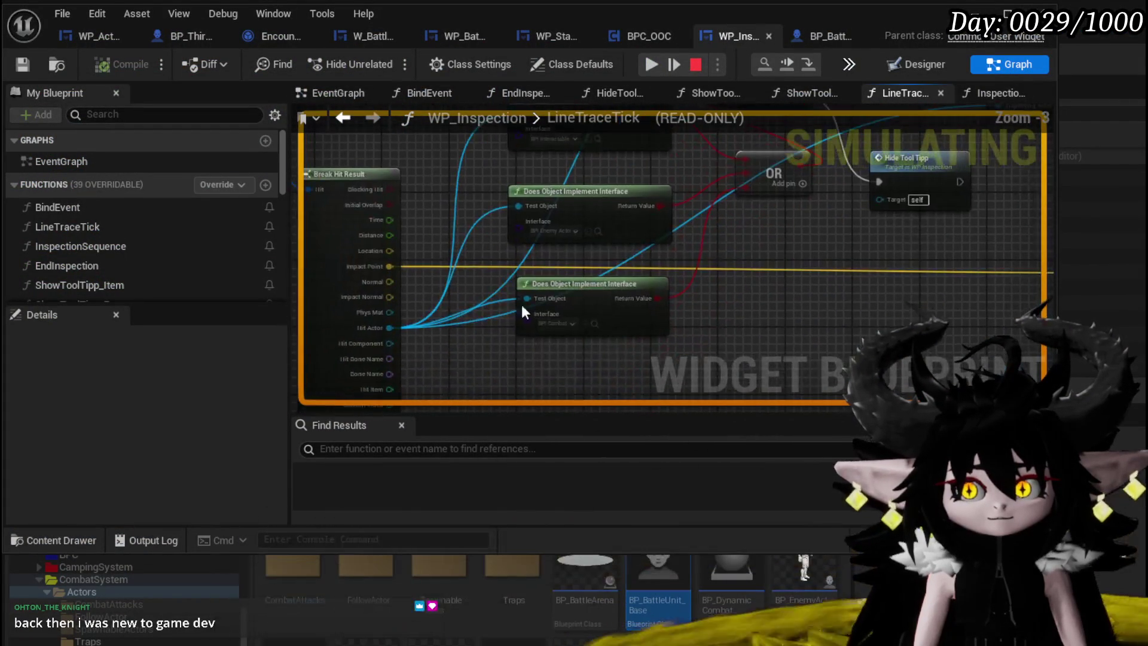
pyautogui.moveTo(389, 327)
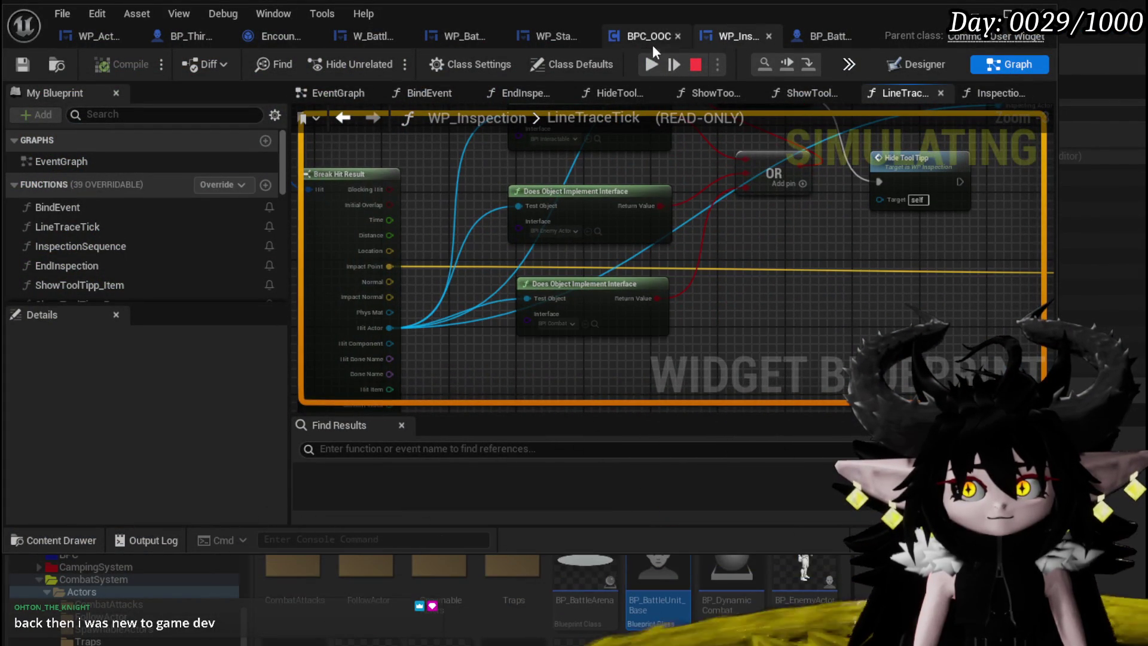
pyautogui.click(652, 65)
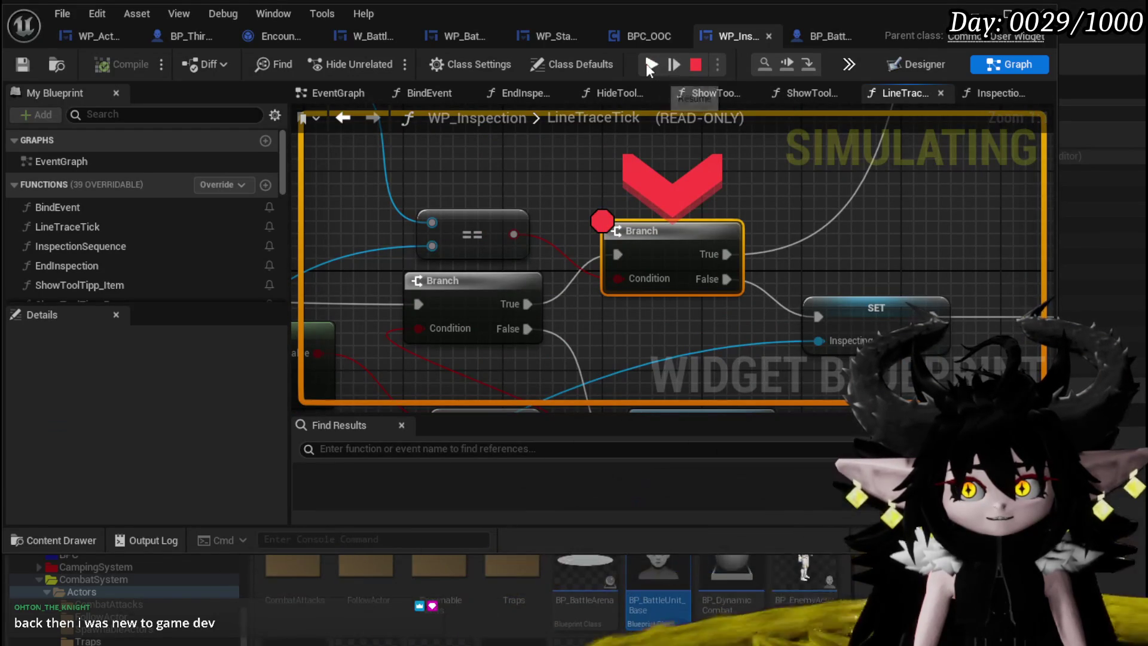
pyautogui.click(651, 64)
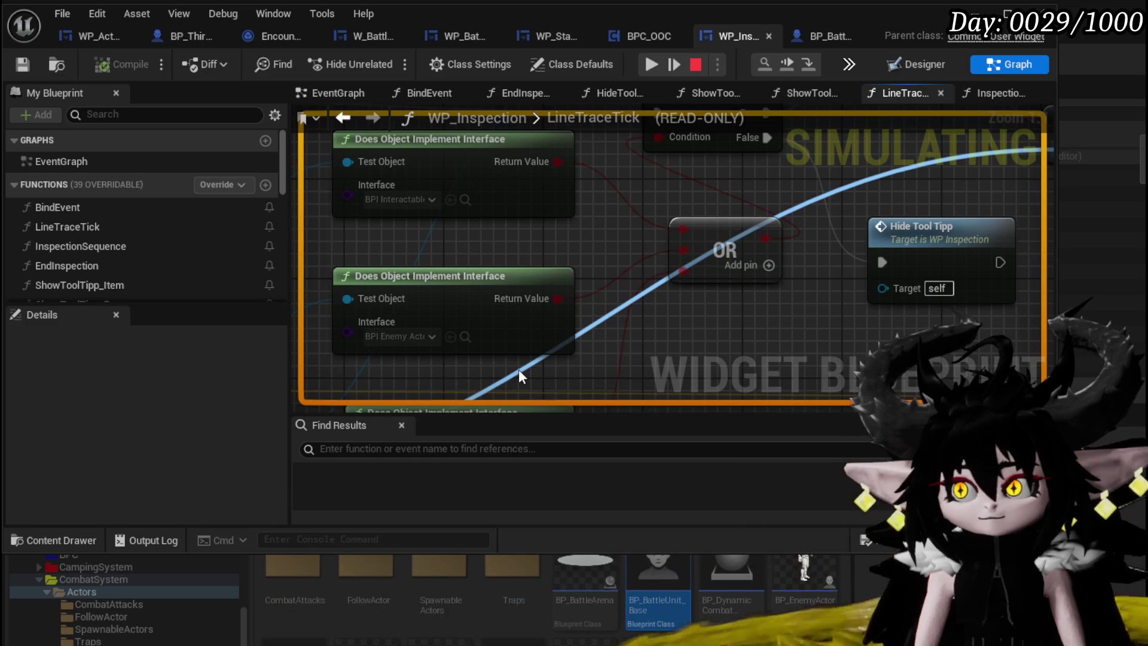
pyautogui.click(651, 65)
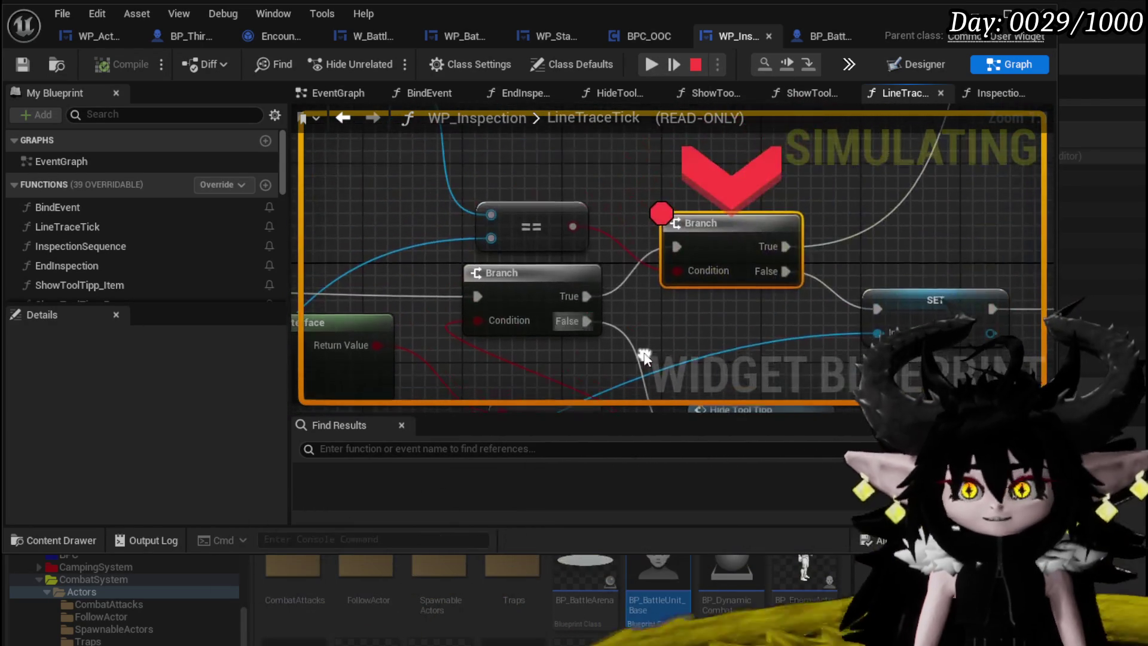
# - Disable the Branch node's breakpoint and resume the game preview
pyautogui.rightClick(706, 239)
pyautogui.click(733, 338)
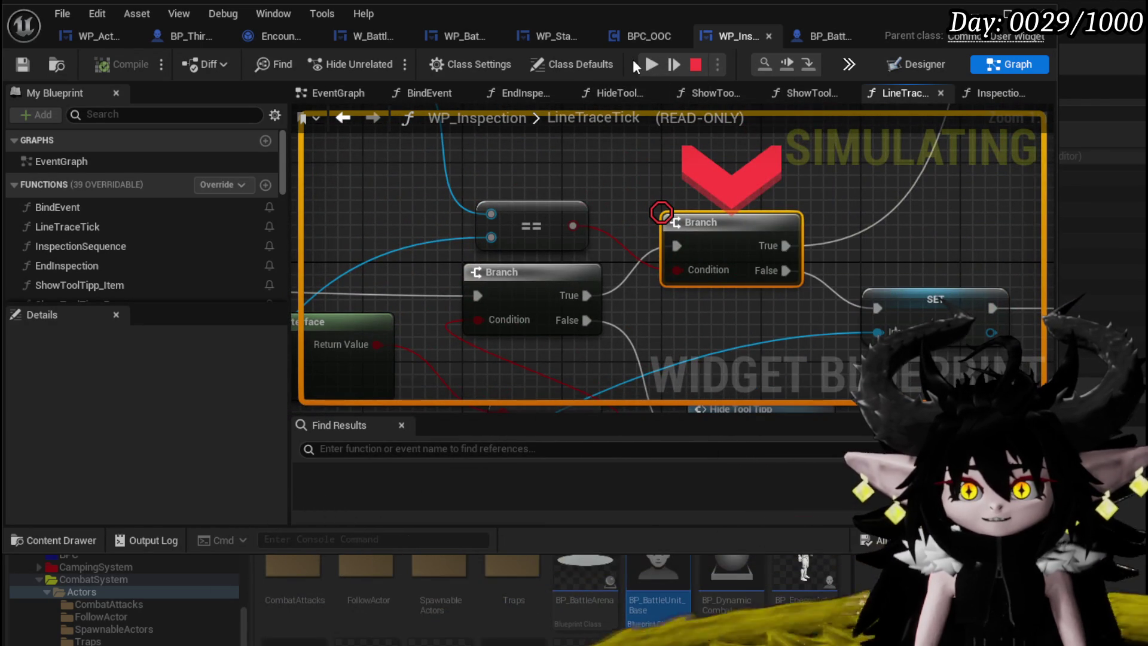
pyautogui.click(650, 64)
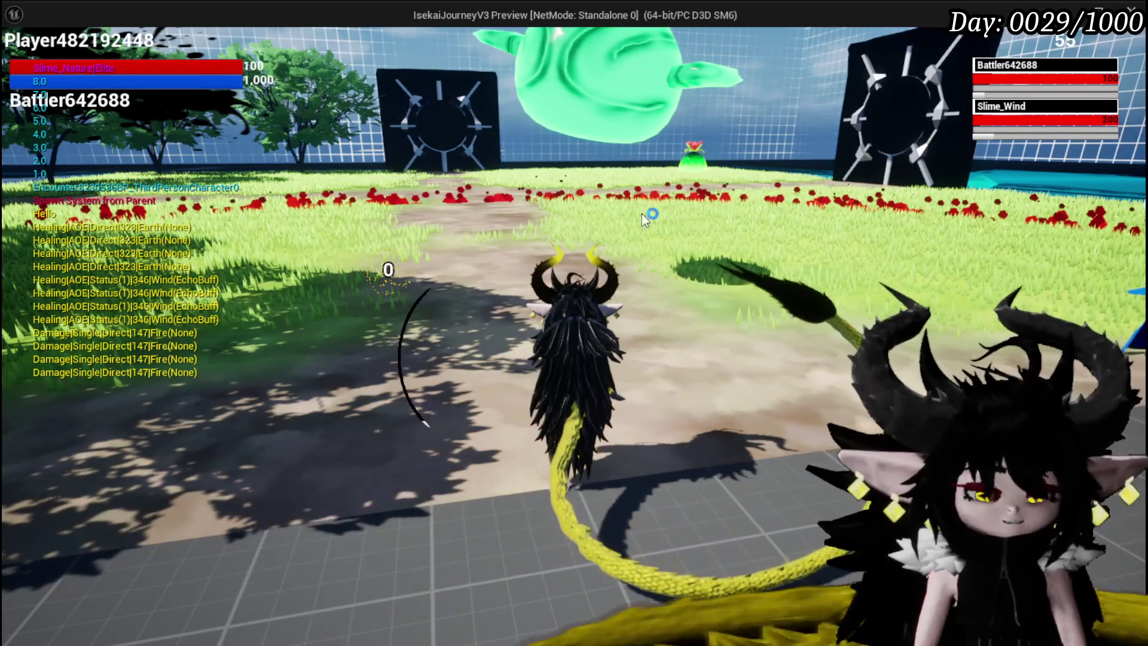
pyautogui.scroll(-2, 777, 211)
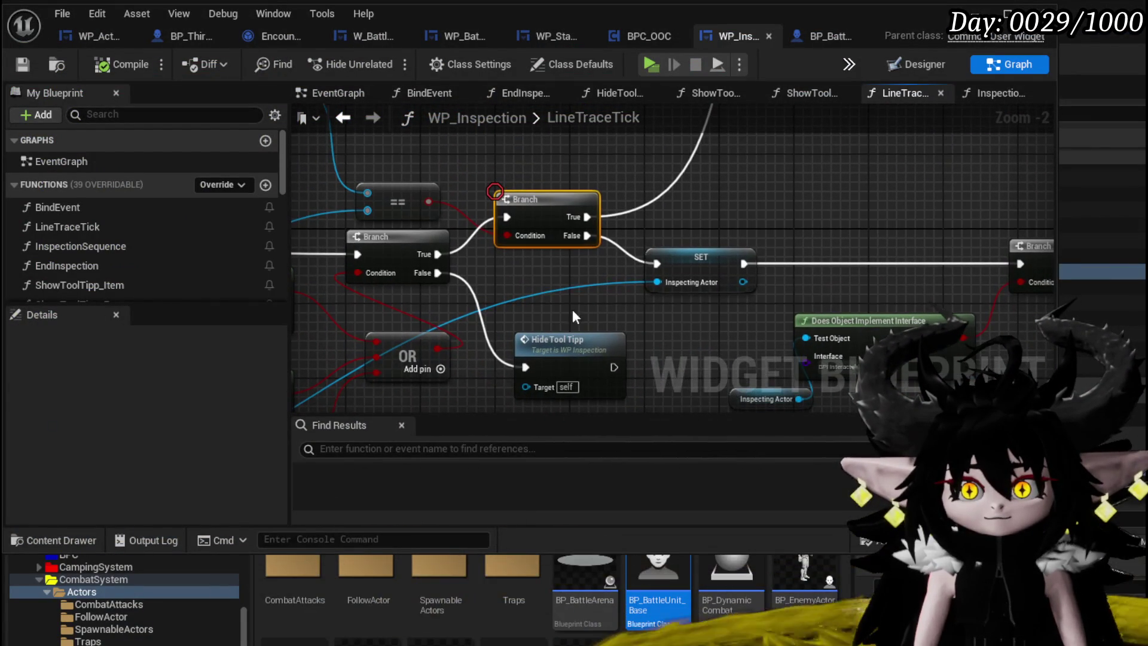
# - Add a Print String node off the first Branch's True execution output
pyautogui.moveTo(711, 254); pyautogui.dragTo(900, 258)
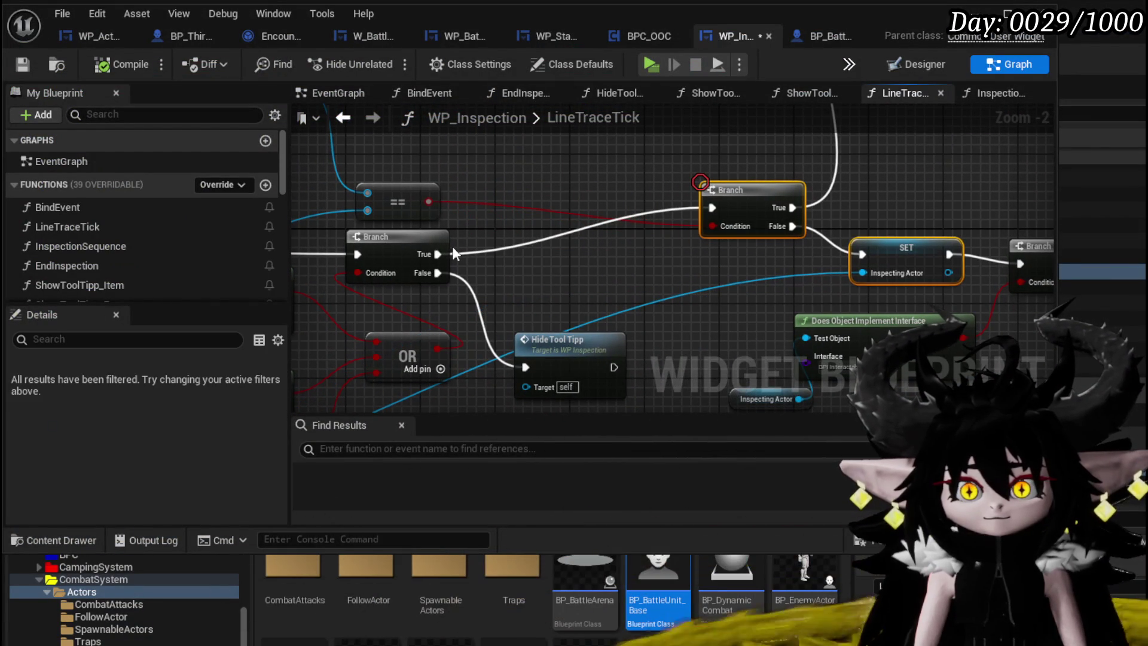
pyautogui.moveTo(447, 249); pyautogui.dragTo(528, 191)
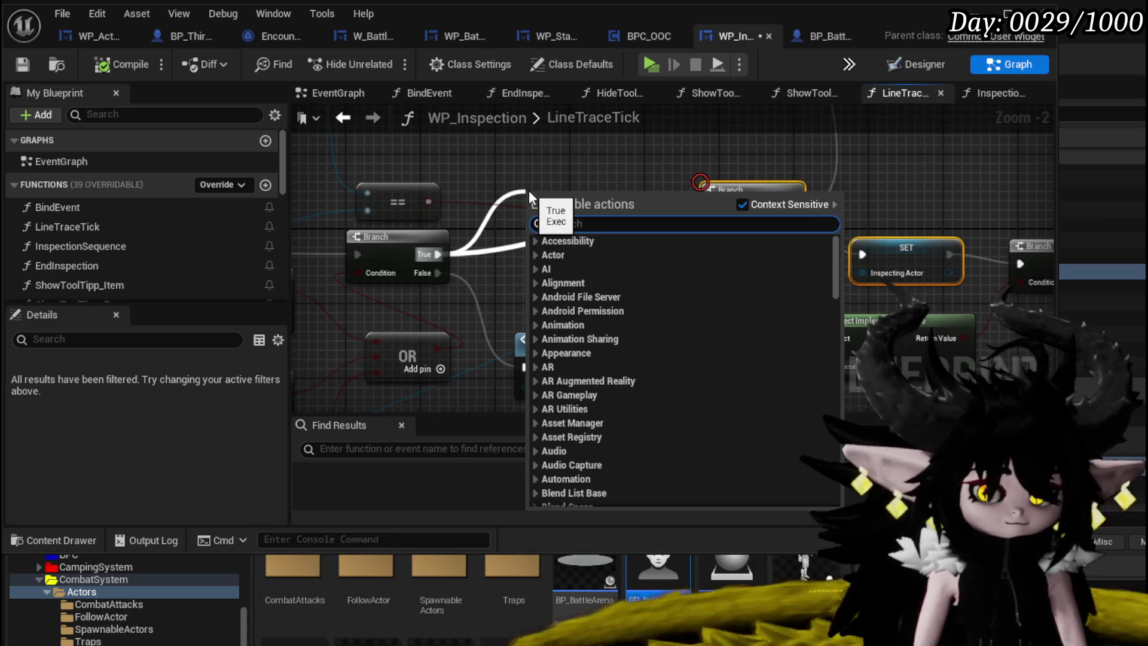
pyautogui.write('String')
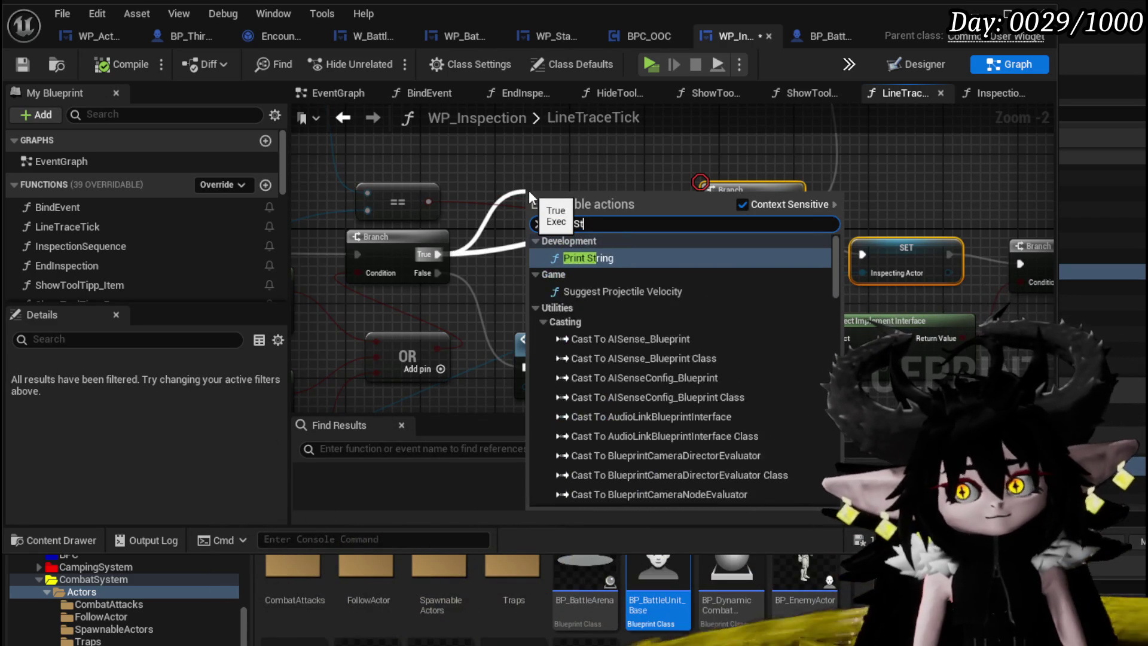
pyautogui.press('Return')
pyautogui.moveTo(534, 198)
pyautogui.mouseDown()
pyautogui.moveTo(575, 201)
pyautogui.moveTo(583, 124)
pyautogui.mouseUp()
pyautogui.moveTo(541, 281)
pyautogui.mouseDown()
pyautogui.moveTo(541, 319)
pyautogui.moveTo(428, 335)
pyautogui.moveTo(423, 350)
pyautogui.moveTo(541, 311)
pyautogui.mouseUp()
# - Have Print String output the Inspecting Actor with a 5-second duration
pyautogui.click(561, 203)
pyautogui.moveTo(548, 186); pyautogui.dragTo(528, 214)
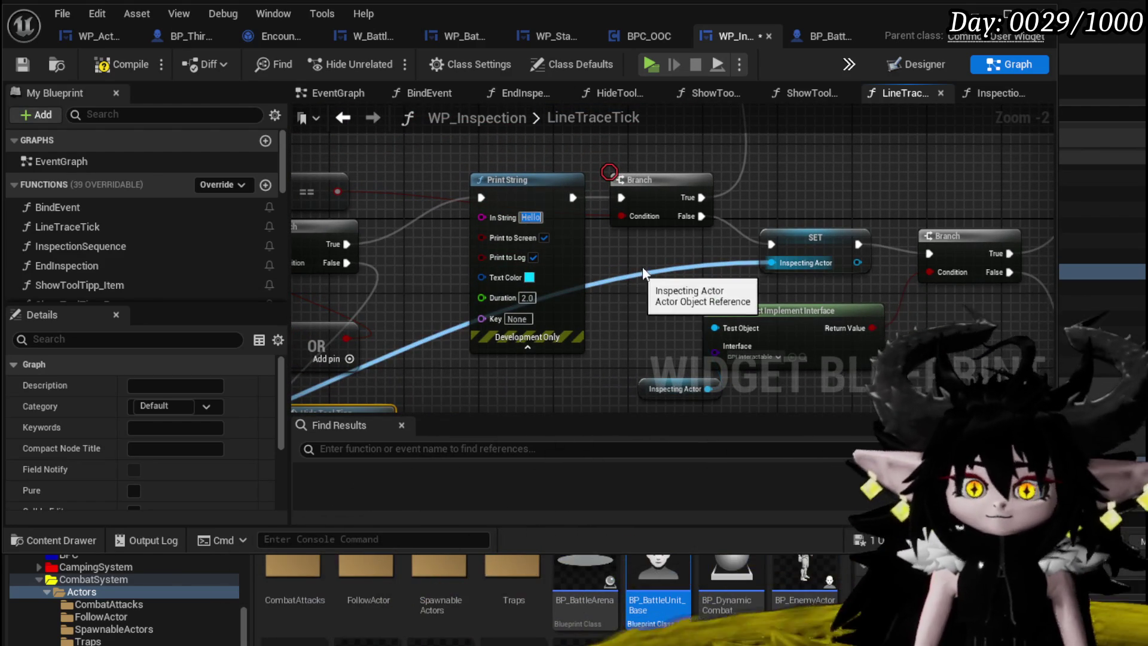
pyautogui.moveTo(772, 262); pyautogui.dragTo(483, 220)
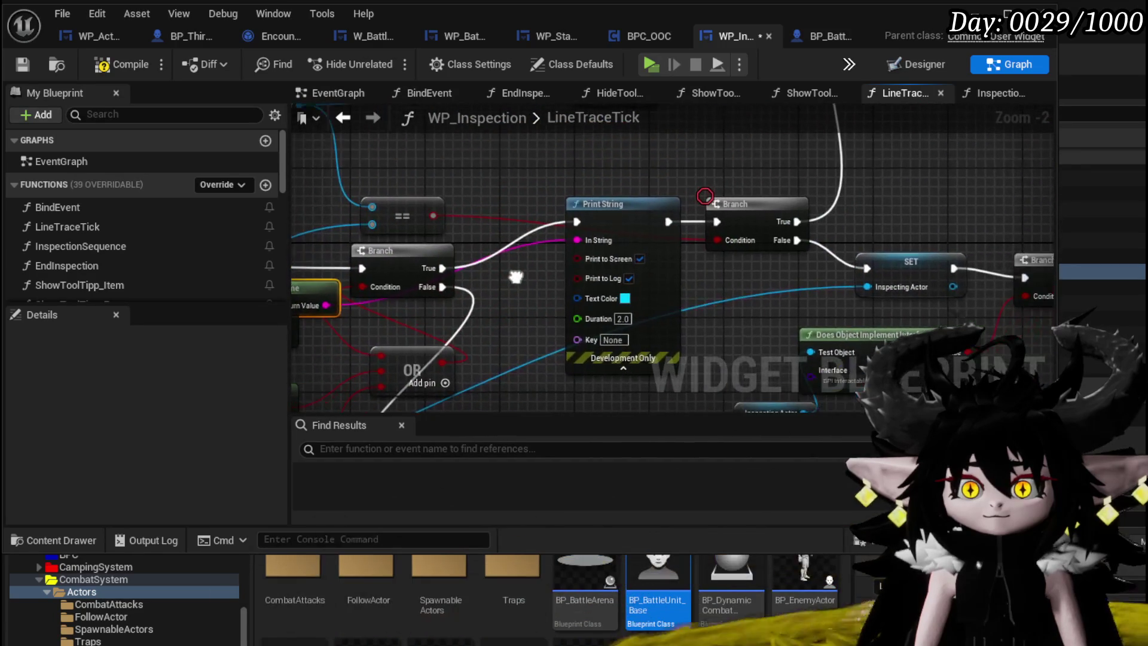
pyautogui.write('5')
pyautogui.press('Return')
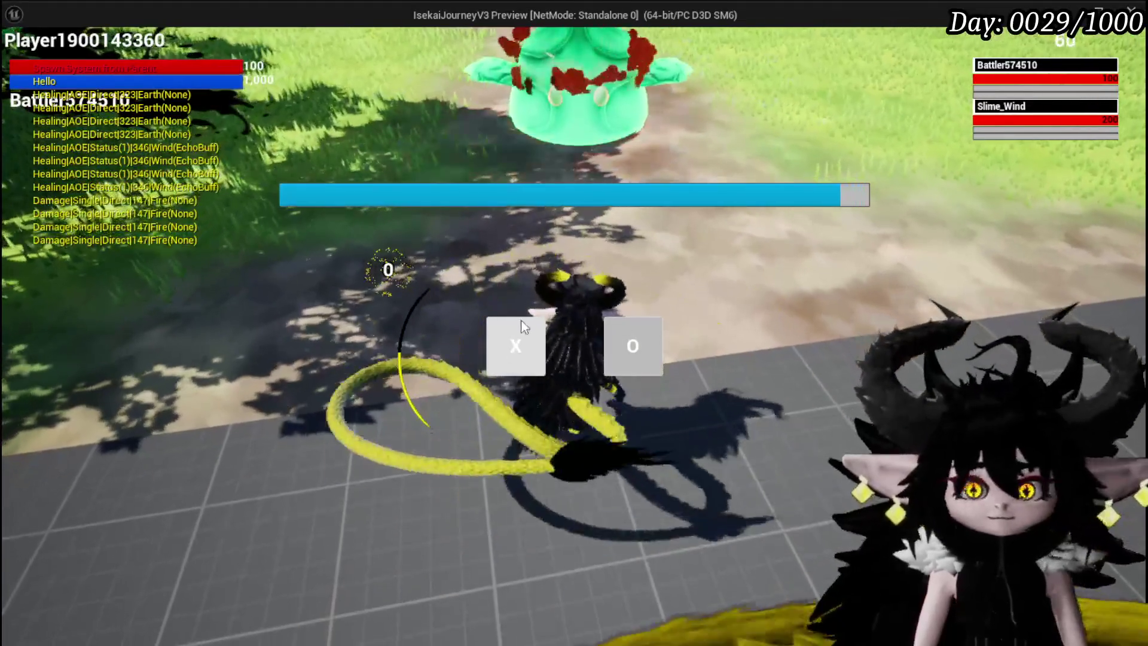
# - End the battle via its prompt, test inspecting an arena object, then stop the preview with Esc
pyautogui.click(518, 344)
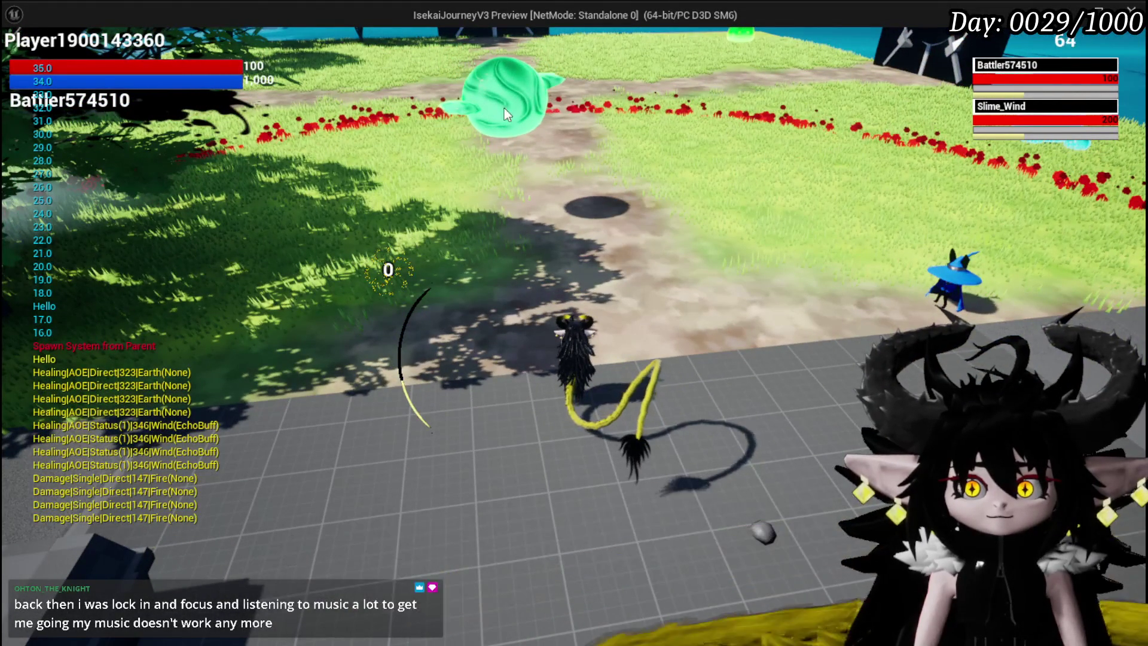
pyautogui.click(509, 104)
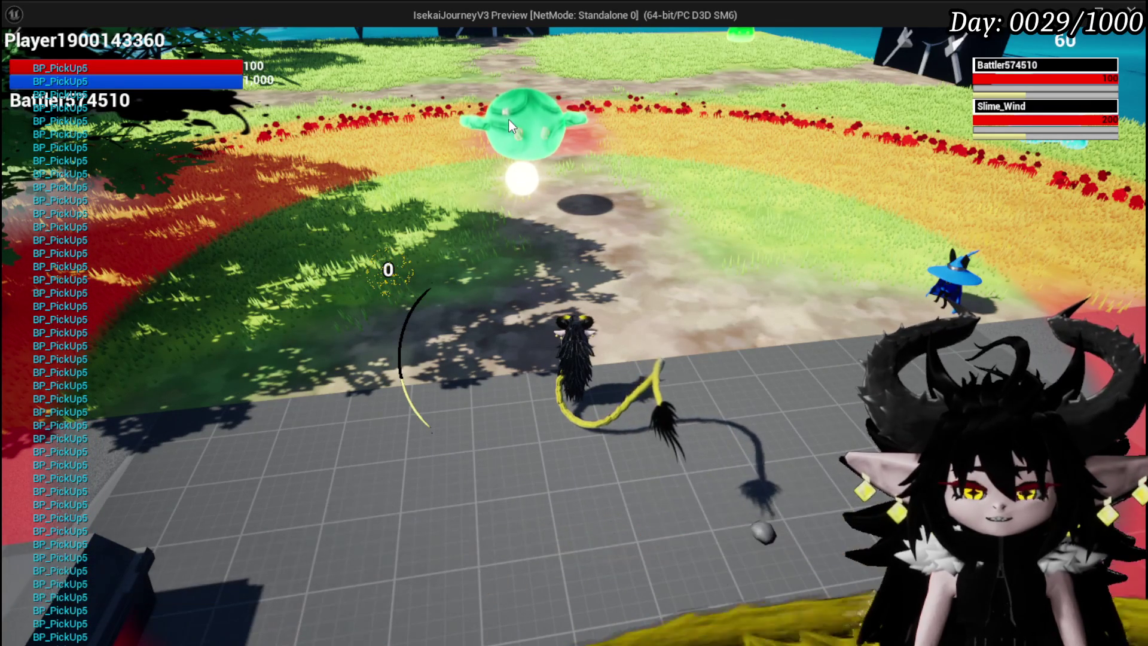
pyautogui.press('Escape')
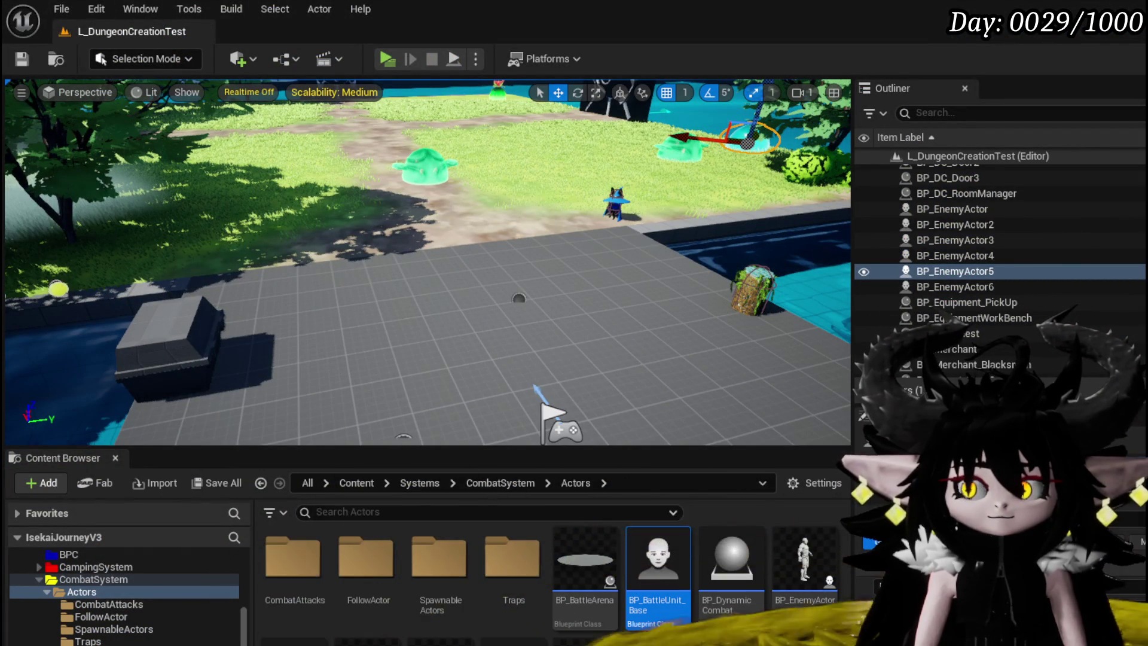
# - Inspect the Make Array object types feeding Line Trace For Objects, then switch to BP_BattleUnit_Base
pyautogui.hotkey('alt', 'Tab')
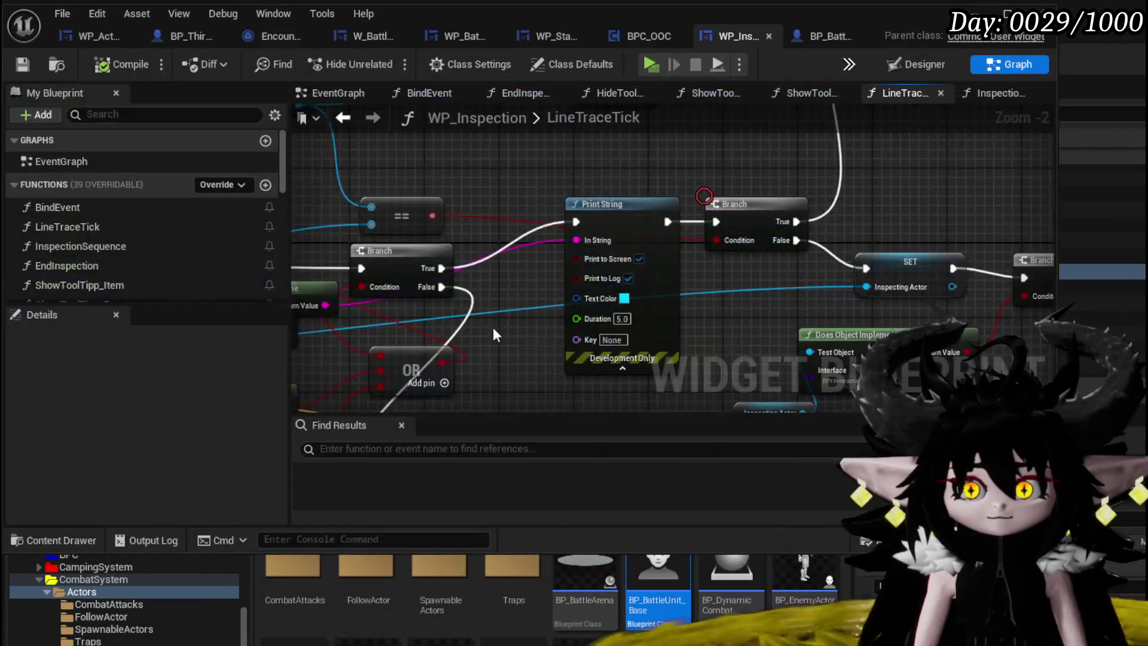
pyautogui.scroll(3, 771, 319)
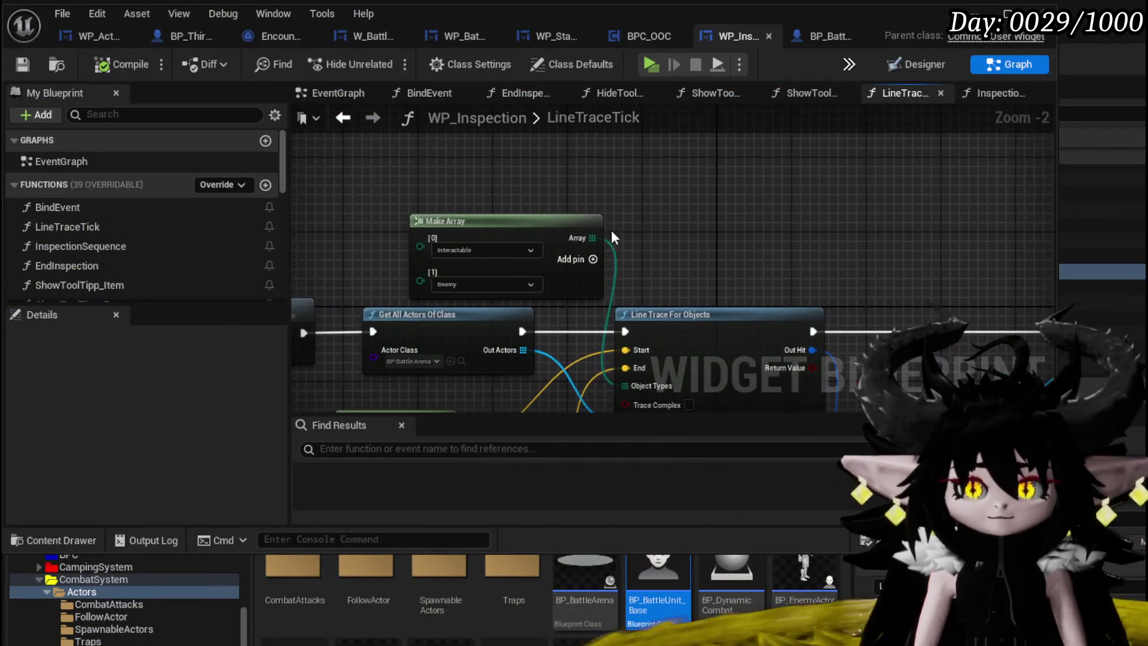
pyautogui.click(452, 180)
pyautogui.moveTo(751, 271)
pyautogui.mouseDown()
pyautogui.moveTo(739, 220)
pyautogui.moveTo(703, 167)
pyautogui.moveTo(817, 274)
pyautogui.mouseUp()
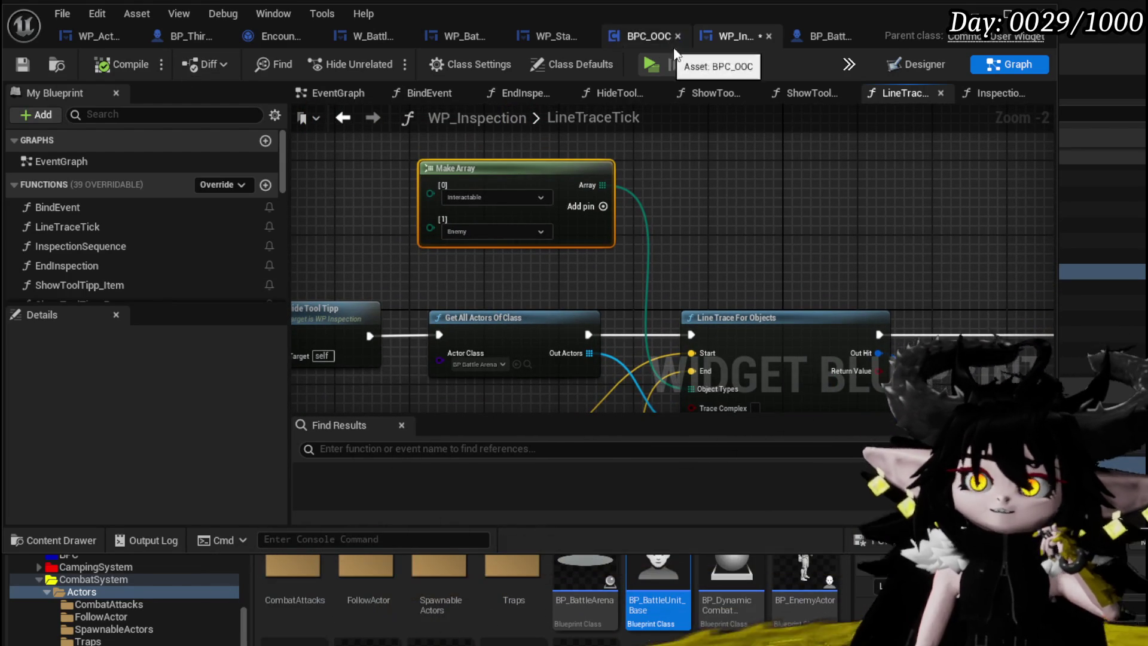
pyautogui.click(827, 37)
# - Review BP_BattleUnit_Base's collision settings in its Class Defaults
pyautogui.click(90, 140)
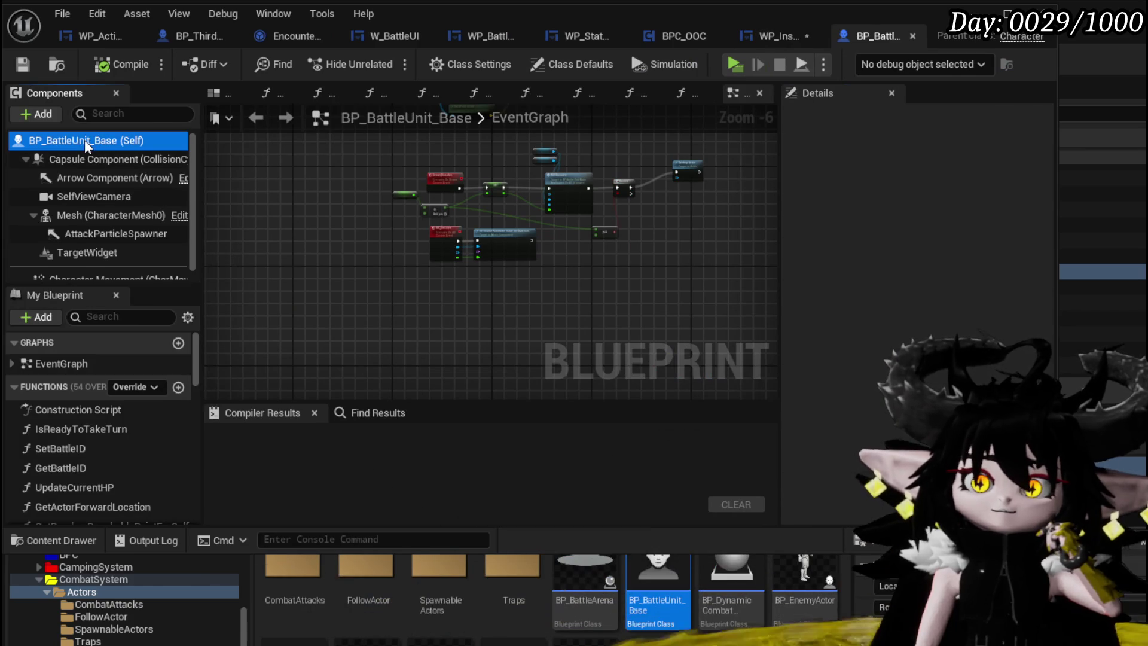
pyautogui.scroll(-10, 906, 296)
pyautogui.scroll(-15, 907, 293)
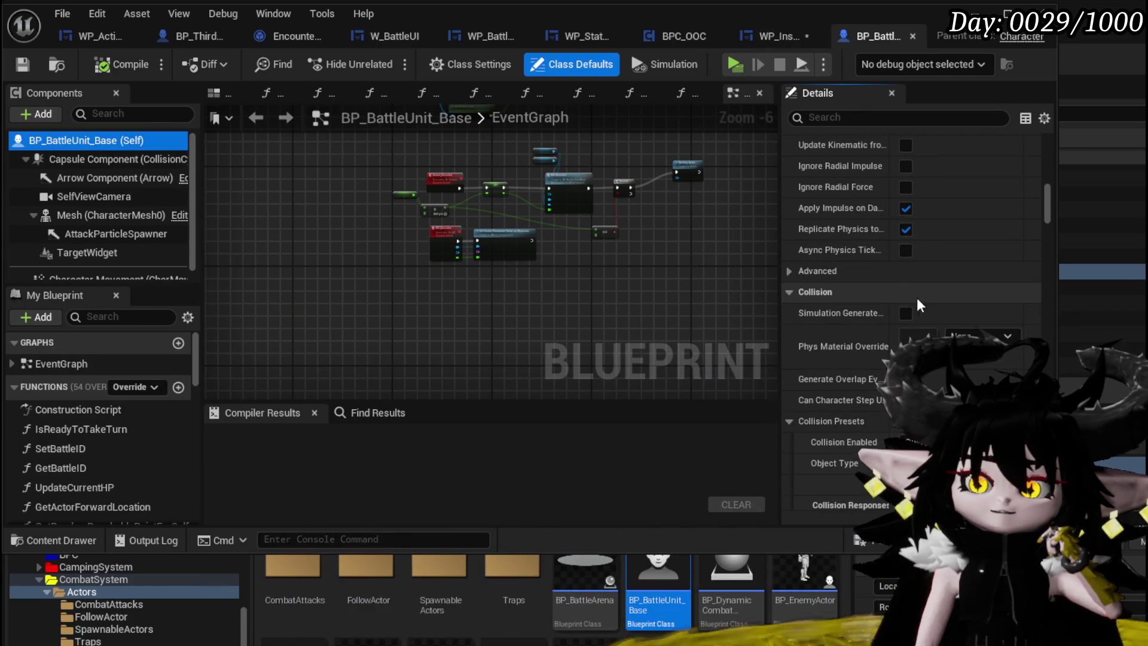
# - Add Pawn as the third object type in Make Array and start a standalone play test
pyautogui.click(774, 36)
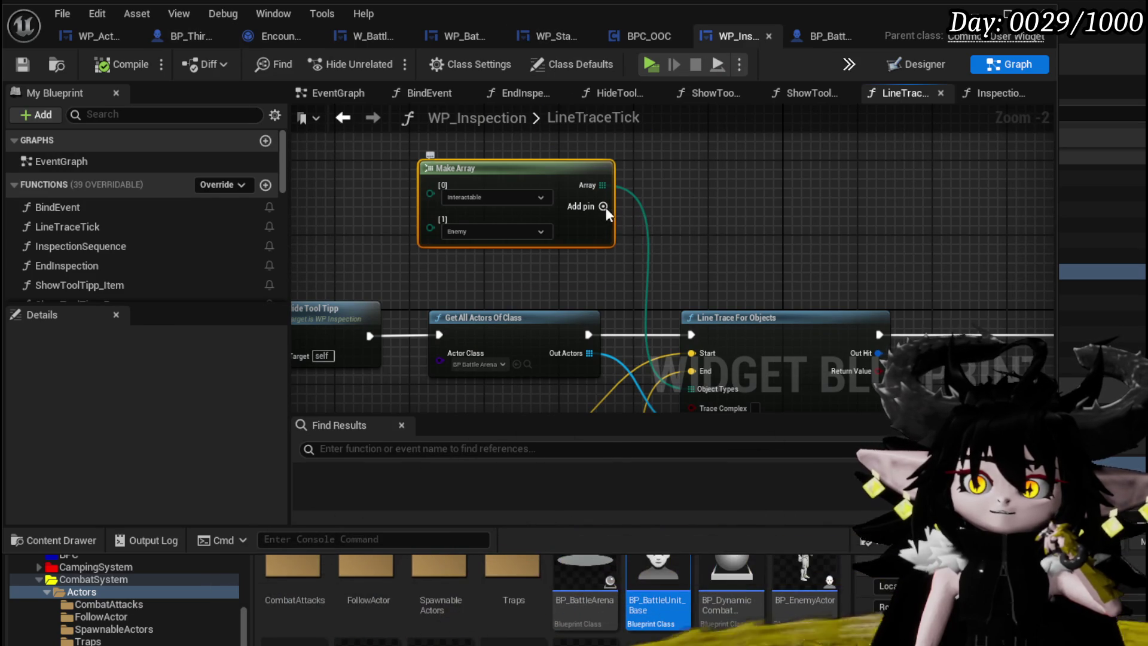
pyautogui.click(603, 207)
pyautogui.click(490, 267)
pyautogui.click(464, 296)
pyautogui.click(830, 203)
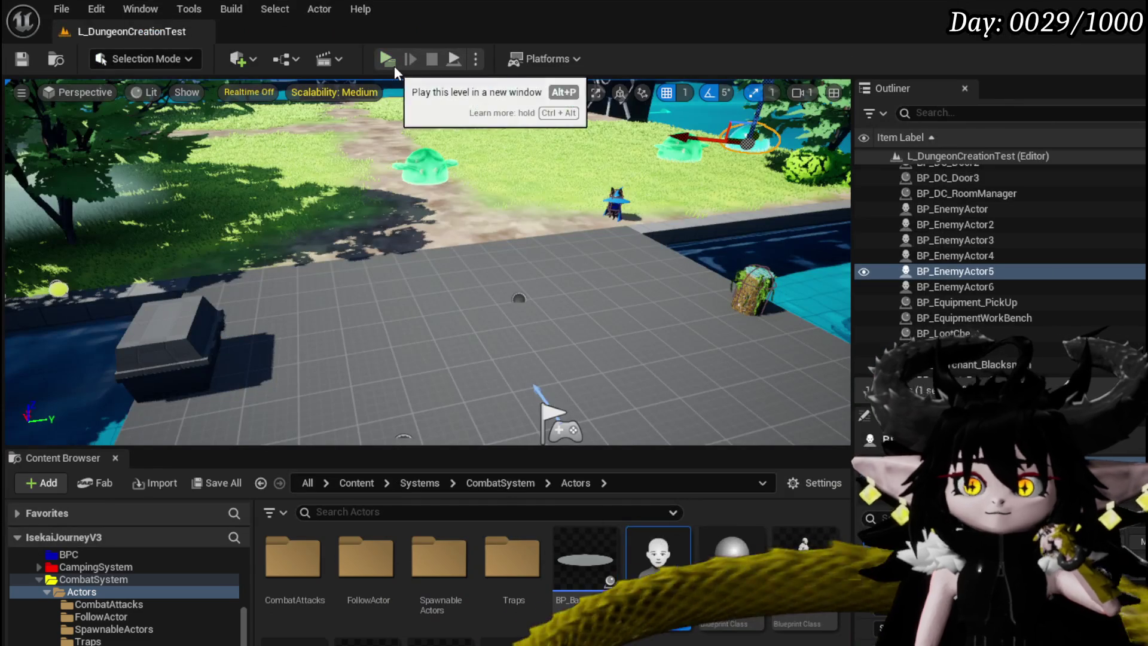
pyautogui.click(393, 64)
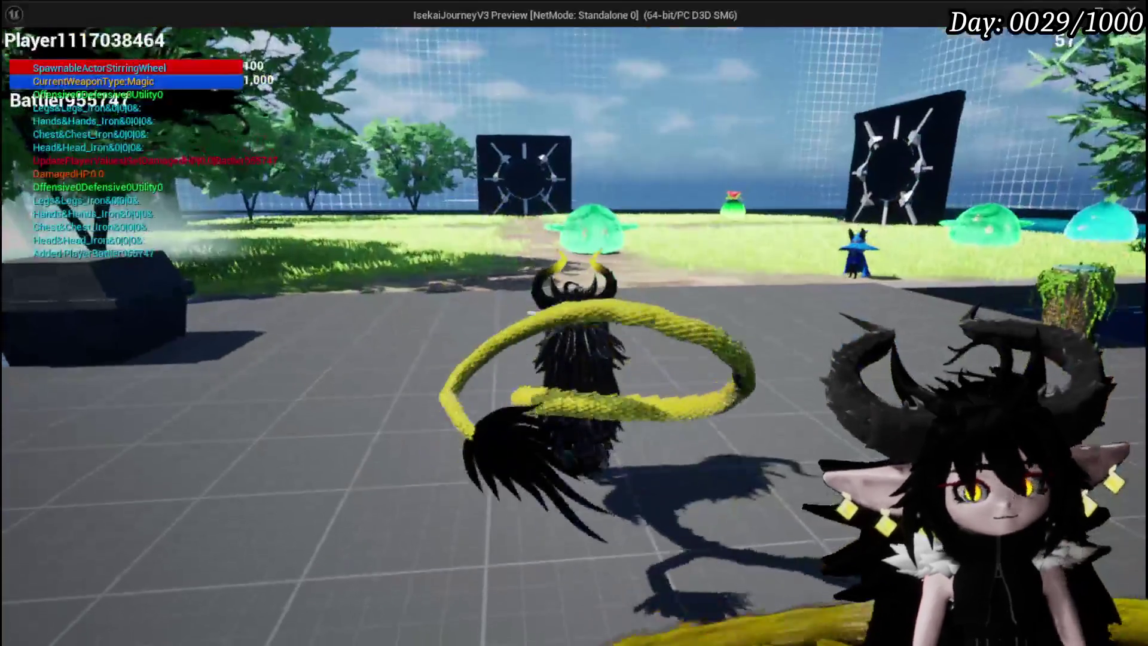
# - Attack the slime, answer the battle prompt, check its Water Slime Elite tooltip, then stop
pyautogui.press('w')
pyautogui.press('1')
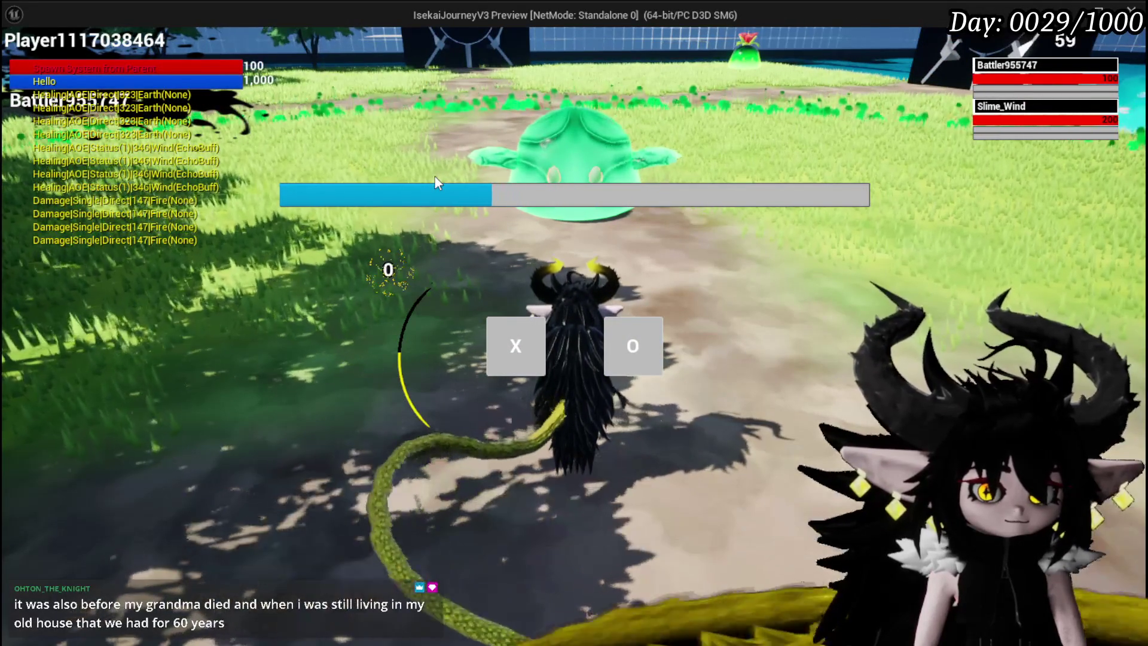
pyautogui.click(530, 339)
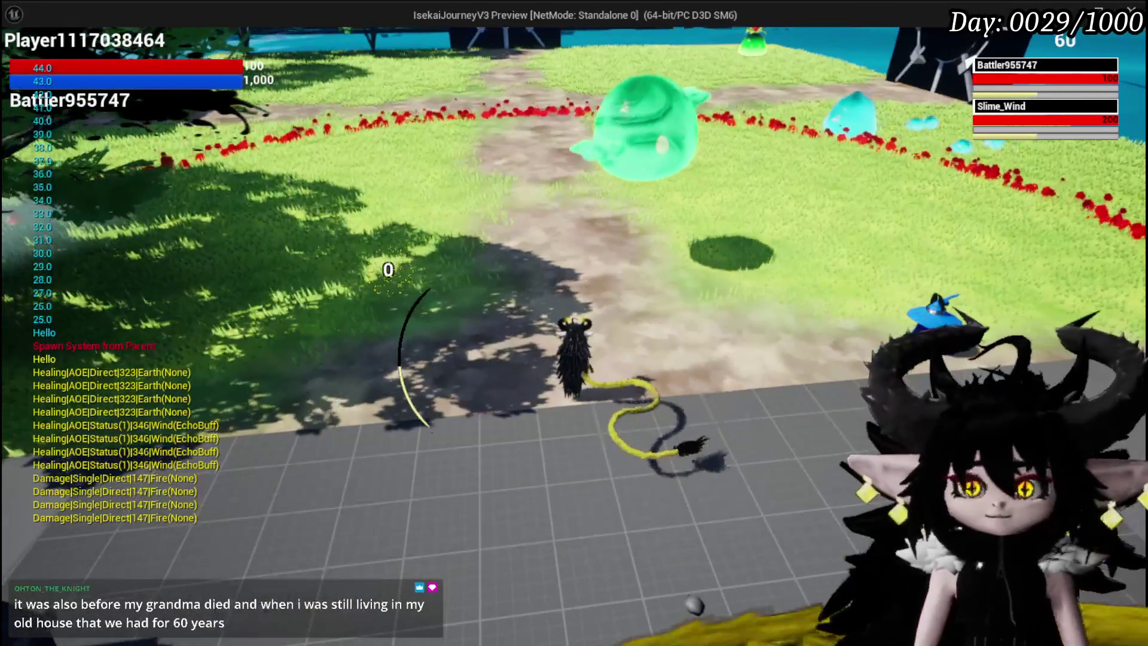
pyautogui.moveTo(649, 166)
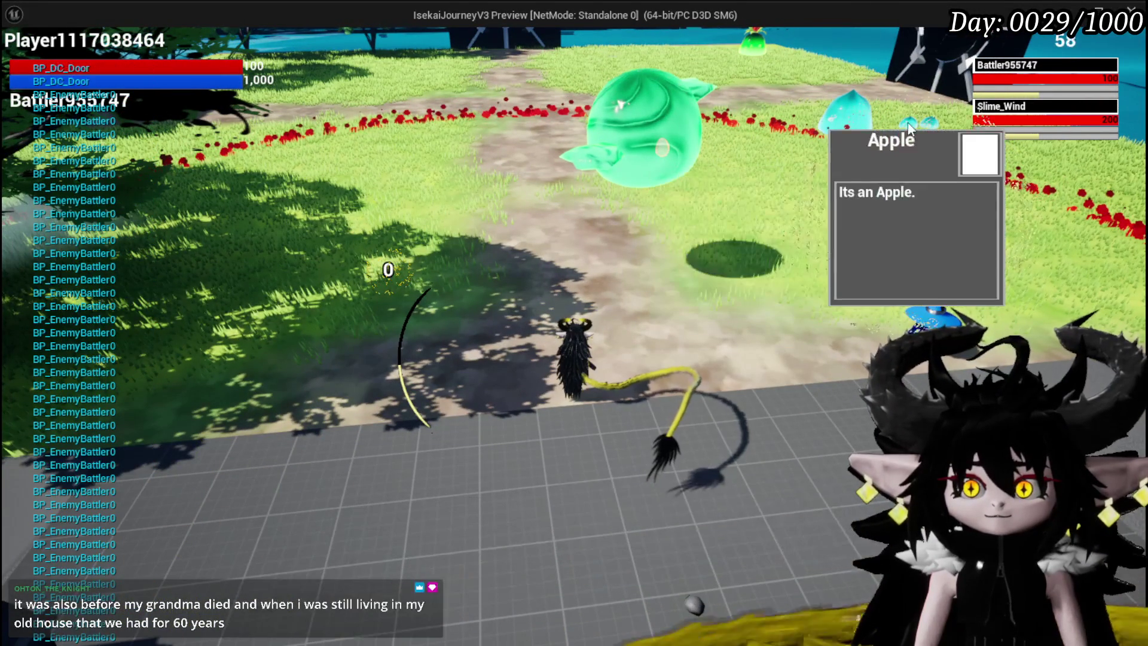
pyautogui.moveTo(629, 131)
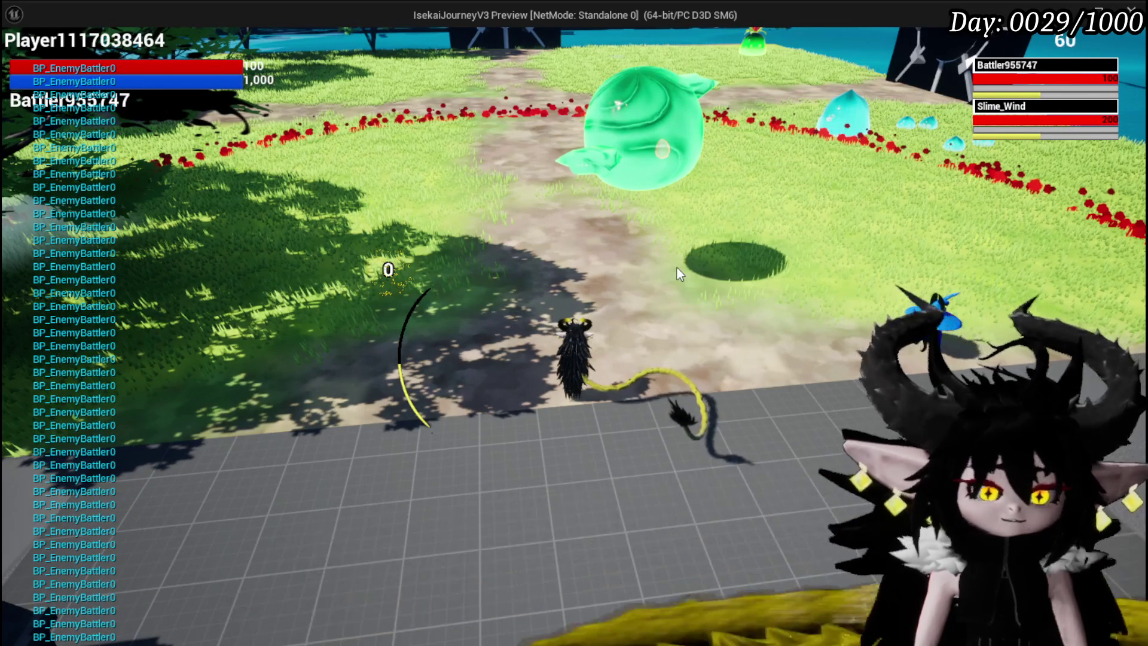
pyautogui.press('Escape')
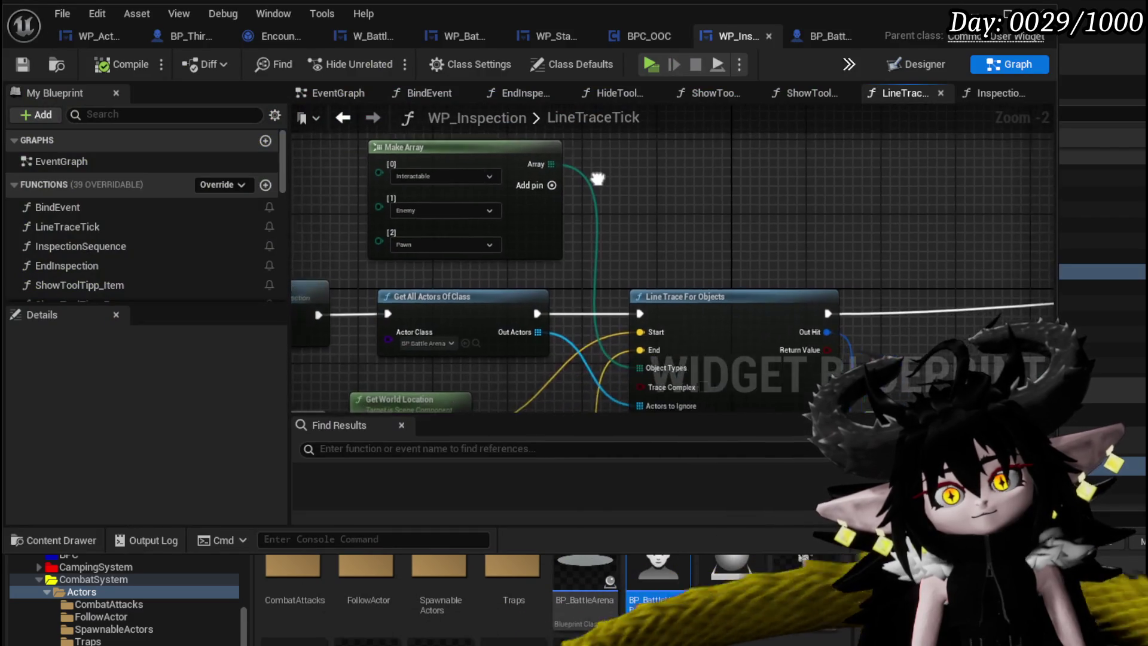
# - Move the Hide Tool Tipp node lower in the graph
pyautogui.scroll(-4, 563, 264)
pyautogui.scroll(2, 563, 264)
pyautogui.moveTo(708, 281)
pyautogui.mouseDown()
pyautogui.moveTo(410, 289)
pyautogui.moveTo(514, 399)
pyautogui.moveTo(397, 320)
pyautogui.moveTo(361, 376)
pyautogui.moveTo(459, 377)
pyautogui.moveTo(531, 334)
pyautogui.mouseUp()
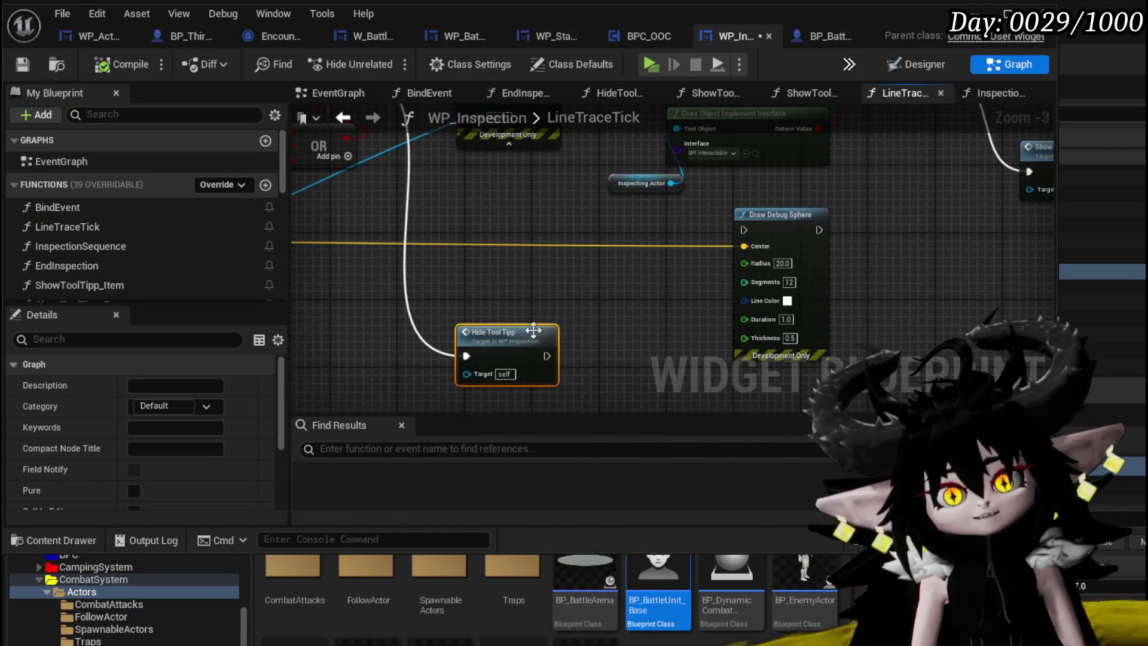
# - Nudge the lower and middle interface check nodes up slightly
pyautogui.scroll(-3, 531, 334)
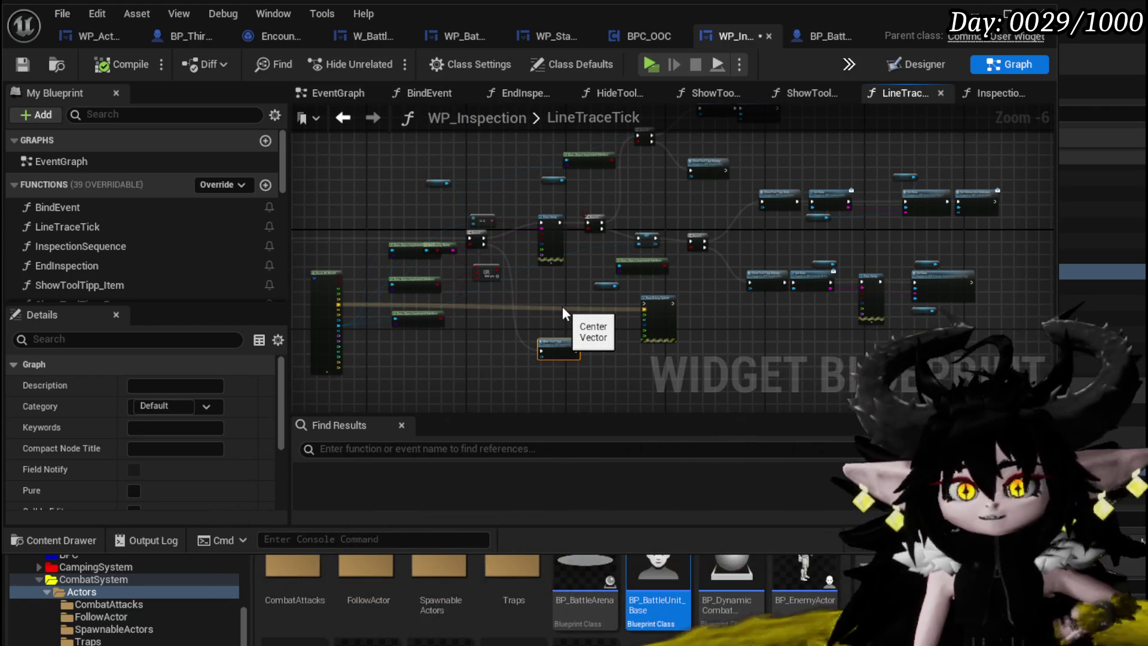
pyautogui.scroll(3, 565, 305)
pyautogui.moveTo(566, 307)
pyautogui.mouseDown()
pyautogui.moveTo(589, 399)
pyautogui.moveTo(605, 409)
pyautogui.moveTo(650, 332)
pyautogui.moveTo(616, 298)
pyautogui.mouseUp()
pyautogui.scroll(-2, 607, 288)
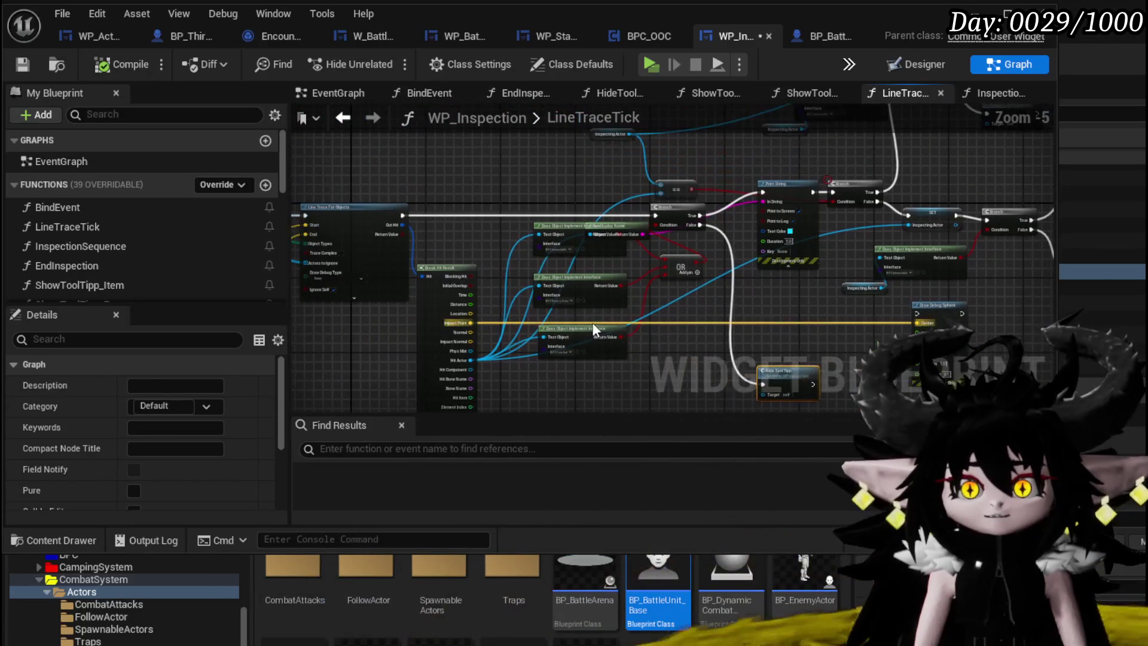
pyautogui.click(588, 322)
pyautogui.keyDown('ctrl'); pyautogui.click(587, 272); pyautogui.keyUp('ctrl')
pyautogui.moveTo(587, 272); pyautogui.dragTo(586, 266)
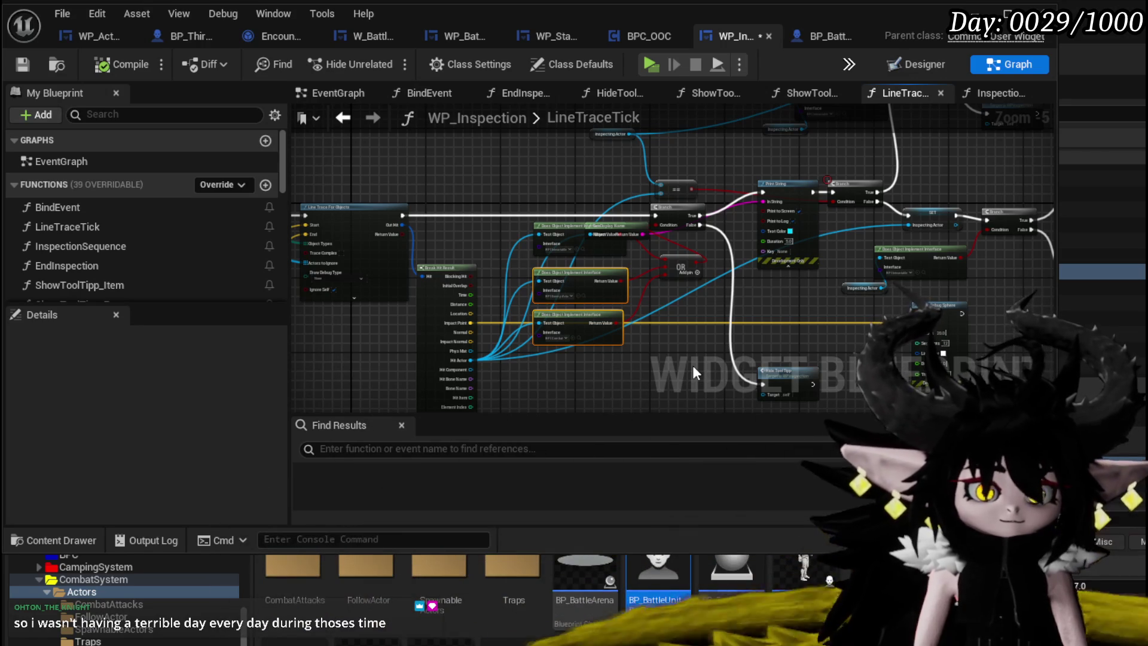
# - Box-select a group of graph nodes and shift them to the right
pyautogui.scroll(2, 697, 317)
pyautogui.moveTo(697, 309)
pyautogui.mouseDown()
pyautogui.moveTo(680, 397)
pyautogui.moveTo(610, 336)
pyautogui.moveTo(350, 369)
pyautogui.moveTo(594, 263)
pyautogui.mouseUp()
pyautogui.scroll(-1, 464, 357)
pyautogui.scroll(-2, 353, 368)
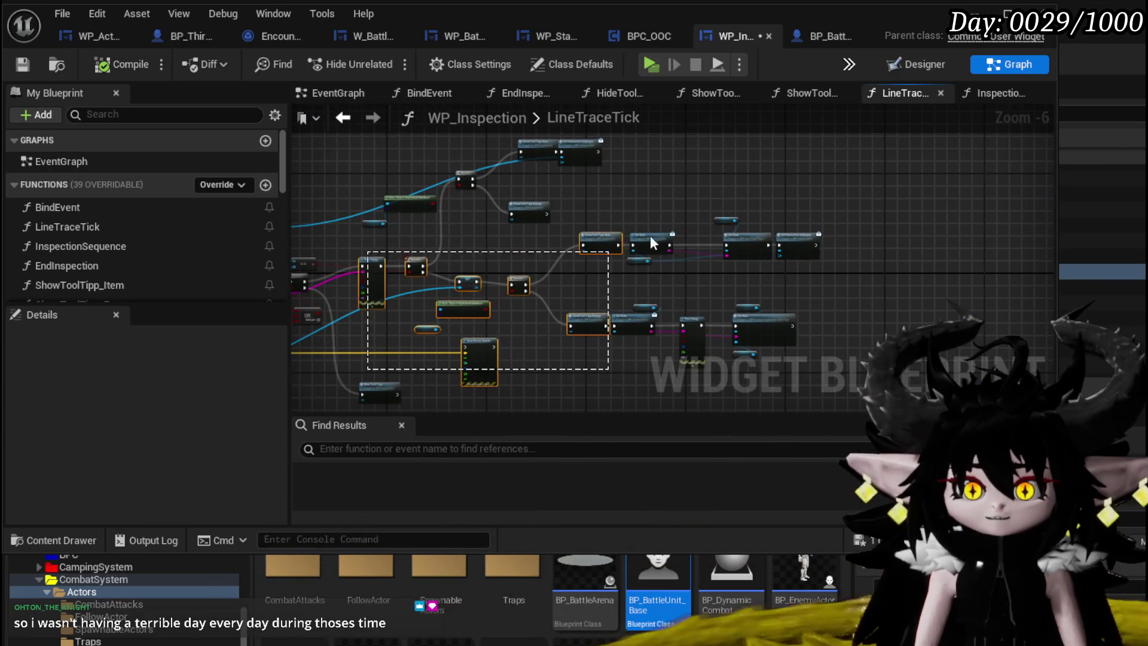
pyautogui.moveTo(870, 154); pyautogui.dragTo(871, 154)
pyautogui.moveTo(581, 152); pyautogui.dragTo(643, 155)
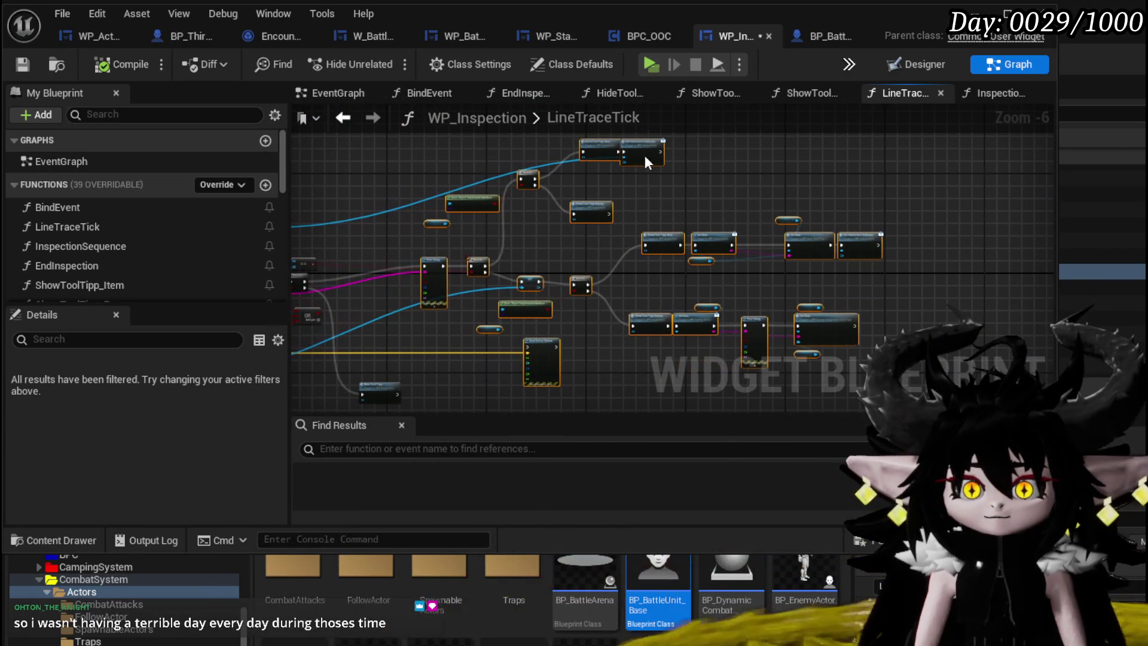
pyautogui.scroll(3, 464, 236)
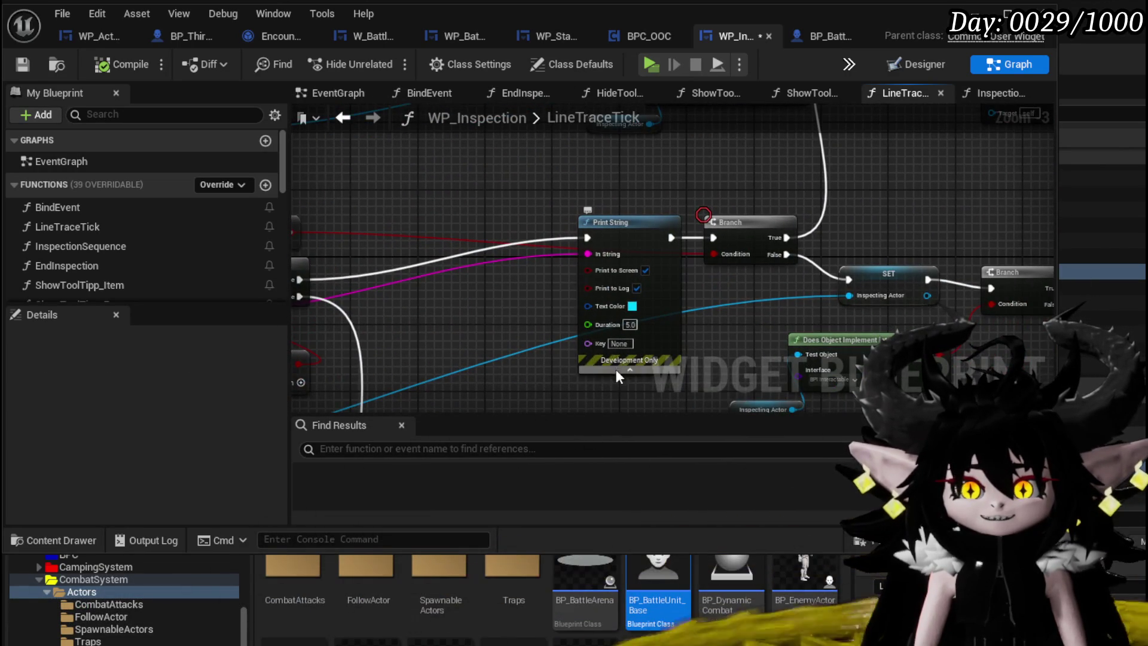
# - Collapse Print String's advanced options and move Get Display Name off the interface check node
pyautogui.click(618, 370)
pyautogui.moveTo(529, 304)
pyautogui.mouseDown()
pyautogui.moveTo(581, 278)
pyautogui.moveTo(641, 275)
pyautogui.moveTo(721, 221)
pyautogui.mouseUp()
pyautogui.moveTo(645, 329)
pyautogui.mouseDown()
pyautogui.moveTo(642, 316)
pyautogui.moveTo(663, 325)
pyautogui.moveTo(598, 395)
pyautogui.mouseUp()
pyautogui.moveTo(534, 238); pyautogui.dragTo(708, 280)
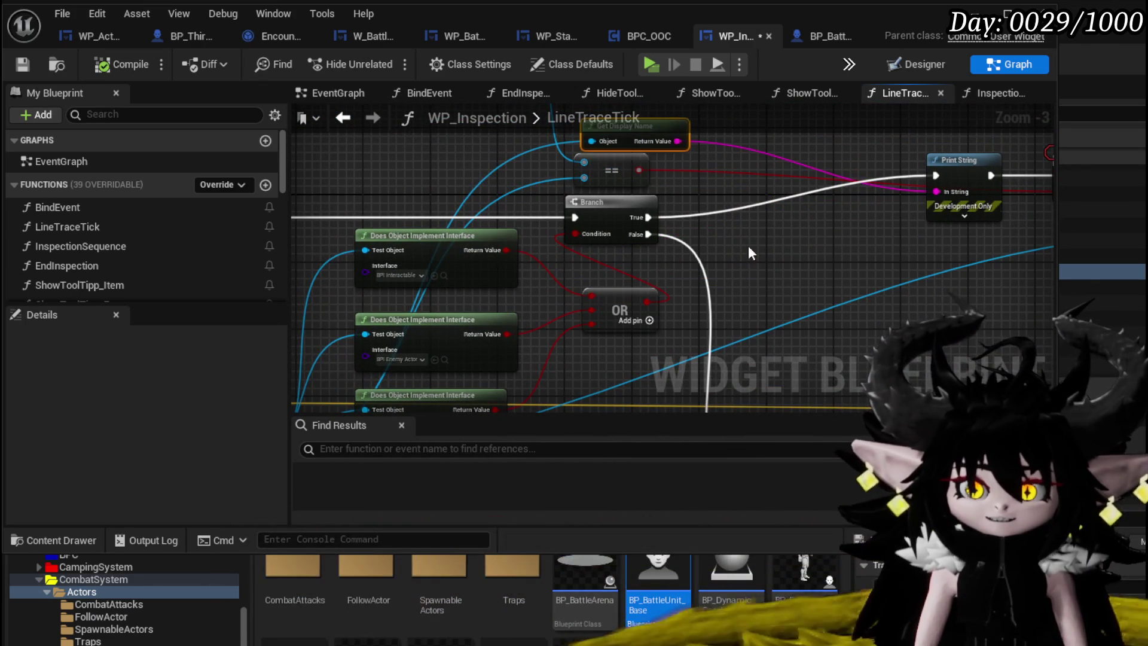
pyautogui.moveTo(741, 216); pyautogui.dragTo(475, 328)
pyautogui.click(510, 321)
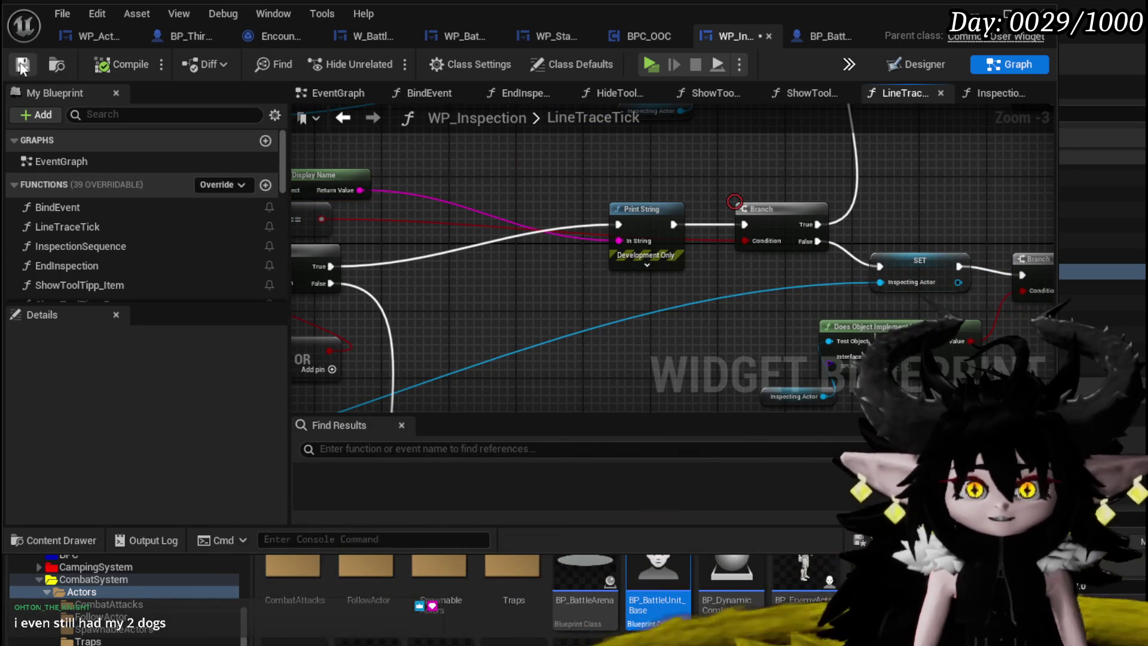
# - Fine-tune the Get Display Name node's position beside the Branch
pyautogui.moveTo(579, 305); pyautogui.dragTo(787, 342)
pyautogui.moveTo(475, 198); pyautogui.dragTo(515, 199)
pyautogui.moveTo(672, 195); pyautogui.dragTo(517, 185)
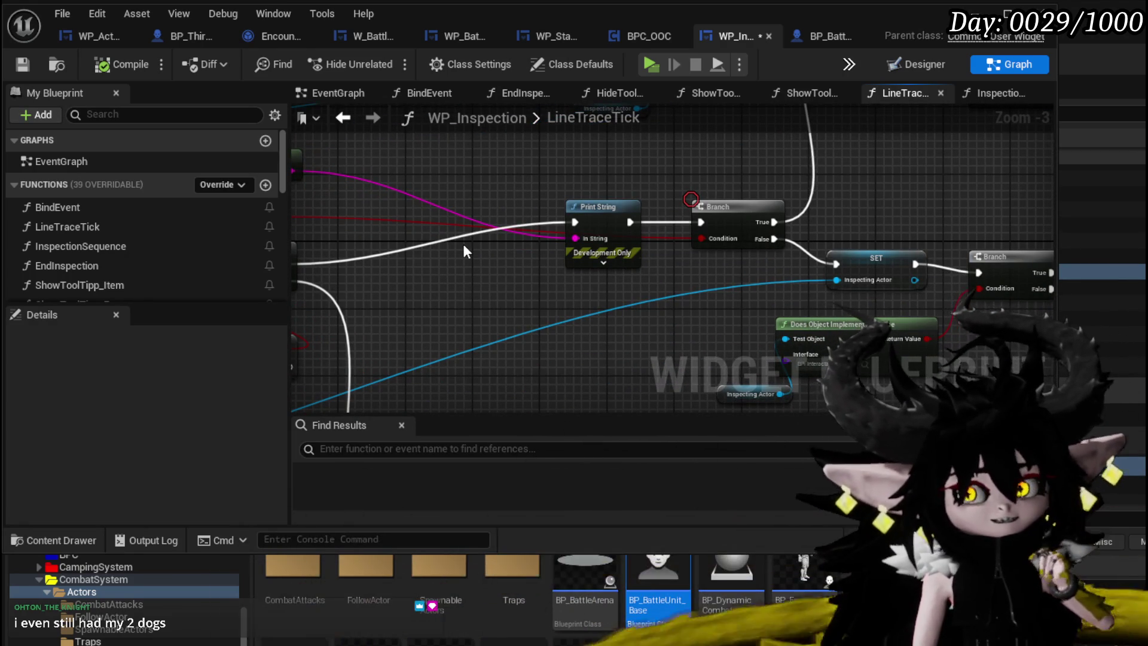
pyautogui.moveTo(467, 242); pyautogui.dragTo(525, 314)
pyautogui.scroll(-2, 584, 276)
pyautogui.moveTo(583, 276); pyautogui.dragTo(508, 275)
pyautogui.scroll(2, 509, 275)
# - Move Draw Debug Sphere lower-left and reposition the interface check and Inspecting Actor nodes
pyautogui.moveTo(750, 242)
pyautogui.mouseDown()
pyautogui.moveTo(461, 321)
pyautogui.moveTo(469, 376)
pyautogui.moveTo(598, 347)
pyautogui.mouseUp()
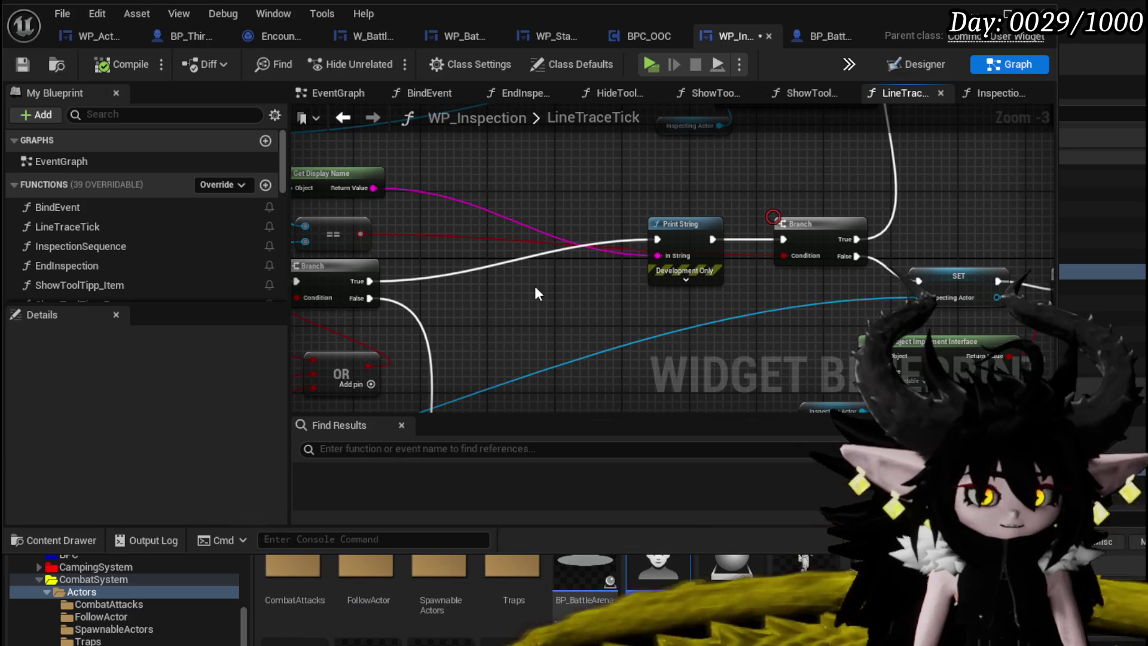
pyautogui.moveTo(514, 271)
pyautogui.mouseDown()
pyautogui.moveTo(439, 278)
pyautogui.moveTo(338, 262)
pyautogui.mouseUp()
pyautogui.moveTo(455, 286)
pyautogui.mouseDown()
pyautogui.moveTo(537, 272)
pyautogui.moveTo(585, 287)
pyautogui.mouseUp()
pyautogui.click(428, 354)
pyautogui.moveTo(429, 328)
pyautogui.mouseDown()
pyautogui.moveTo(482, 337)
pyautogui.moveTo(418, 327)
pyautogui.mouseUp()
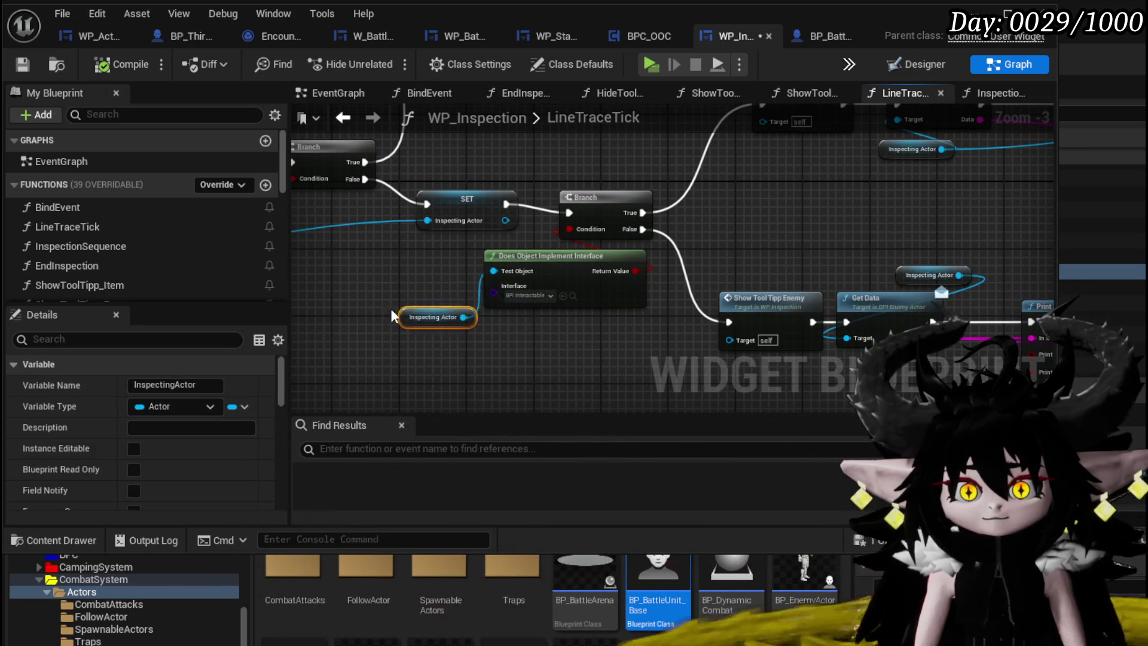
pyautogui.moveTo(389, 276)
pyautogui.mouseDown()
pyautogui.moveTo(475, 345)
pyautogui.moveTo(495, 330)
pyautogui.moveTo(488, 340)
pyautogui.mouseUp()
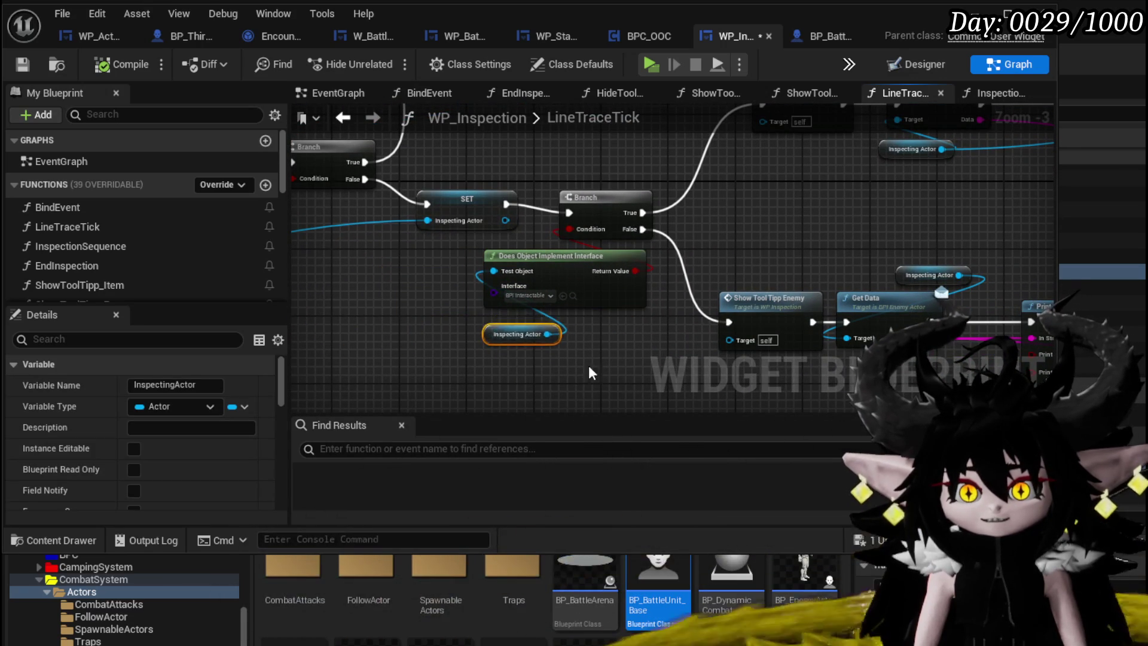
# - Raise the two boxed nodes slightly and centre Print String and Branch in view
pyautogui.moveTo(680, 385); pyautogui.dragTo(451, 348)
pyautogui.scroll(-1, 452, 349)
pyautogui.click(813, 236)
pyautogui.scroll(-1, 723, 206)
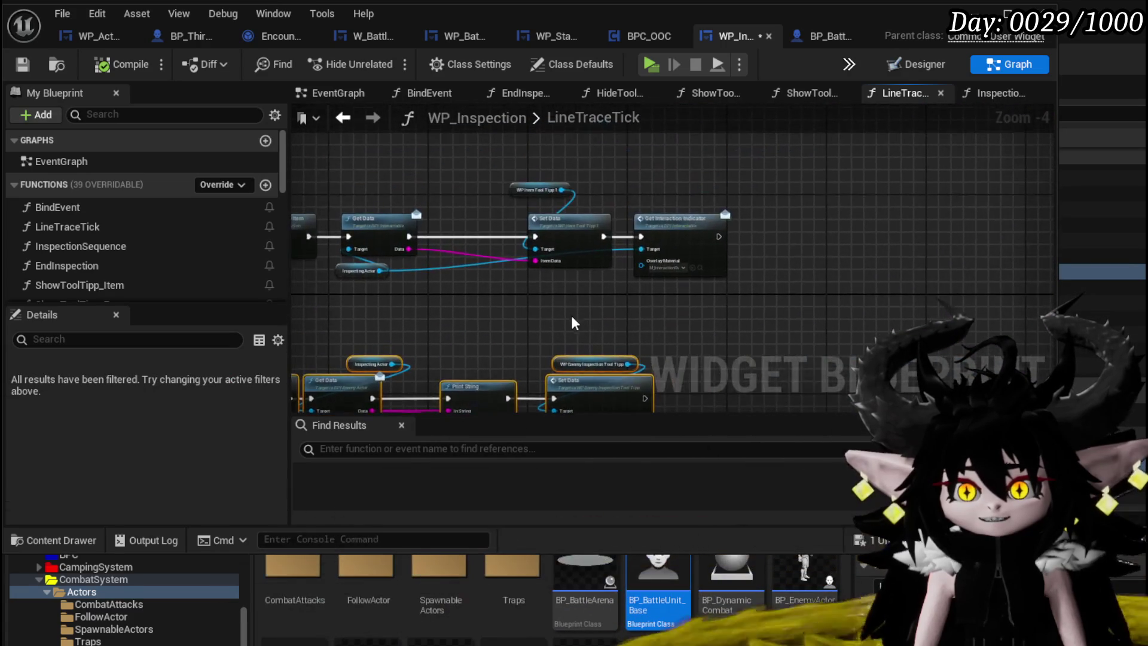
pyautogui.moveTo(789, 323); pyautogui.dragTo(1004, 400)
pyautogui.scroll(1, 583, 311)
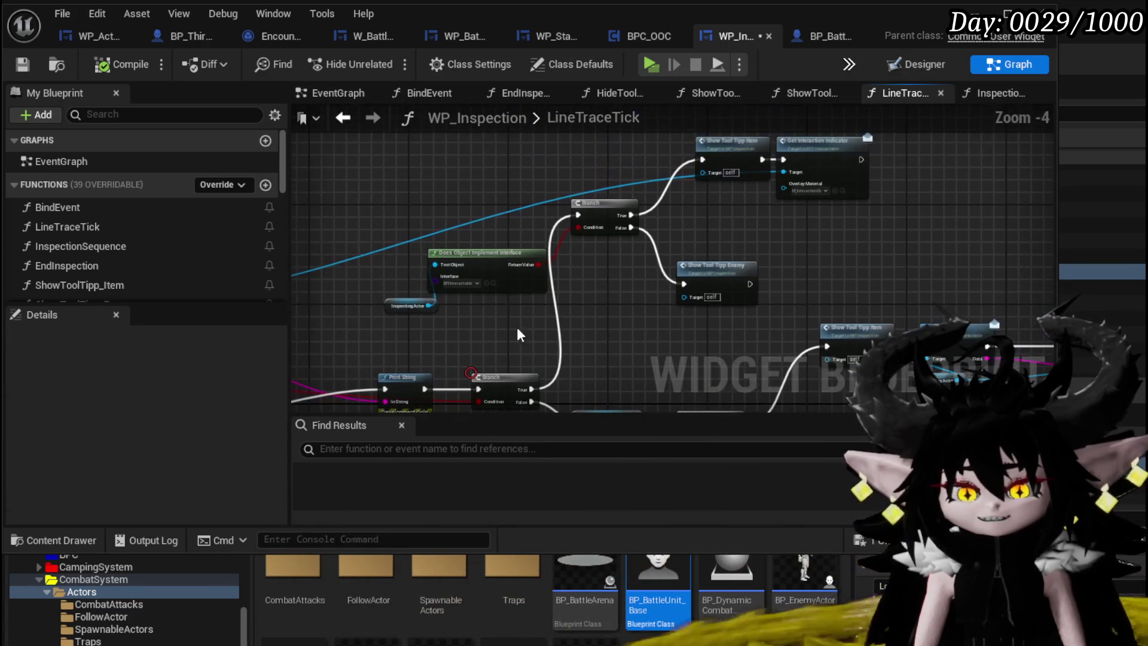
pyautogui.moveTo(518, 251); pyautogui.dragTo(518, 233)
pyautogui.moveTo(320, 354)
pyautogui.mouseDown()
pyautogui.moveTo(470, 263)
pyautogui.moveTo(538, 303)
pyautogui.moveTo(661, 257)
pyautogui.moveTo(602, 320)
pyautogui.moveTo(471, 321)
pyautogui.moveTo(571, 328)
pyautogui.moveTo(644, 286)
pyautogui.moveTo(595, 324)
pyautogui.moveTo(735, 225)
pyautogui.moveTo(615, 290)
pyautogui.mouseUp()
pyautogui.scroll(2, 472, 321)
pyautogui.scroll(-1, 615, 290)
pyautogui.scroll(1, 616, 289)
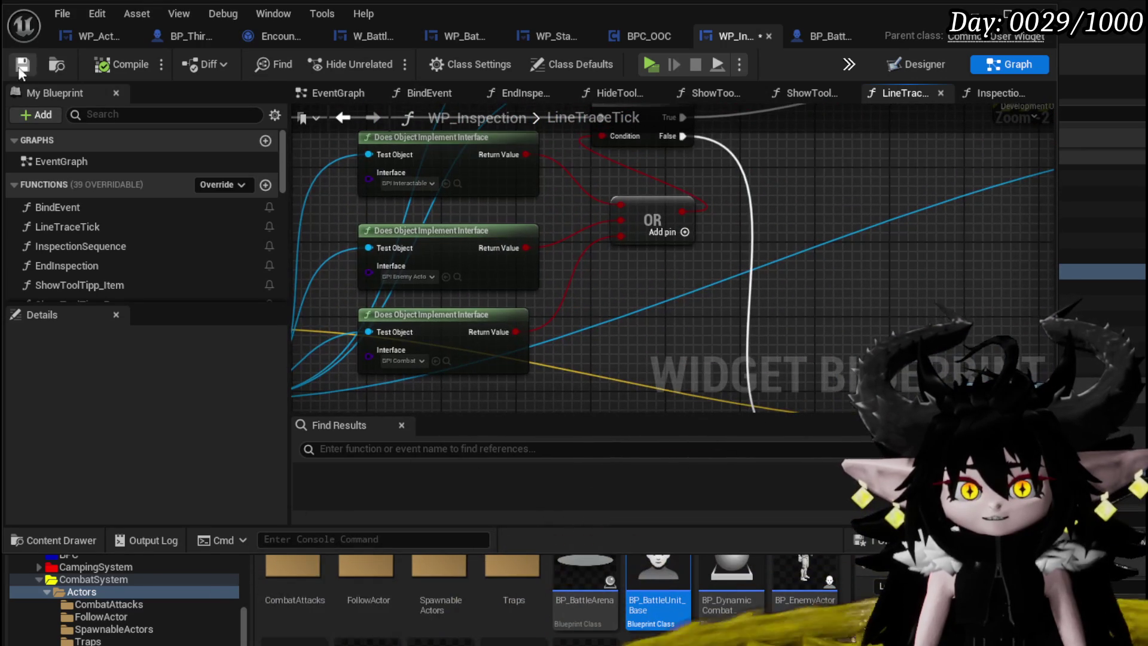
pyautogui.moveTo(601, 117)
pyautogui.mouseDown()
pyautogui.moveTo(658, 251)
pyautogui.moveTo(598, 311)
pyautogui.moveTo(633, 339)
pyautogui.mouseUp()
pyautogui.moveTo(688, 305)
pyautogui.mouseDown()
pyautogui.moveTo(559, 283)
pyautogui.moveTo(584, 275)
pyautogui.moveTo(515, 189)
pyautogui.mouseUp()
pyautogui.scroll(-2, 584, 275)
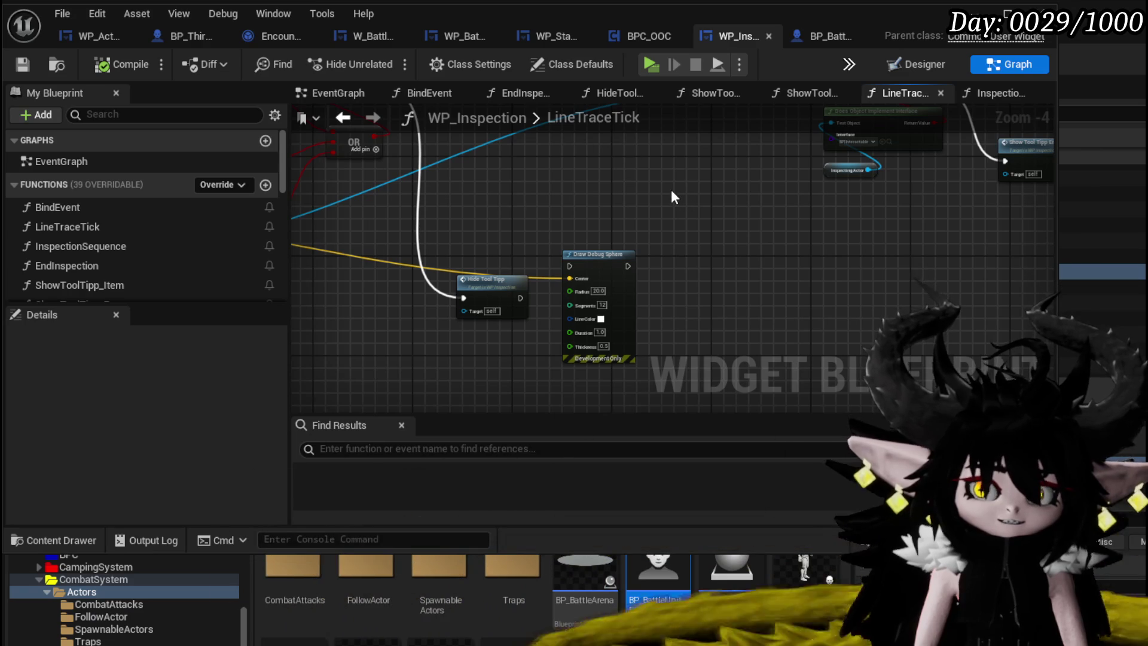
pyautogui.moveTo(668, 189)
pyautogui.mouseDown()
pyautogui.moveTo(637, 203)
pyautogui.moveTo(618, 273)
pyautogui.mouseUp()
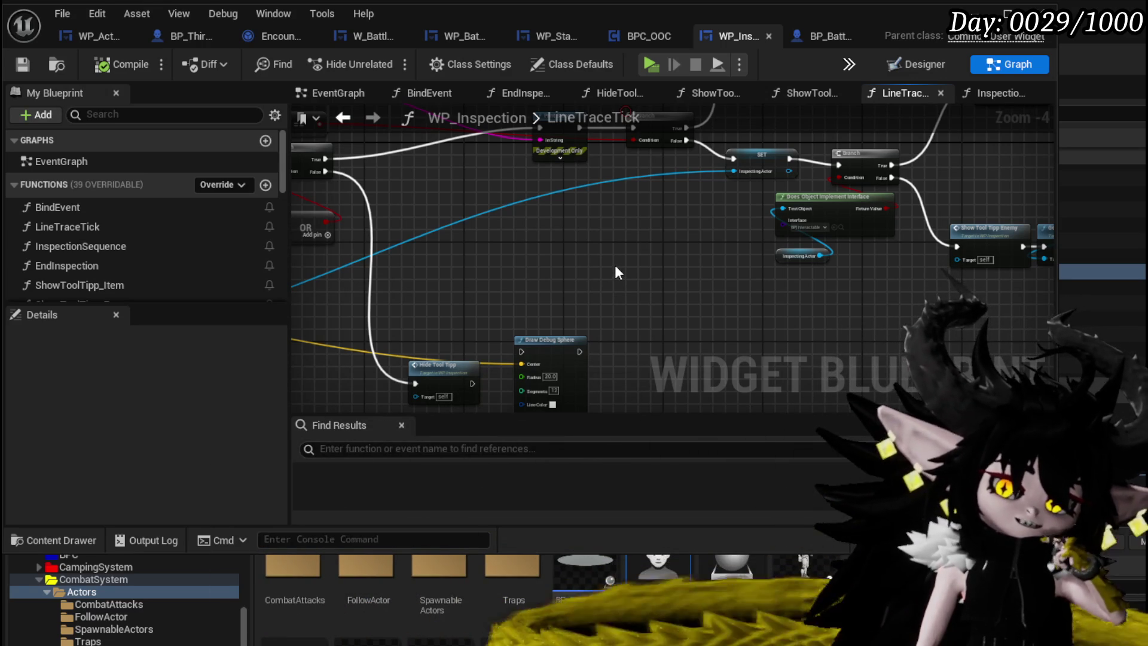
pyautogui.moveTo(614, 264); pyautogui.dragTo(681, 288)
pyautogui.moveTo(610, 251)
pyautogui.mouseDown()
pyautogui.moveTo(691, 290)
pyautogui.moveTo(769, 235)
pyautogui.mouseUp()
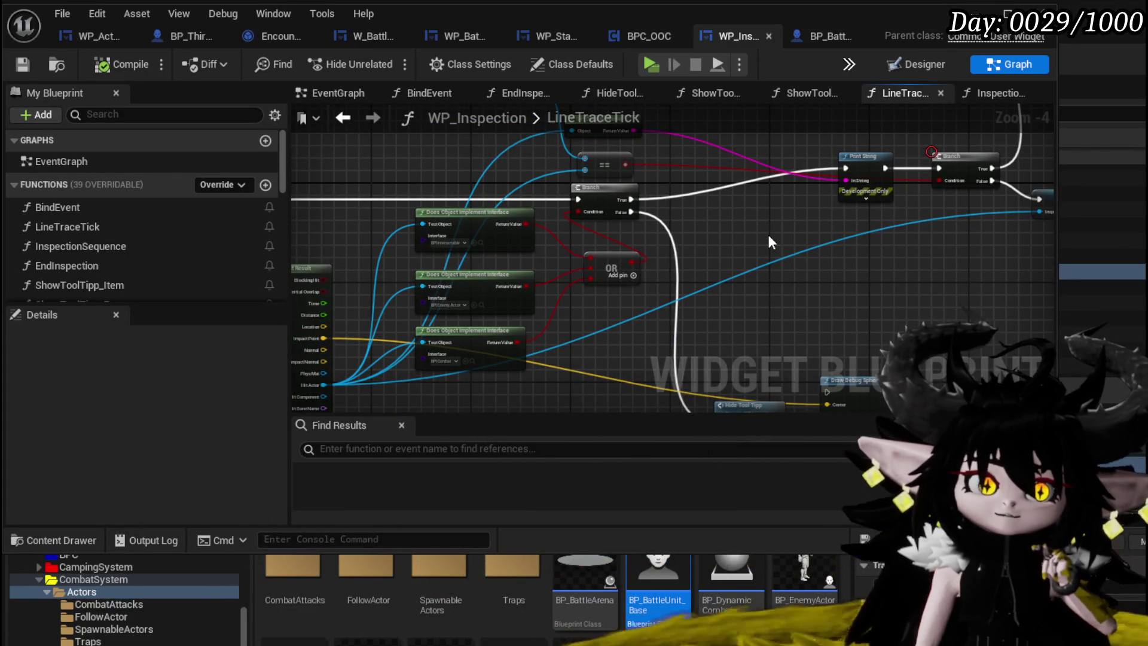
pyautogui.moveTo(769, 234)
pyautogui.mouseDown()
pyautogui.moveTo(642, 262)
pyautogui.moveTo(614, 246)
pyautogui.moveTo(681, 207)
pyautogui.moveTo(598, 253)
pyautogui.mouseUp()
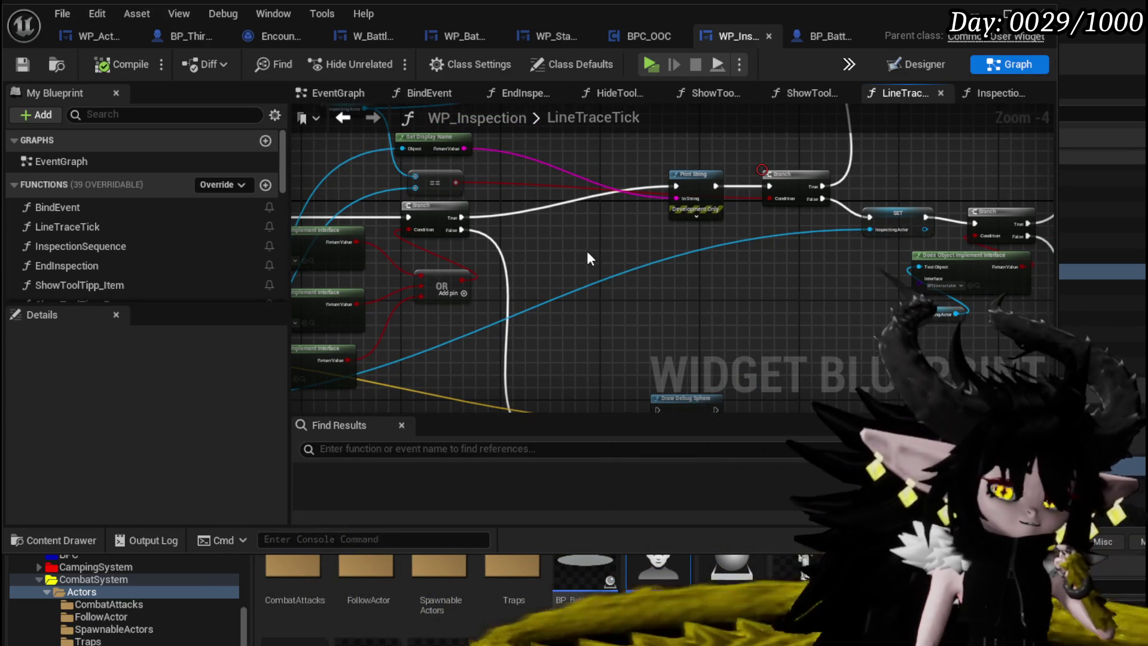
pyautogui.moveTo(583, 256); pyautogui.dragTo(594, 270)
pyautogui.scroll(1, 490, 203)
pyautogui.moveTo(527, 202)
pyautogui.mouseDown()
pyautogui.moveTo(581, 341)
pyautogui.moveTo(574, 178)
pyautogui.moveTo(662, 209)
pyautogui.mouseUp()
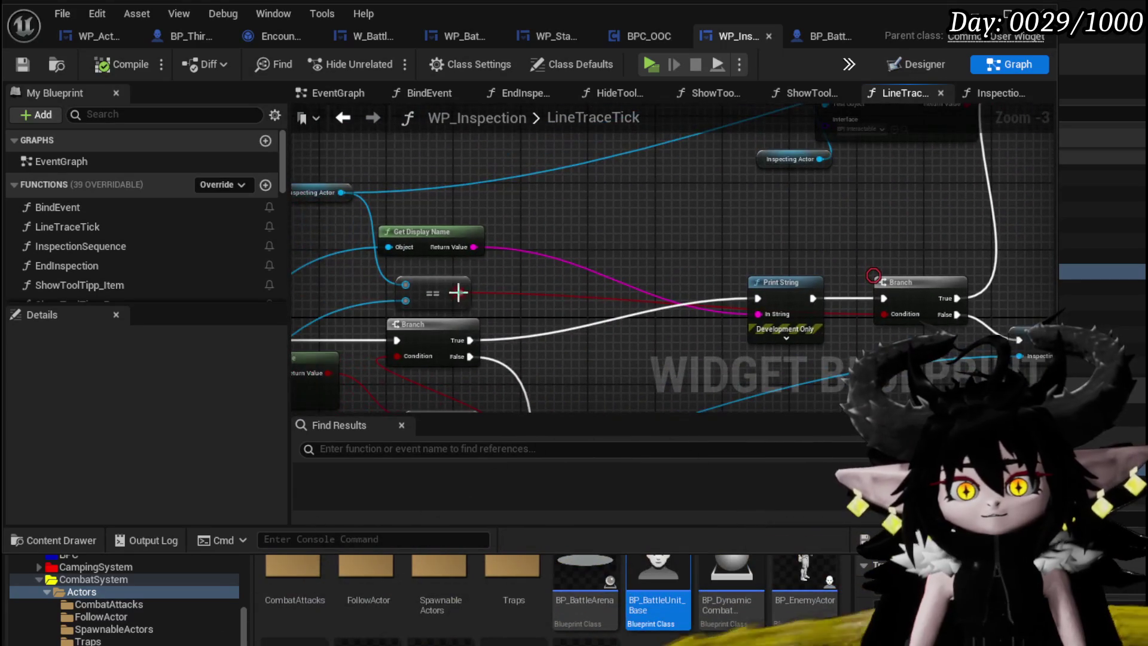
pyautogui.moveTo(652, 248); pyautogui.dragTo(500, 212)
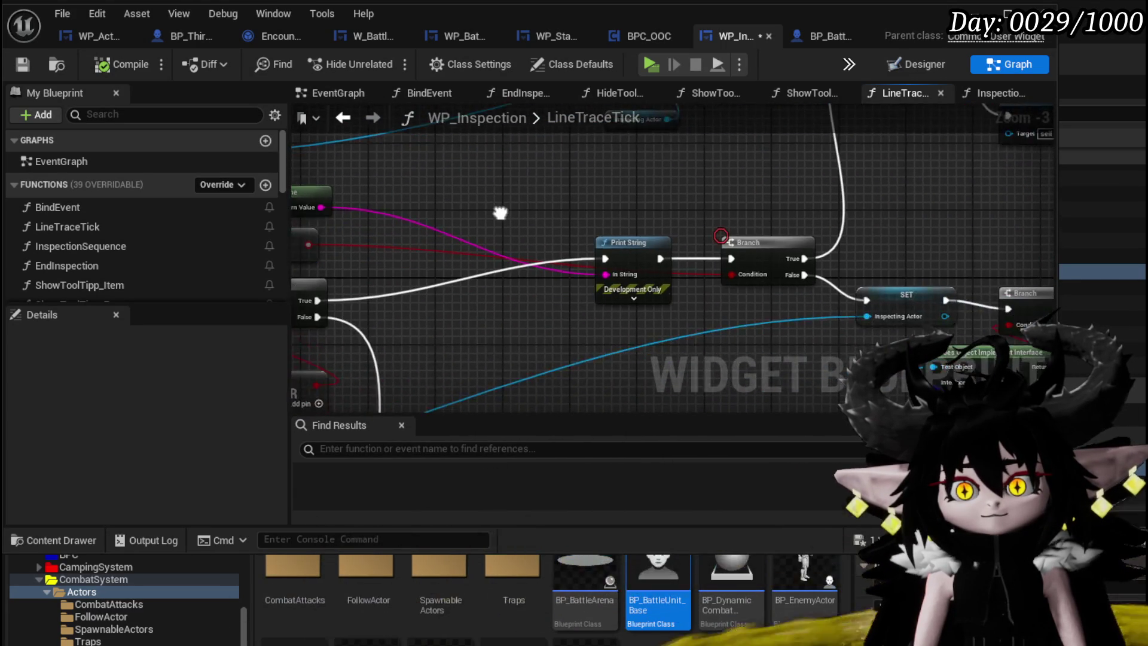
pyautogui.scroll(-2, 564, 321)
pyautogui.moveTo(564, 321)
pyautogui.mouseDown()
pyautogui.moveTo(881, 212)
pyautogui.moveTo(802, 180)
pyautogui.mouseUp()
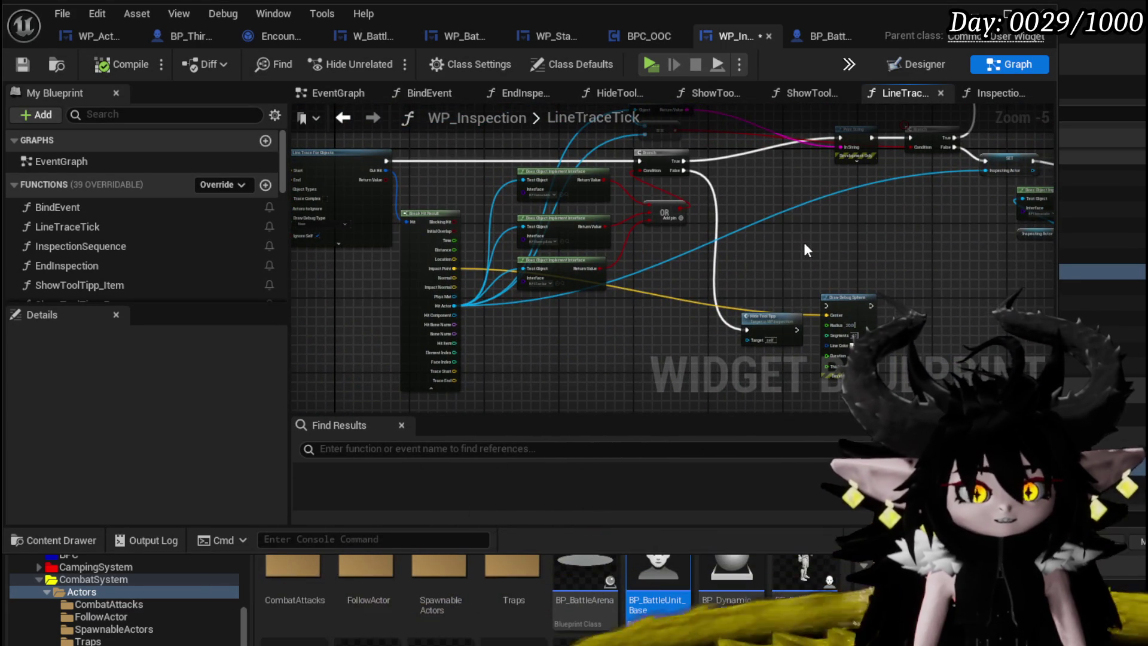
pyautogui.scroll(1, 803, 243)
pyautogui.moveTo(804, 242)
pyautogui.mouseDown()
pyautogui.moveTo(781, 229)
pyautogui.moveTo(739, 236)
pyautogui.moveTo(632, 182)
pyautogui.moveTo(761, 292)
pyautogui.moveTo(550, 310)
pyautogui.moveTo(664, 374)
pyautogui.moveTo(615, 332)
pyautogui.moveTo(697, 302)
pyautogui.moveTo(682, 272)
pyautogui.moveTo(577, 348)
pyautogui.moveTo(431, 367)
pyautogui.moveTo(517, 350)
pyautogui.moveTo(747, 346)
pyautogui.moveTo(759, 307)
pyautogui.moveTo(487, 306)
pyautogui.moveTo(605, 314)
pyautogui.moveTo(510, 291)
pyautogui.moveTo(565, 299)
pyautogui.mouseUp()
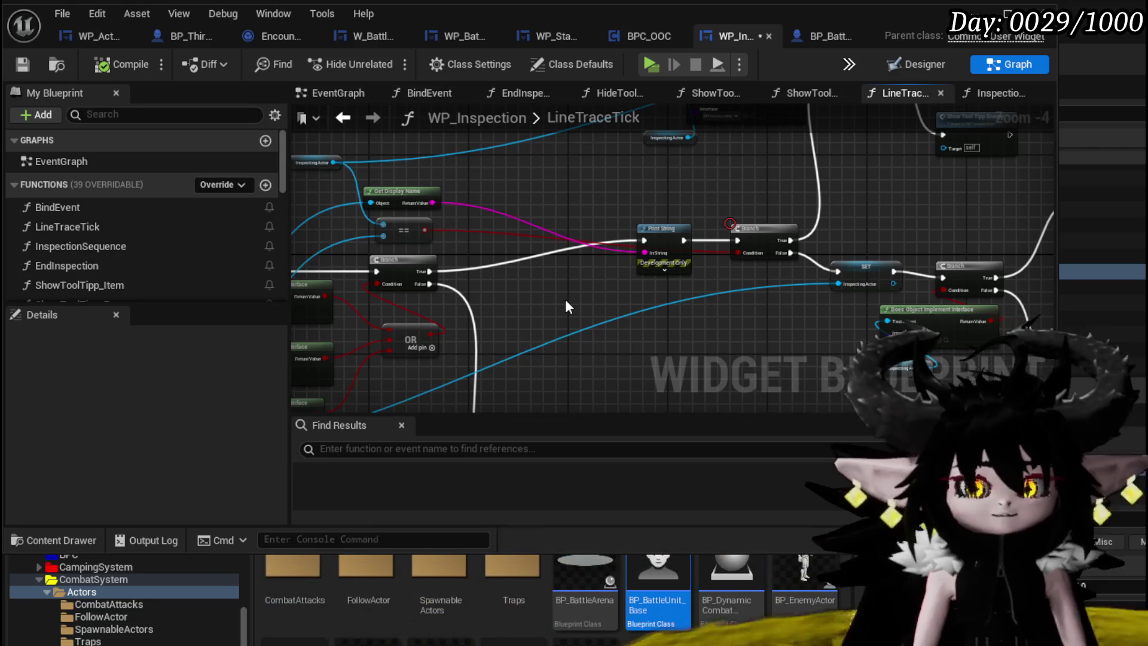
# - Add an Owner getter below Print String, compile, and move it off the wire
pyautogui.scroll(-5, 181, 271)
pyautogui.moveTo(116, 255)
pyautogui.mouseDown()
pyautogui.moveTo(361, 314)
pyautogui.moveTo(533, 310)
pyautogui.mouseUp()
pyautogui.click(573, 335)
pyautogui.scroll(3, 608, 339)
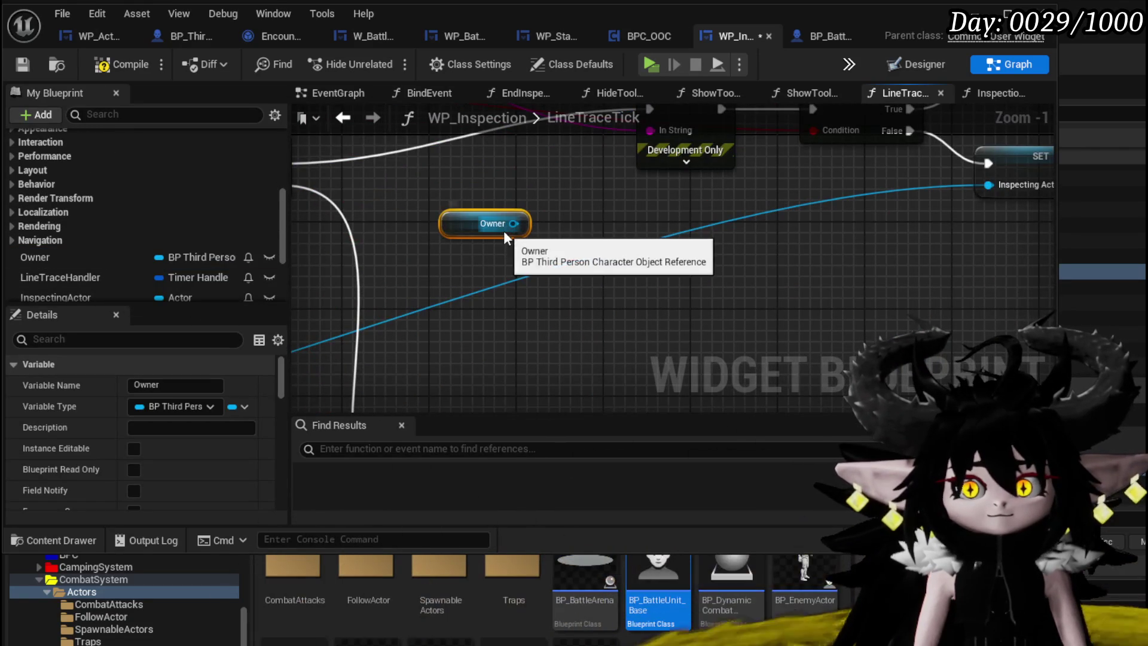
pyautogui.click(598, 263)
pyautogui.click(121, 64)
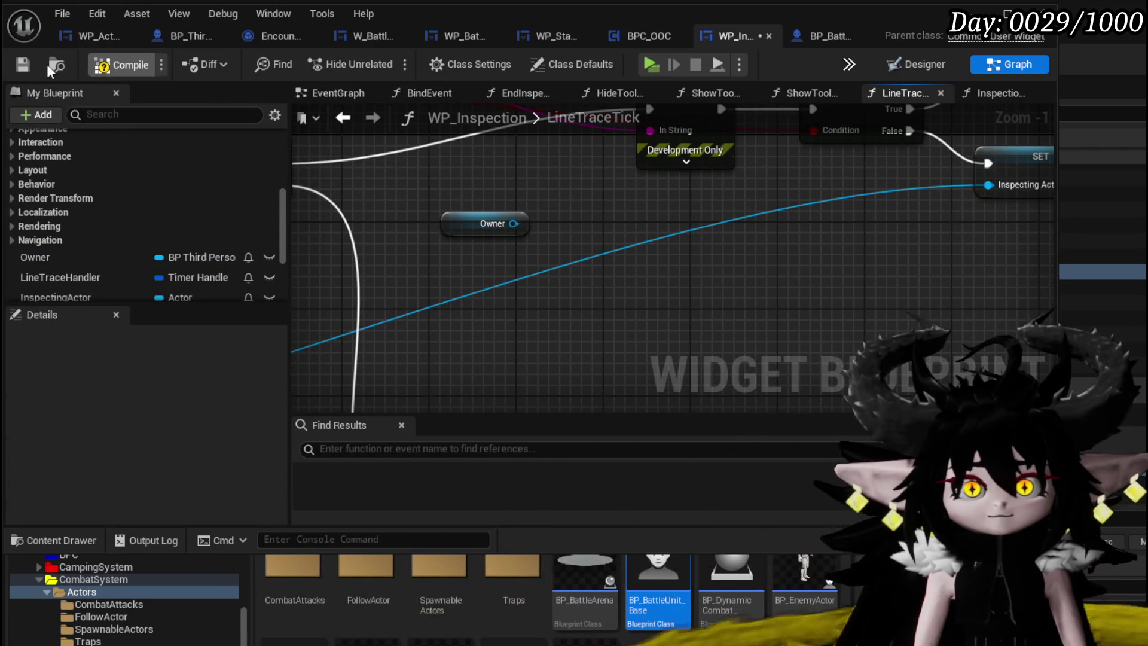
pyautogui.moveTo(497, 224); pyautogui.dragTo(537, 277)
pyautogui.click(693, 285)
pyautogui.scroll(-3, 692, 285)
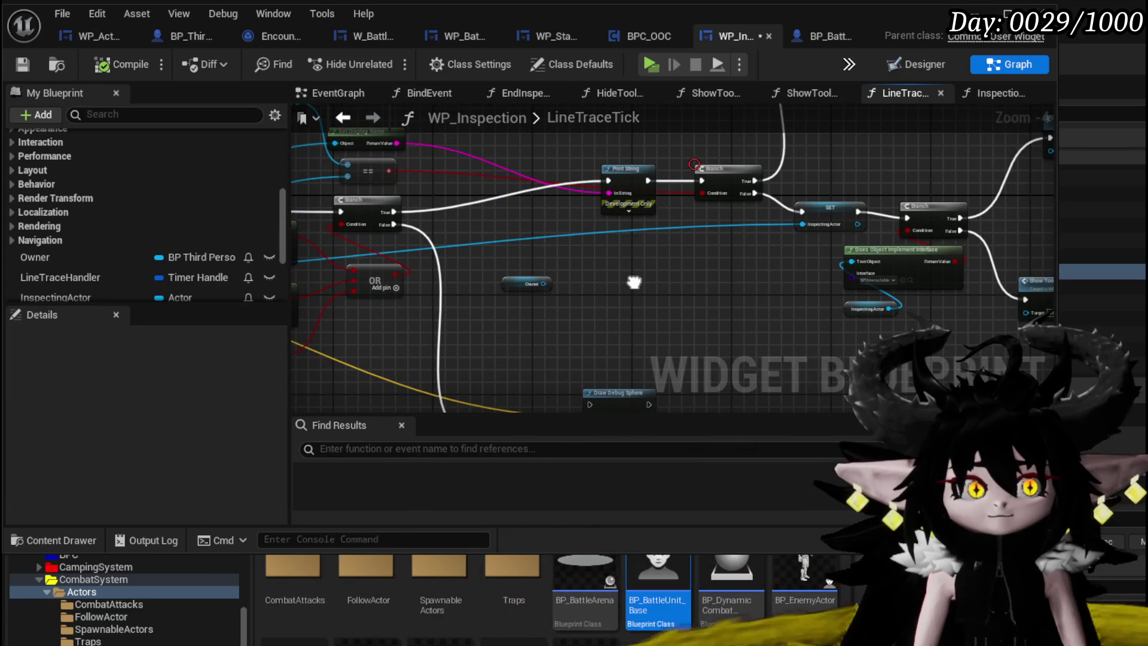
# - Search the actions available from the Make Array output for 'object'
pyautogui.moveTo(634, 282); pyautogui.dragTo(628, 281)
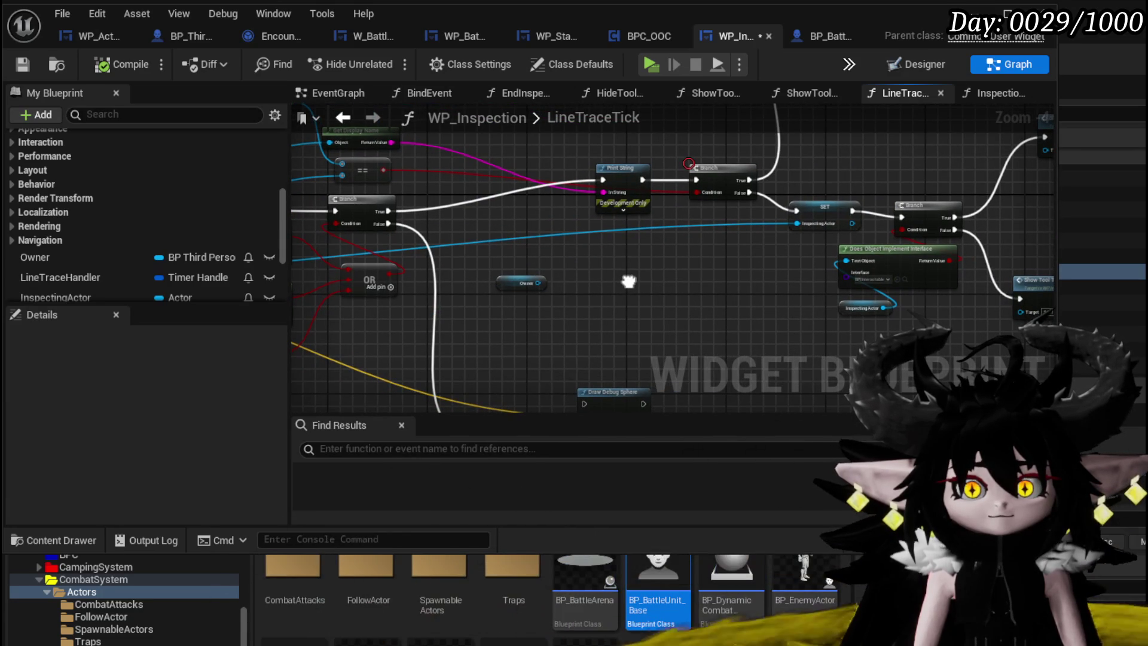
pyautogui.scroll(5, 477, 218)
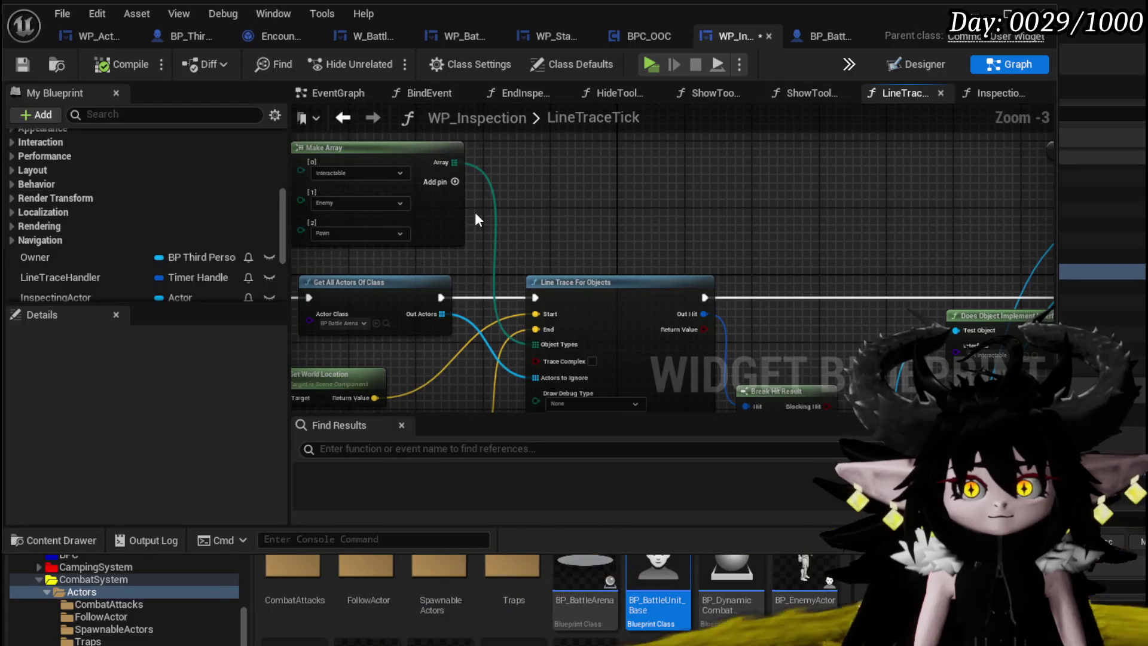
pyautogui.moveTo(476, 217); pyautogui.dragTo(475, 205)
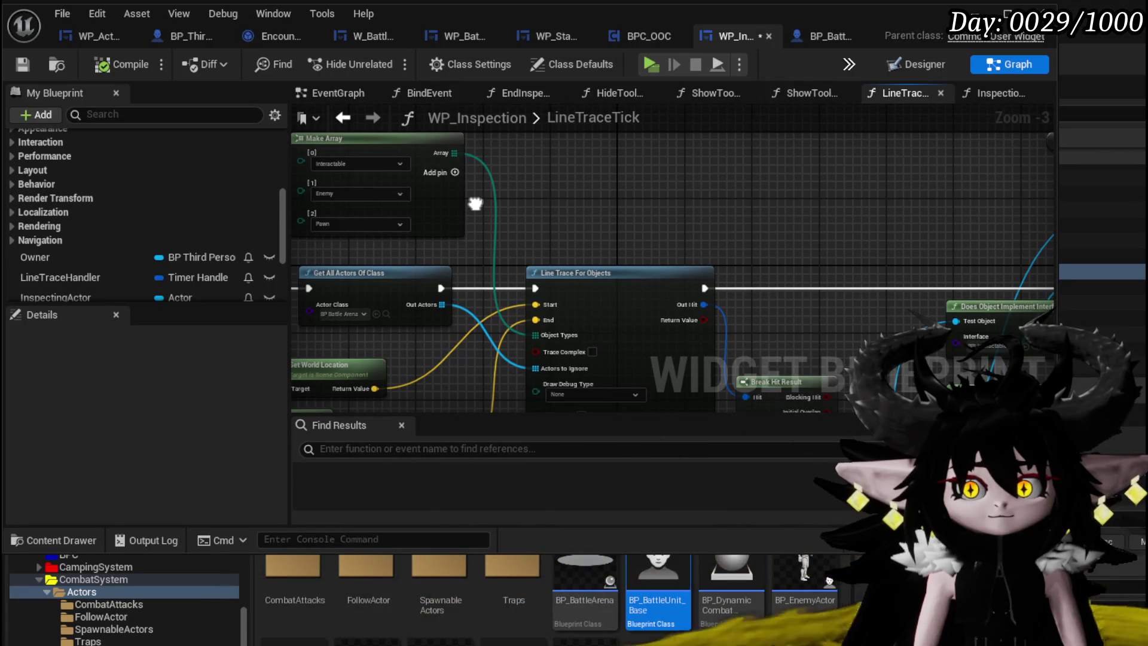
pyautogui.moveTo(474, 203); pyautogui.dragTo(582, 215)
pyautogui.moveTo(594, 166)
pyautogui.mouseDown()
pyautogui.moveTo(725, 195)
pyautogui.moveTo(726, 175)
pyautogui.moveTo(397, 115)
pyautogui.mouseUp()
pyautogui.write('object')
# - Survey the Line Trace, Get All Actors Of Class and Make Array nodes, then return to Print String
pyautogui.moveTo(541, 257); pyautogui.dragTo(574, 178)
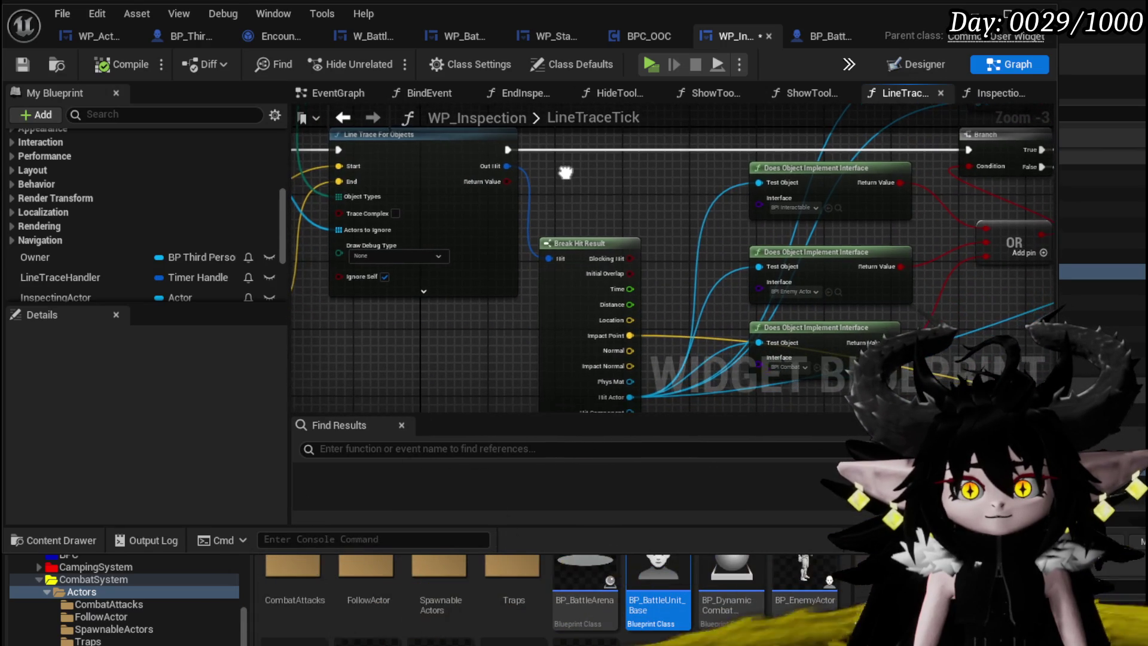
pyautogui.moveTo(655, 206)
pyautogui.mouseDown()
pyautogui.moveTo(825, 276)
pyautogui.moveTo(989, 314)
pyautogui.mouseUp()
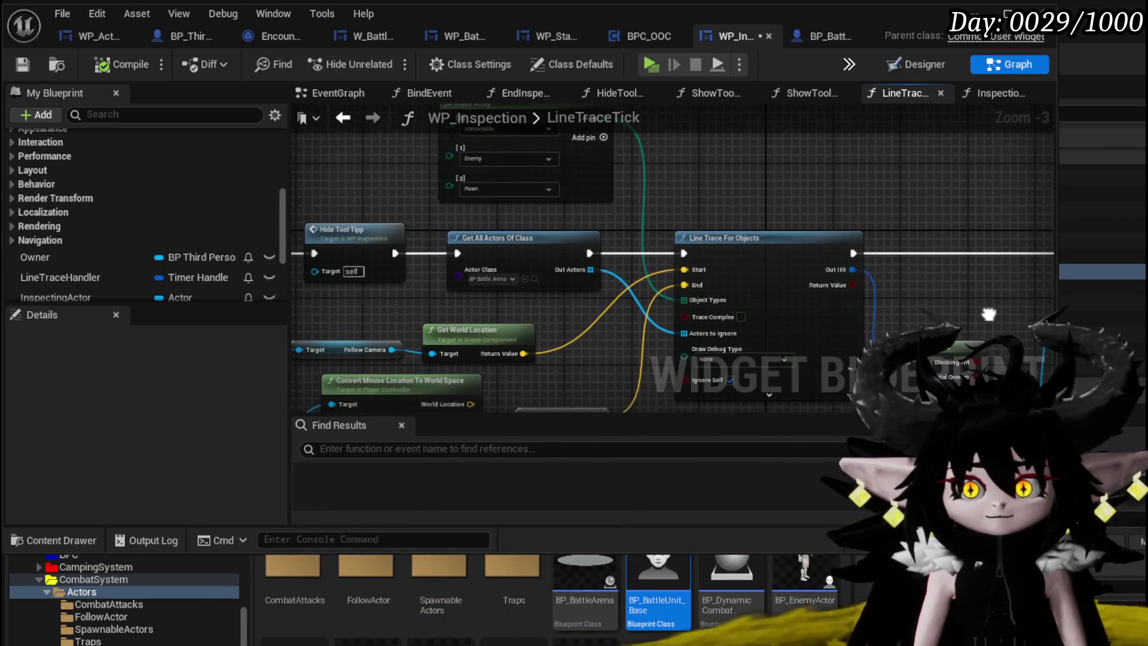
pyautogui.moveTo(710, 209)
pyautogui.mouseDown()
pyautogui.moveTo(731, 246)
pyautogui.moveTo(611, 195)
pyautogui.mouseUp()
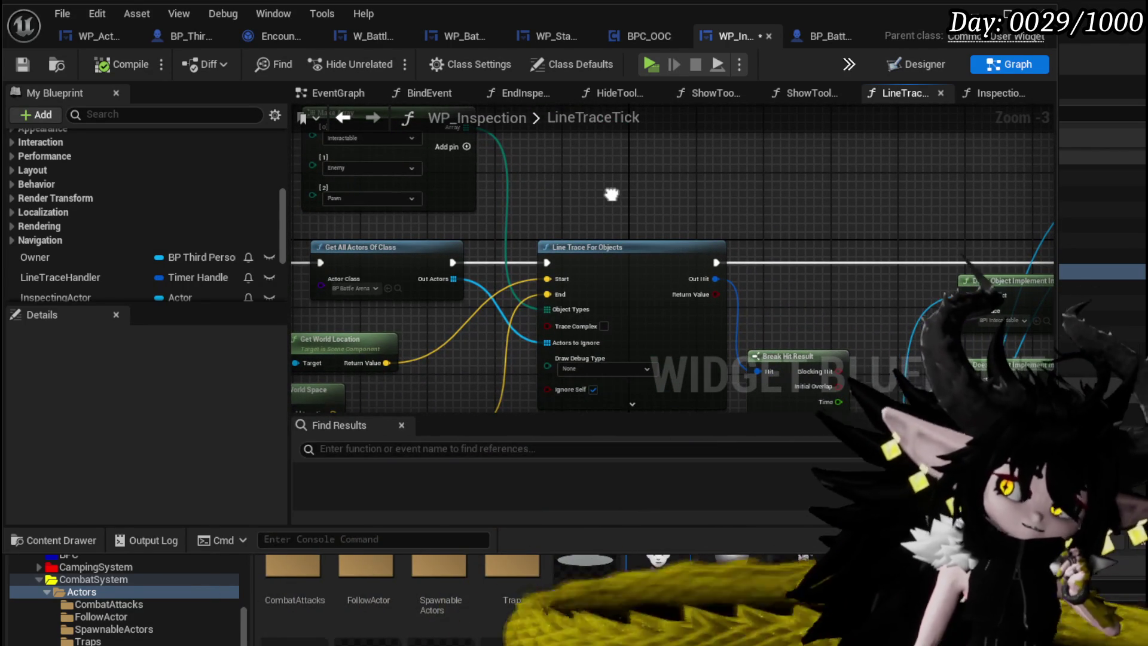
pyautogui.scroll(-3, 402, 197)
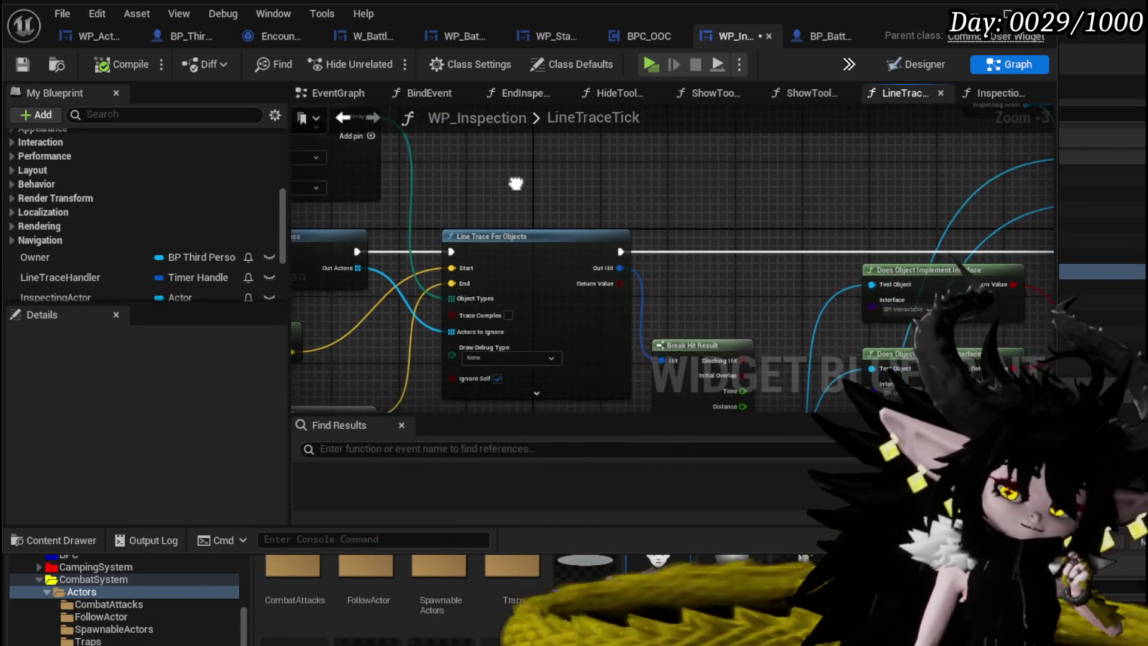
pyautogui.moveTo(402, 198)
pyautogui.mouseDown()
pyautogui.moveTo(526, 295)
pyautogui.moveTo(507, 313)
pyautogui.mouseUp()
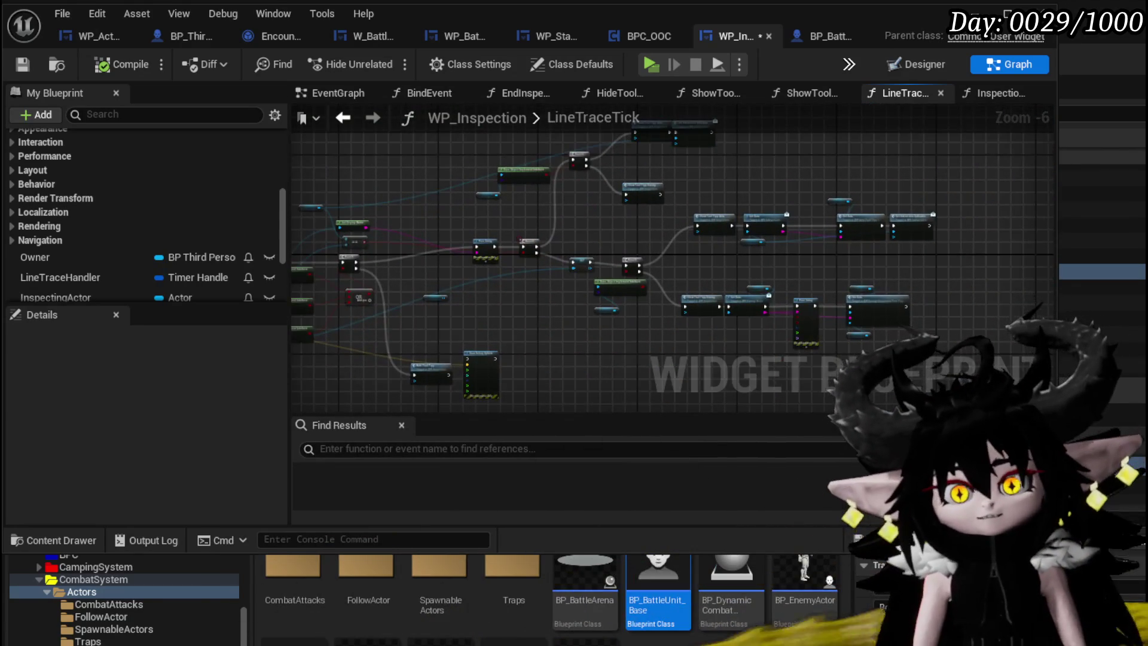
pyautogui.scroll(3, 507, 313)
pyautogui.moveTo(562, 270)
pyautogui.mouseDown()
pyautogui.moveTo(578, 376)
pyautogui.moveTo(477, 326)
pyautogui.moveTo(638, 307)
pyautogui.moveTo(591, 291)
pyautogui.mouseUp()
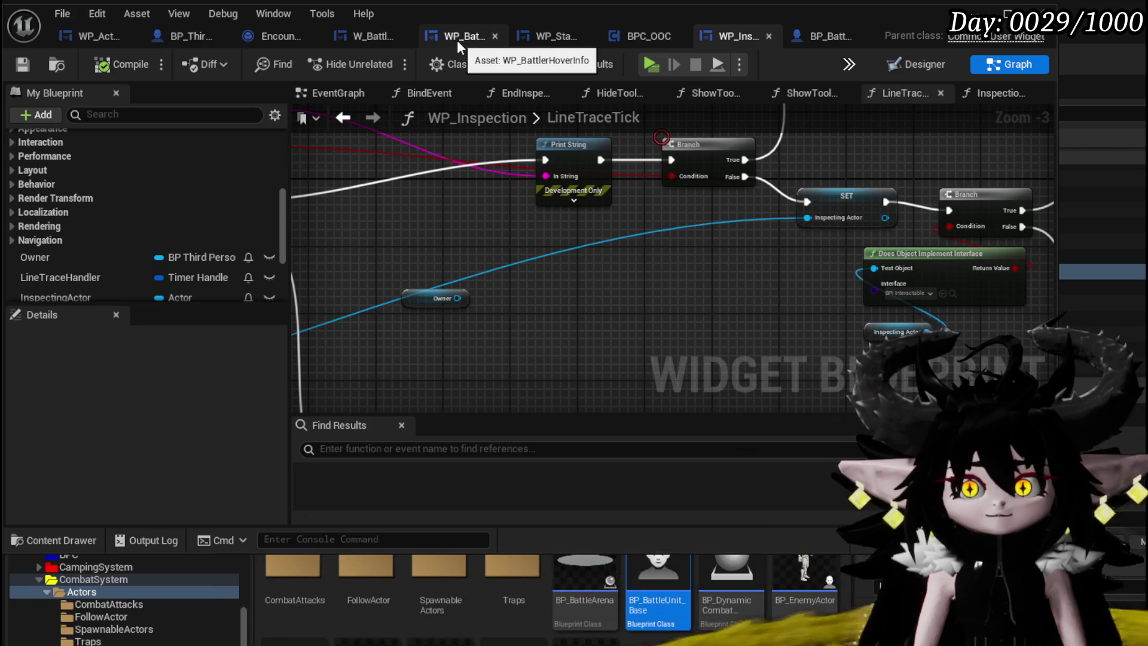
# - Go from WP_BattlerHoverInfo to W_BattleUI and open its ClickBattlerPlate graph
pyautogui.click(456, 40)
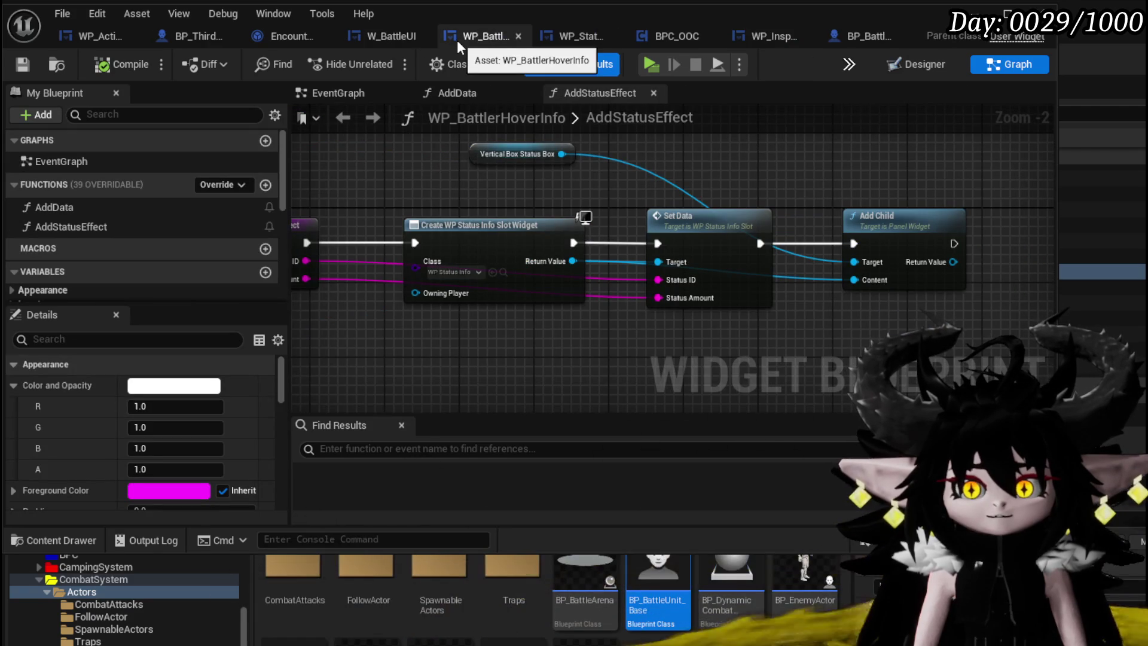
pyautogui.click(376, 36)
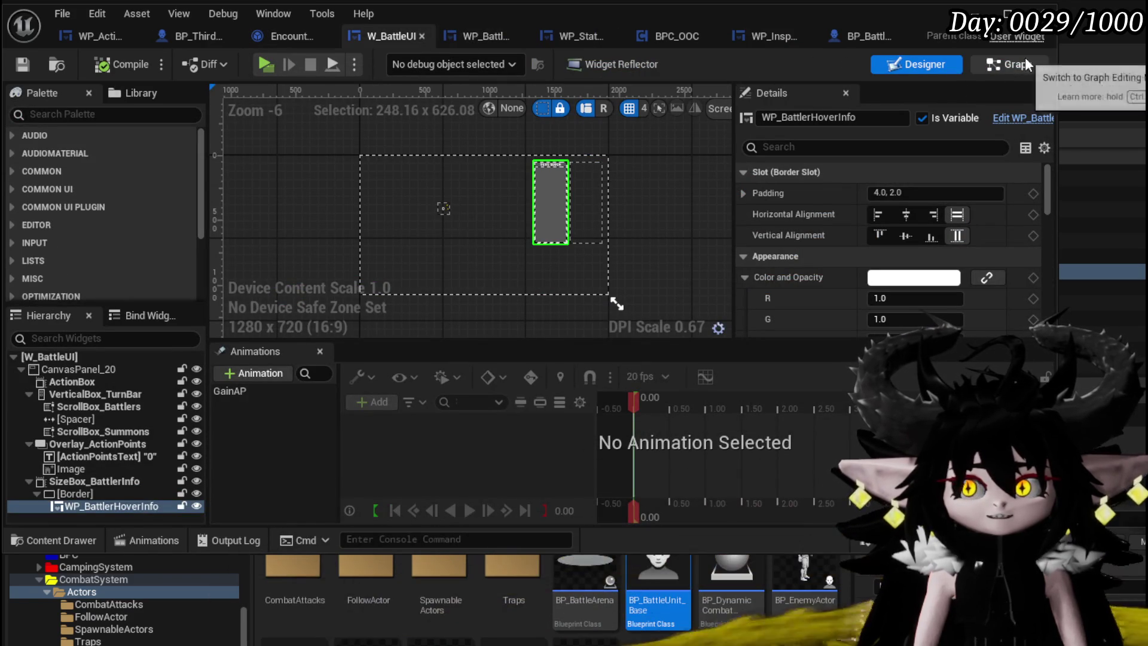
pyautogui.doubleClick(534, 230)
pyautogui.scroll(10, 100, 219)
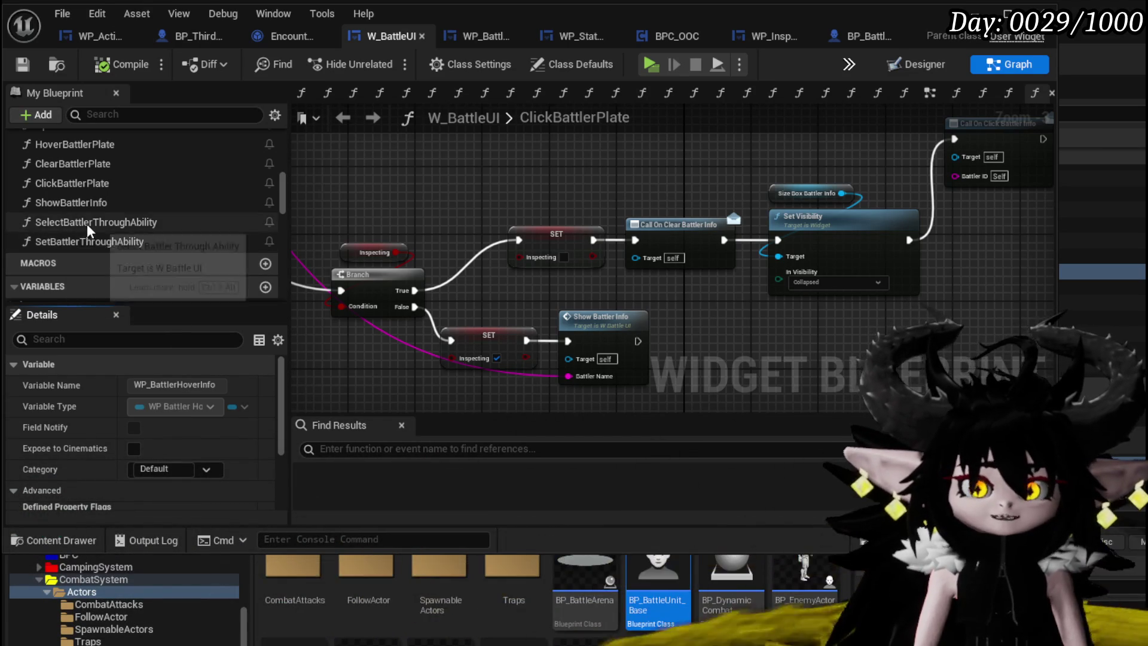
# - Review ClickBattlerPlate's branches, then move ClearBattlerPlate's Inspecting node beside the OR node
pyautogui.scroll(1, 93, 229)
pyautogui.scroll(1, 105, 191)
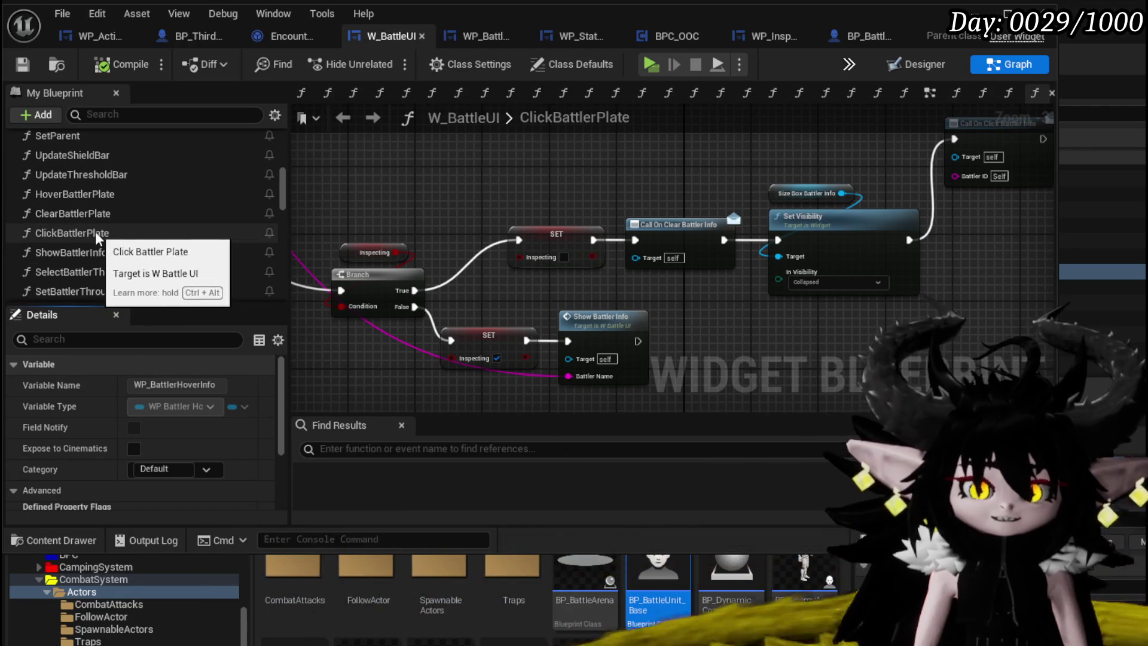
pyautogui.moveTo(768, 225); pyautogui.dragTo(725, 179)
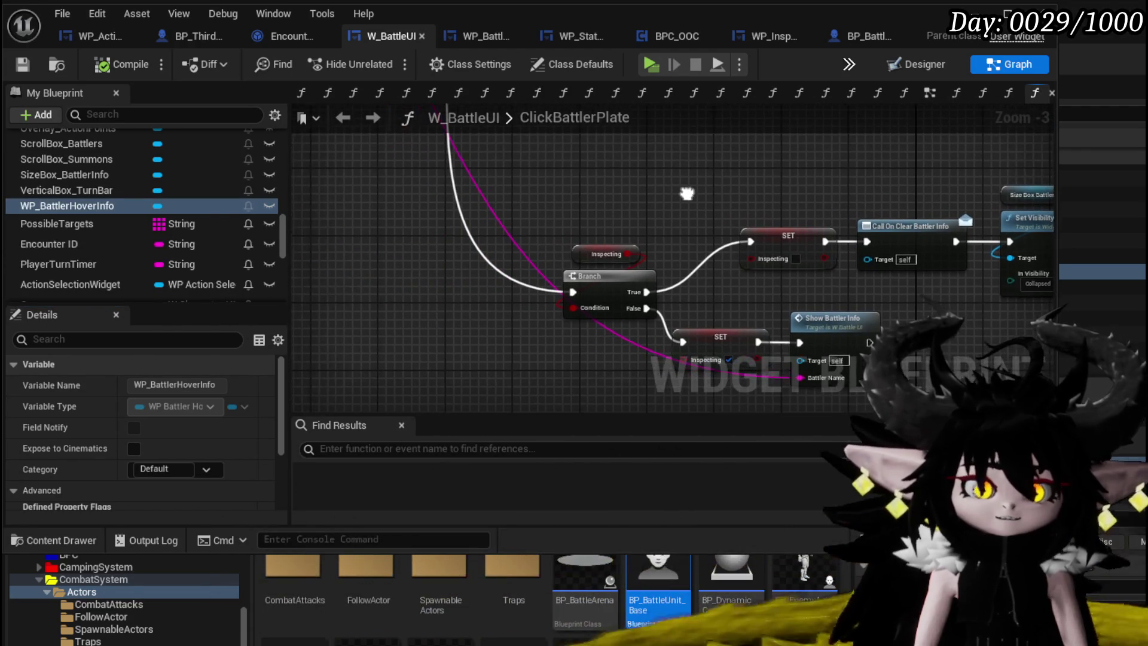
pyautogui.scroll(6, 114, 227)
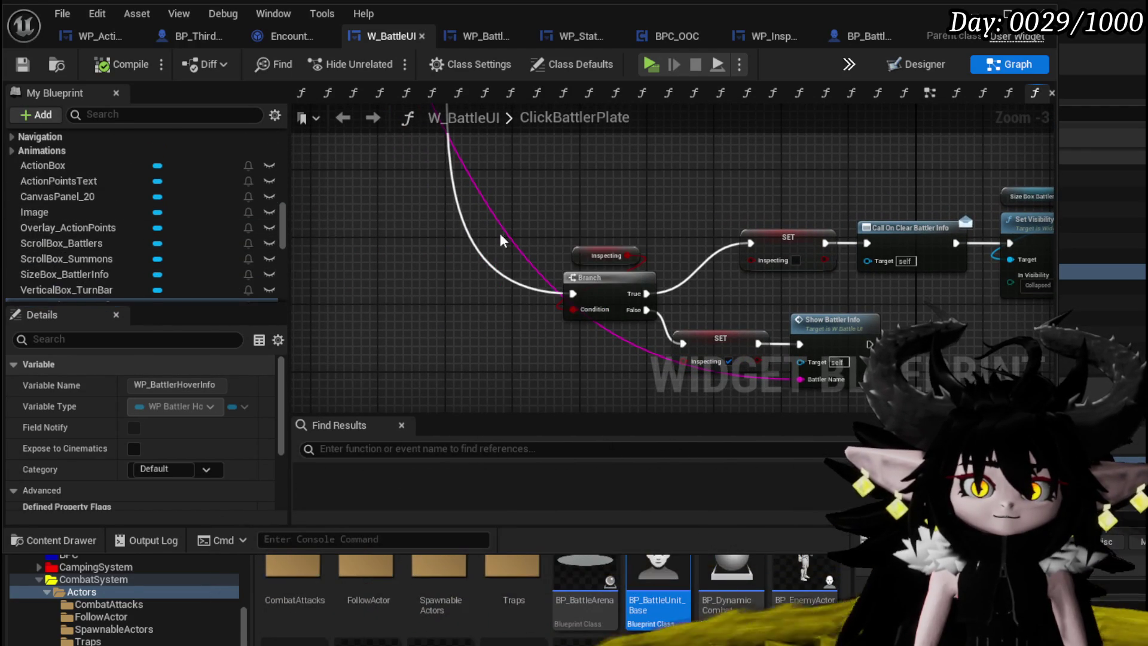
pyautogui.scroll(6, 138, 208)
pyautogui.scroll(4, 136, 214)
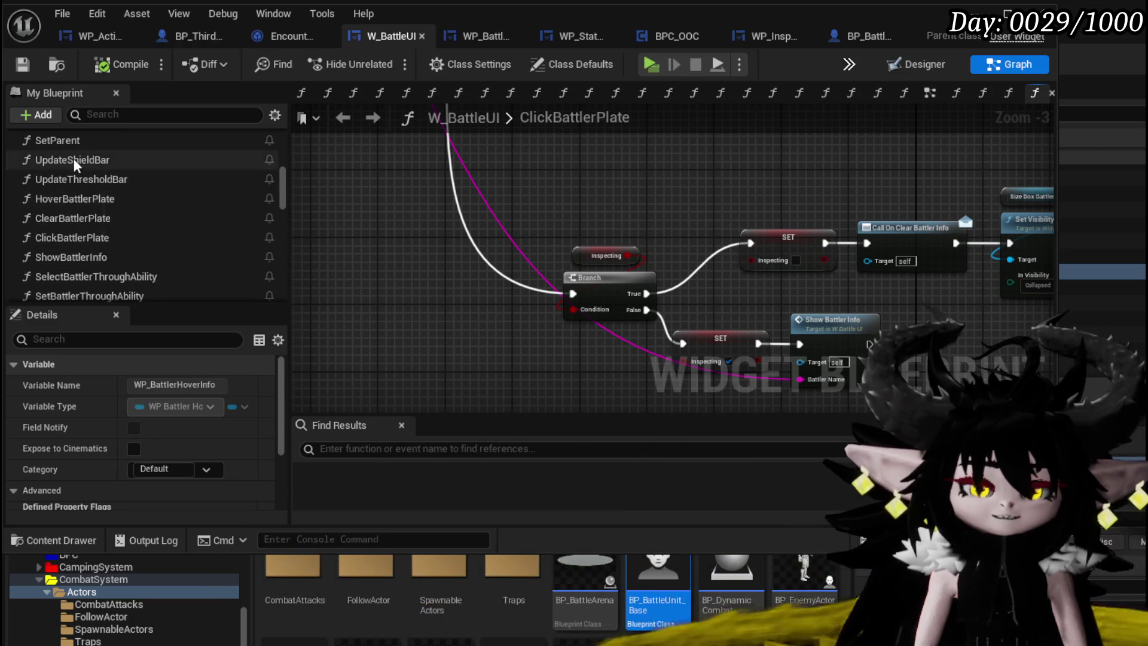
pyautogui.doubleClick(77, 219)
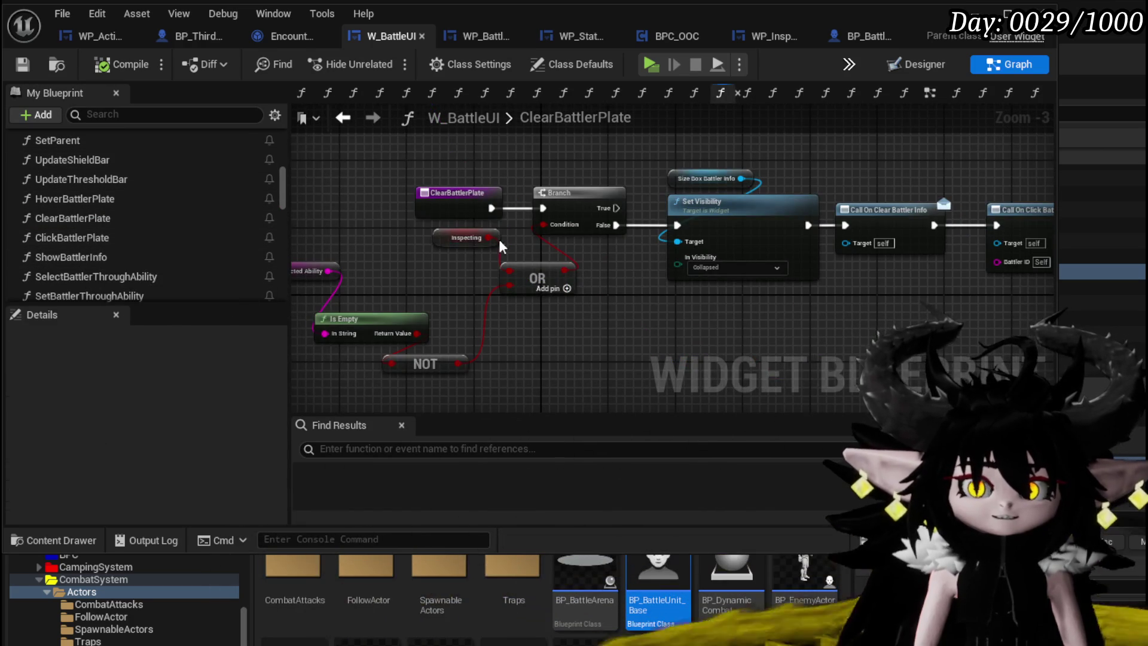
pyautogui.moveTo(443, 237); pyautogui.dragTo(410, 272)
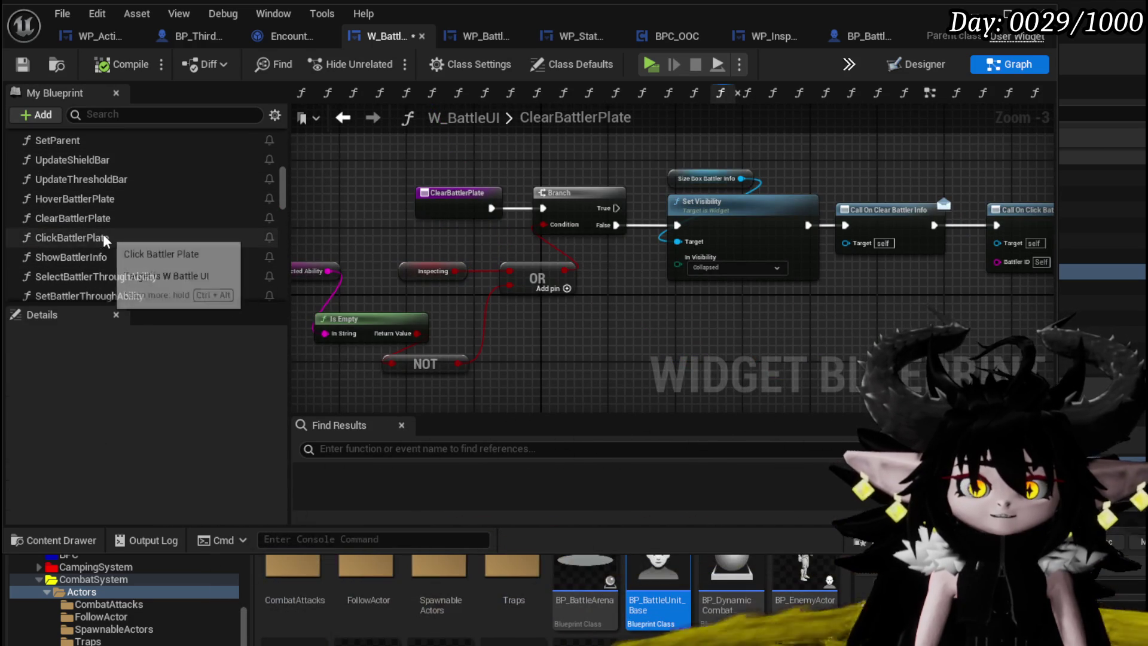
# - Review ClickBattlerPlate and ShowBattlerInfo's Call On Click Battler Info and Get Encounter nodes
pyautogui.doubleClick(103, 236)
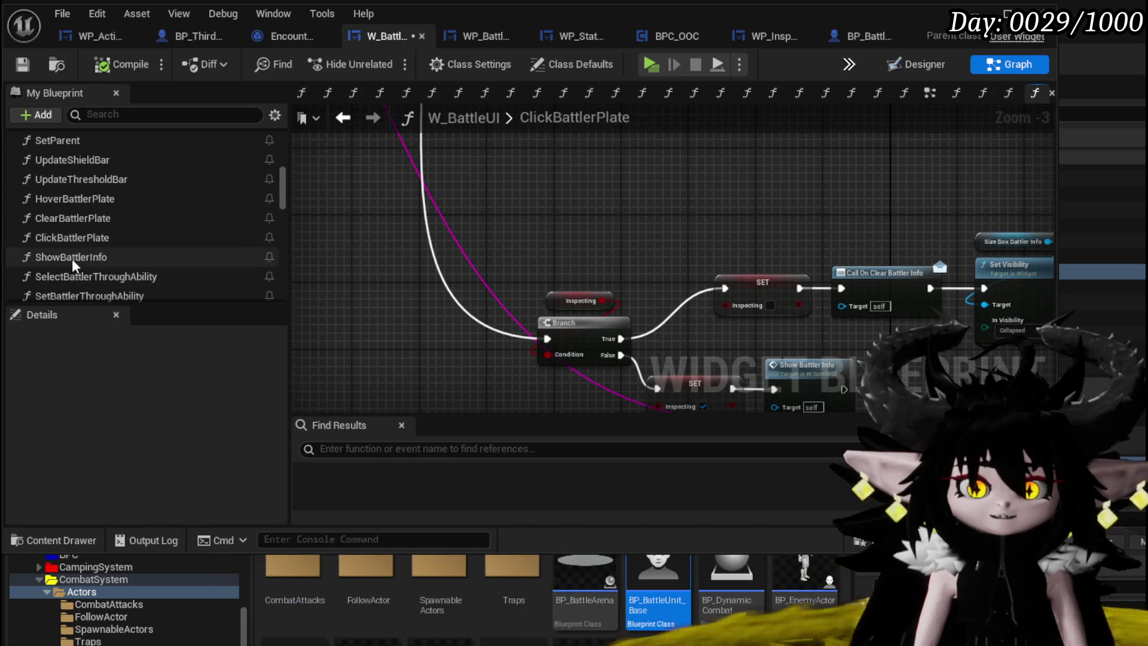
pyautogui.doubleClick(72, 259)
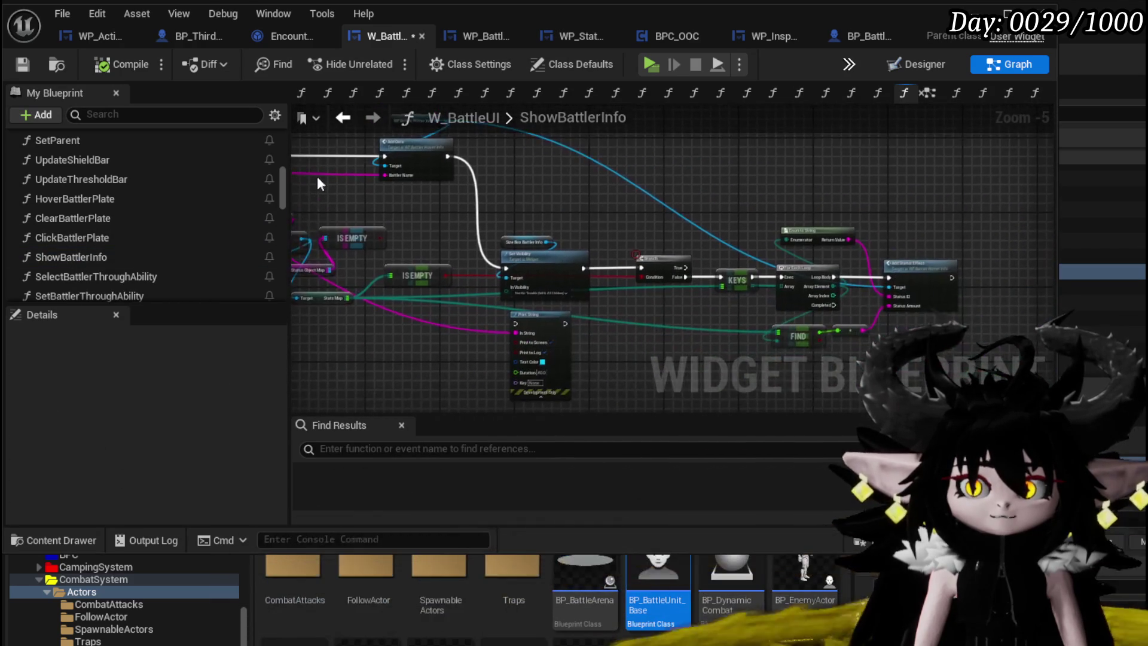
pyautogui.scroll(3, 626, 284)
pyautogui.moveTo(626, 283); pyautogui.dragTo(1010, 301)
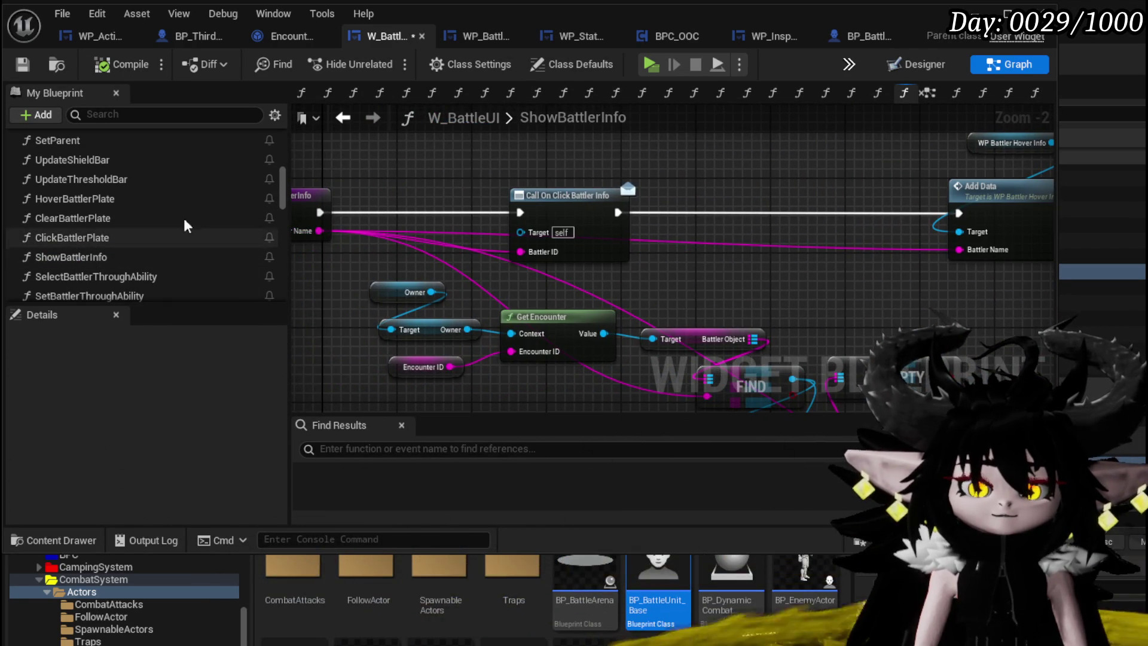
# - Step through SelectBattlerThroughAbility, SetBattlerThroughAbility, ShowBattlerInfo, ClickBattlerPlate and ClearBattlerPlate graphs
pyautogui.doubleClick(96, 276)
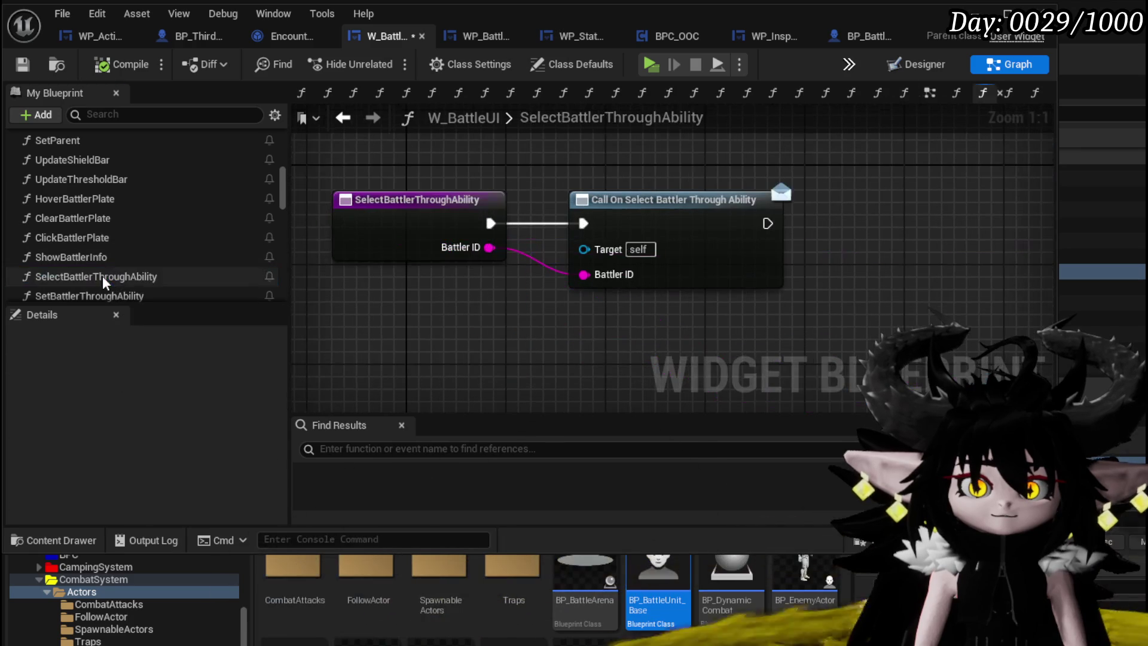
pyautogui.scroll(-1, 99, 271)
pyautogui.doubleClick(99, 271)
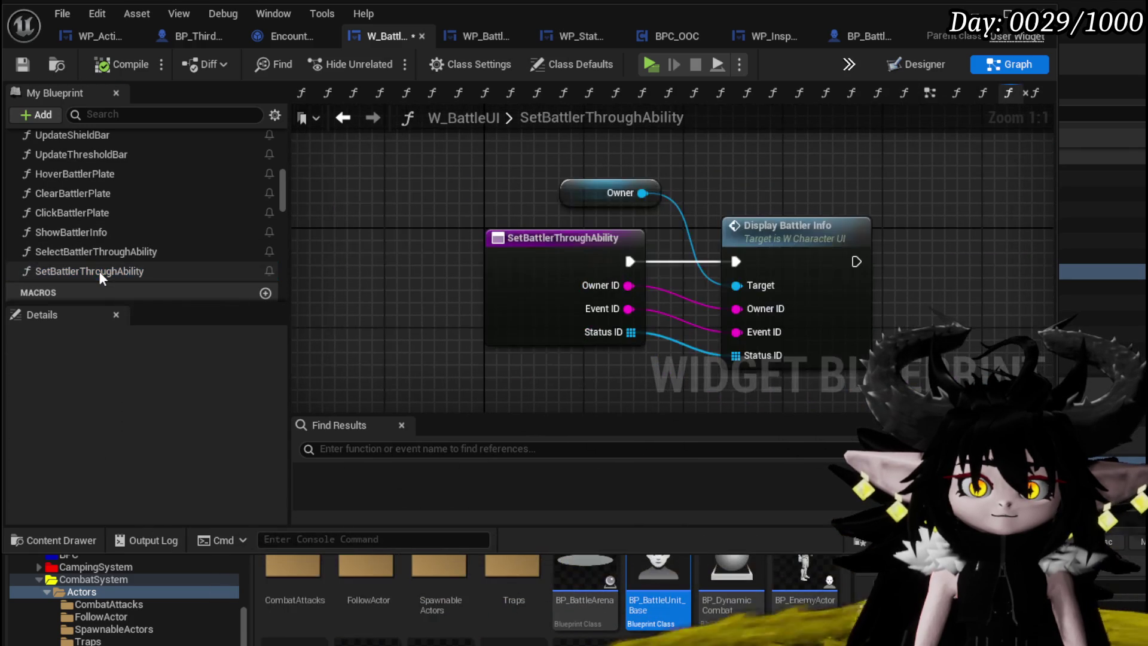
pyautogui.doubleClick(103, 253)
pyautogui.doubleClick(87, 232)
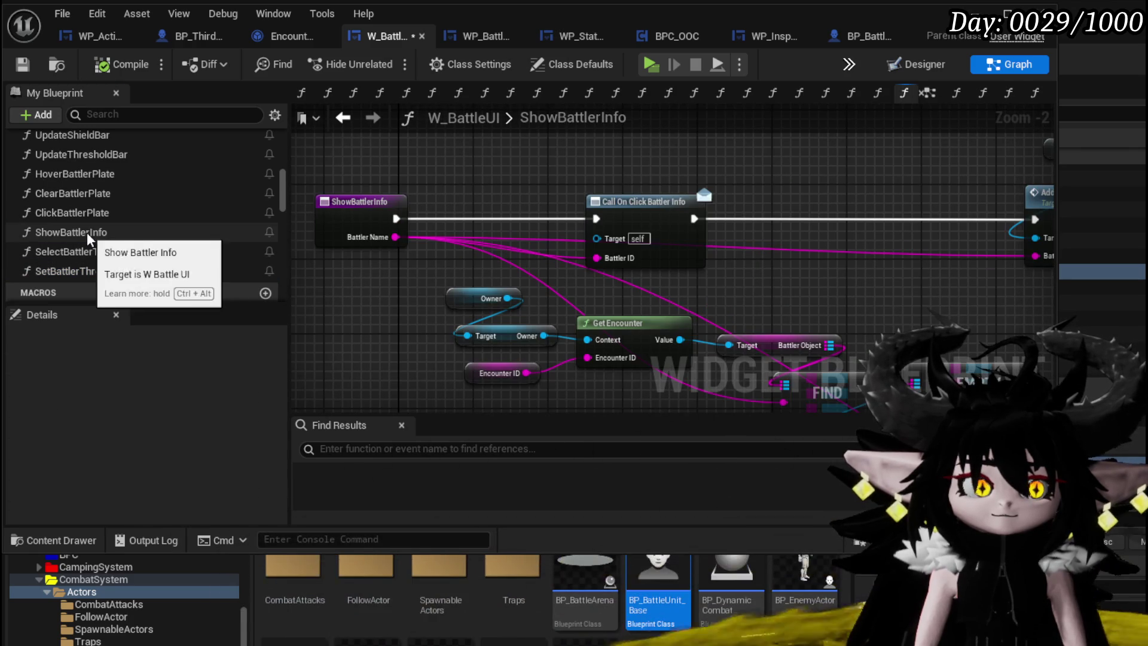
pyautogui.doubleClick(81, 213)
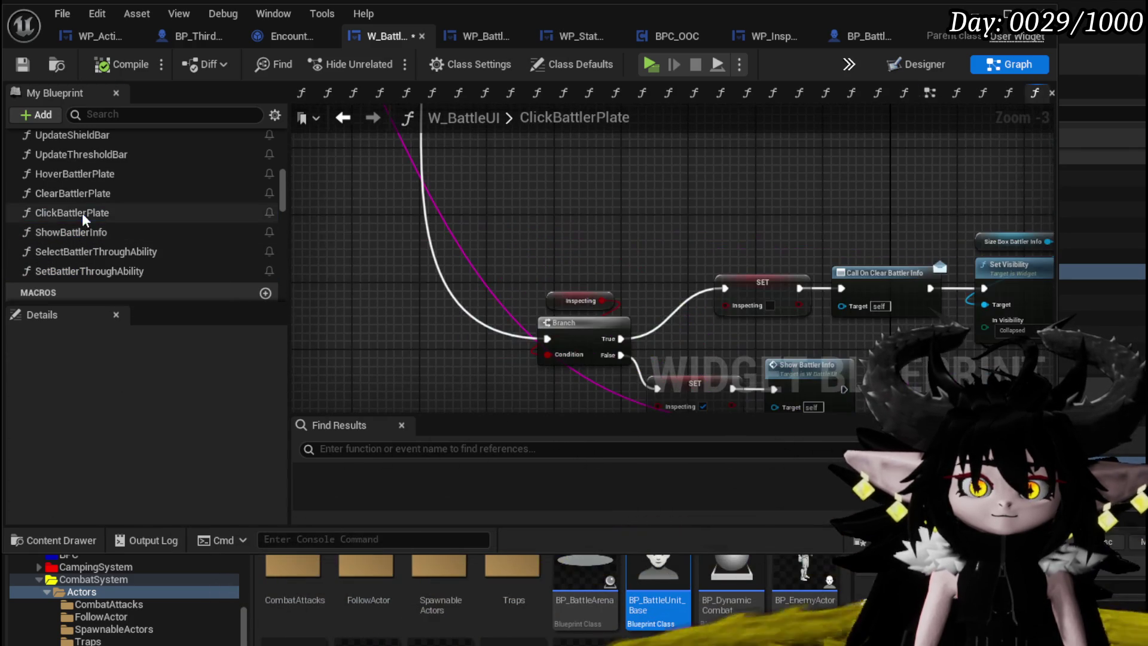
pyautogui.doubleClick(76, 192)
pyautogui.moveTo(490, 248)
pyautogui.mouseDown()
pyautogui.moveTo(231, 217)
pyautogui.moveTo(484, 262)
pyautogui.mouseUp()
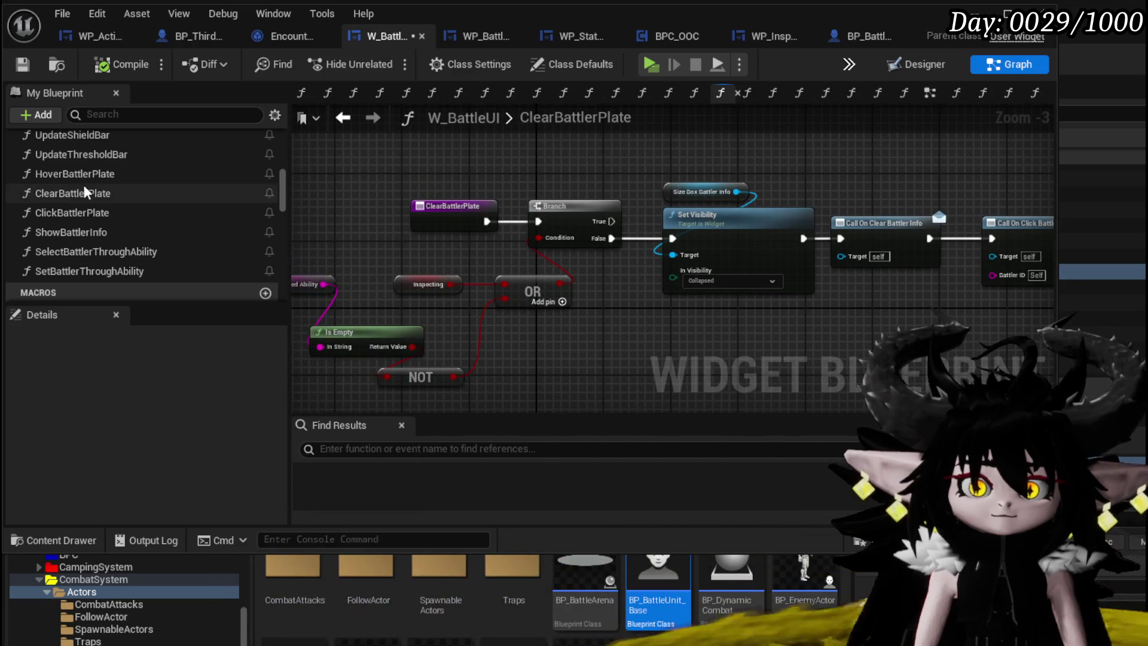
# - Review HoverBattlerPlate, then view ShowBattlerInfo's Add Data, FIND and IS EMPTY nodes
pyautogui.click(80, 174)
pyautogui.doubleClick(80, 174)
pyautogui.moveTo(558, 224)
pyautogui.mouseDown()
pyautogui.moveTo(666, 247)
pyautogui.moveTo(630, 232)
pyautogui.moveTo(310, 210)
pyautogui.moveTo(566, 223)
pyautogui.mouseUp()
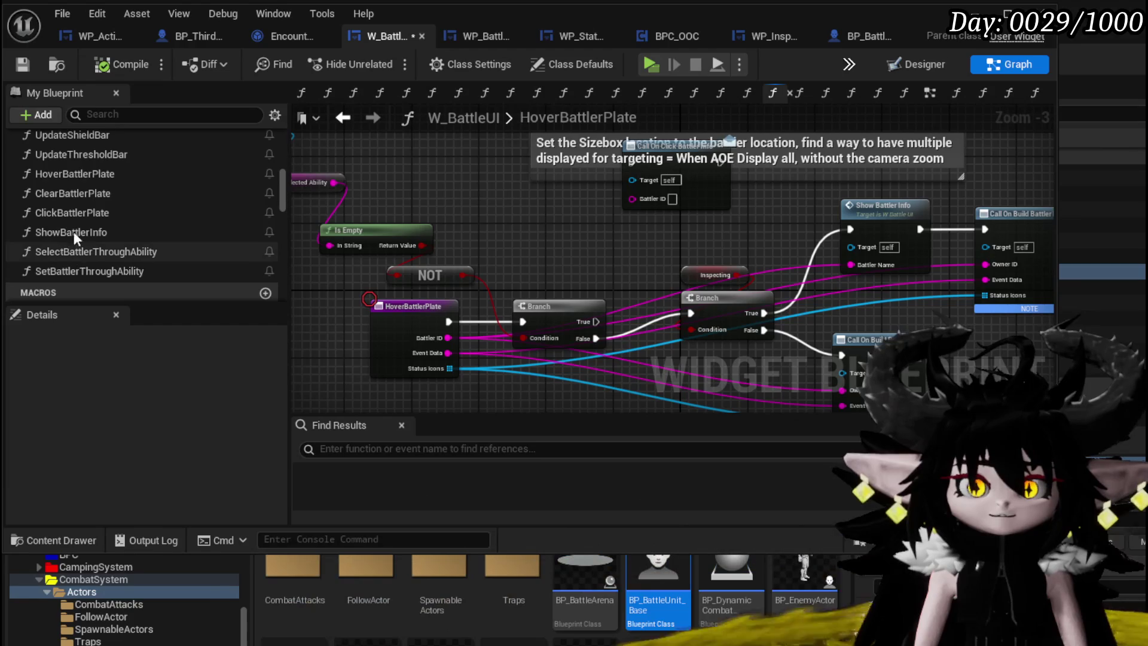
pyautogui.doubleClick(65, 197)
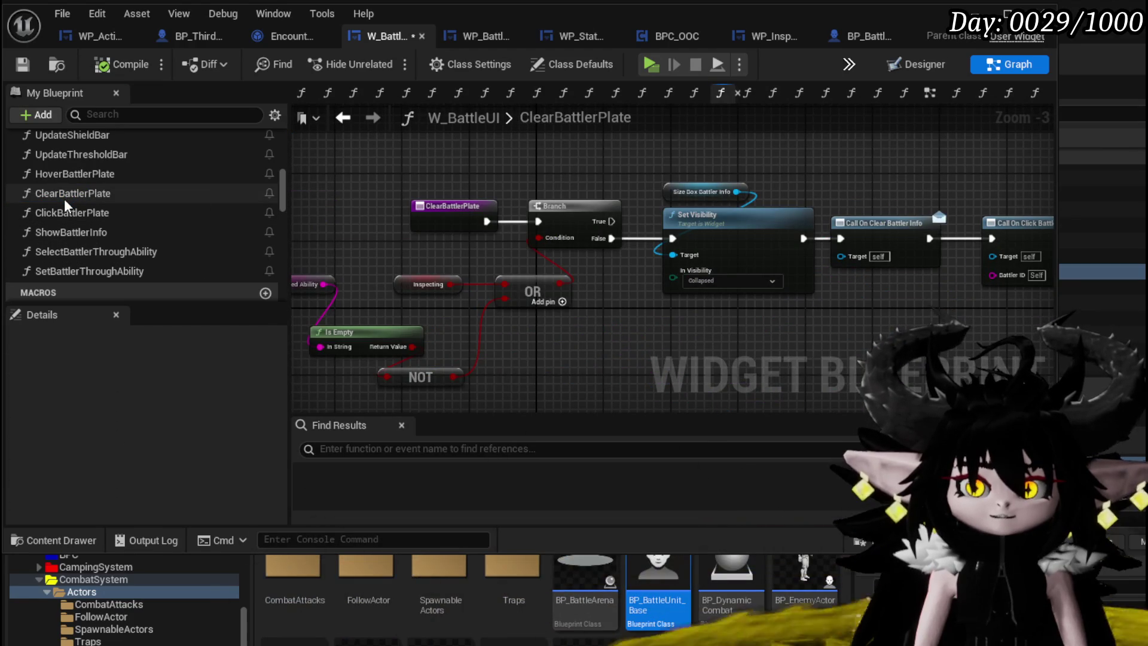
pyautogui.doubleClick(73, 232)
pyautogui.moveTo(549, 282)
pyautogui.mouseDown()
pyautogui.moveTo(402, 264)
pyautogui.moveTo(673, 291)
pyautogui.moveTo(418, 179)
pyautogui.moveTo(490, 198)
pyautogui.moveTo(1070, 208)
pyautogui.mouseUp()
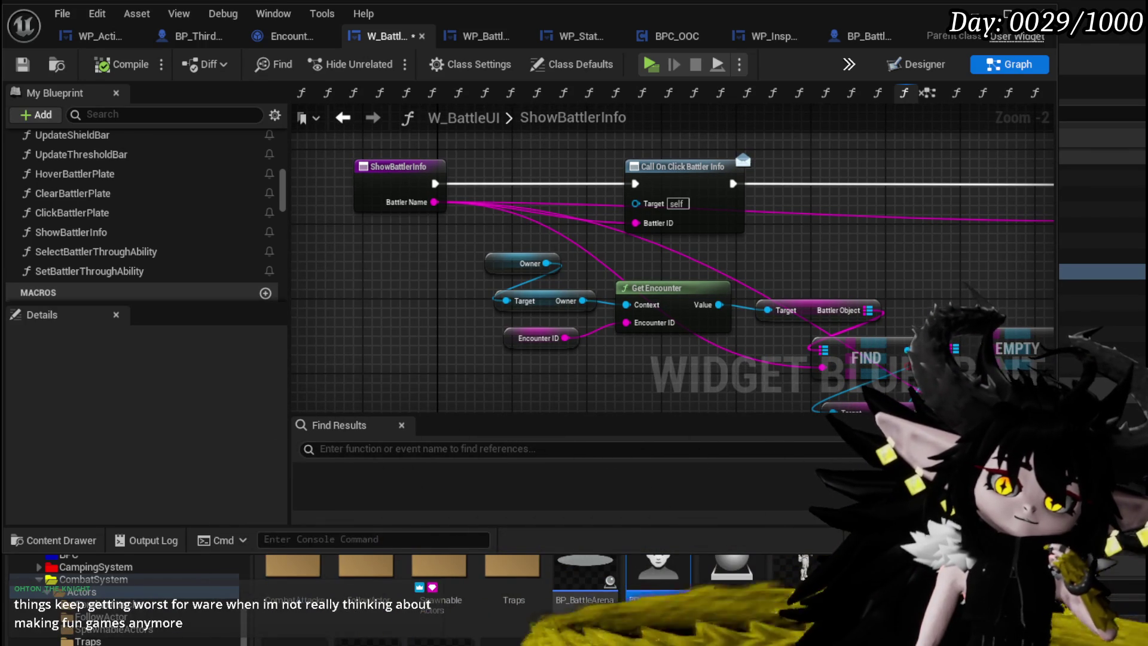
# - Survey ShowBattlerInfo's IS EMPTY, Set Visibility, status-effect loop, FIND and Add Data nodes
pyautogui.moveTo(775, 262); pyautogui.dragTo(283, 221)
pyautogui.scroll(-2, 405, 235)
pyautogui.moveTo(404, 236); pyautogui.dragTo(443, 225)
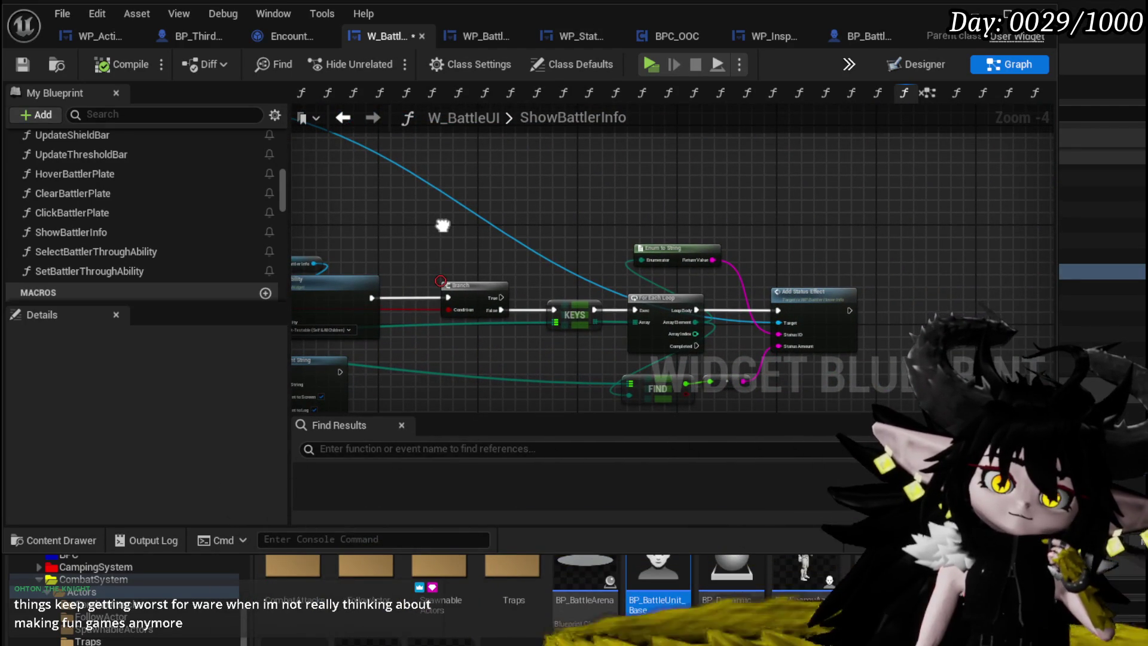
pyautogui.moveTo(442, 226)
pyautogui.mouseDown()
pyautogui.moveTo(407, 213)
pyautogui.moveTo(738, 231)
pyautogui.moveTo(719, 241)
pyautogui.mouseUp()
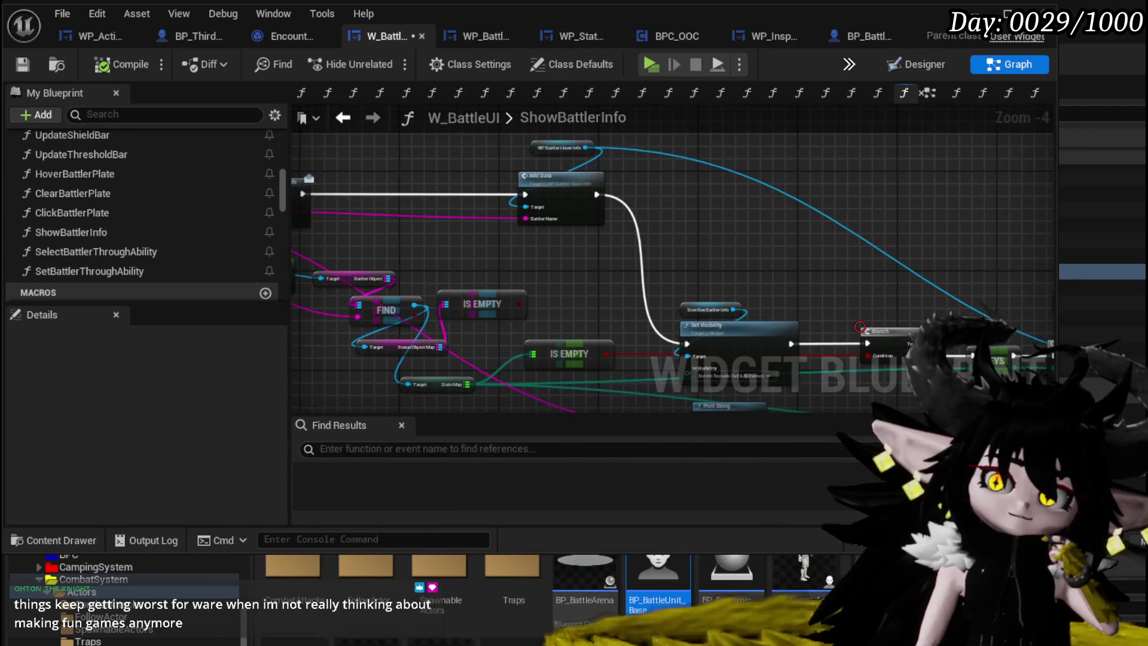
pyautogui.scroll(2, 673, 232)
pyautogui.moveTo(637, 215)
pyautogui.mouseDown()
pyautogui.moveTo(750, 211)
pyautogui.moveTo(879, 228)
pyautogui.moveTo(697, 214)
pyautogui.moveTo(698, 317)
pyautogui.moveTo(817, 316)
pyautogui.mouseUp()
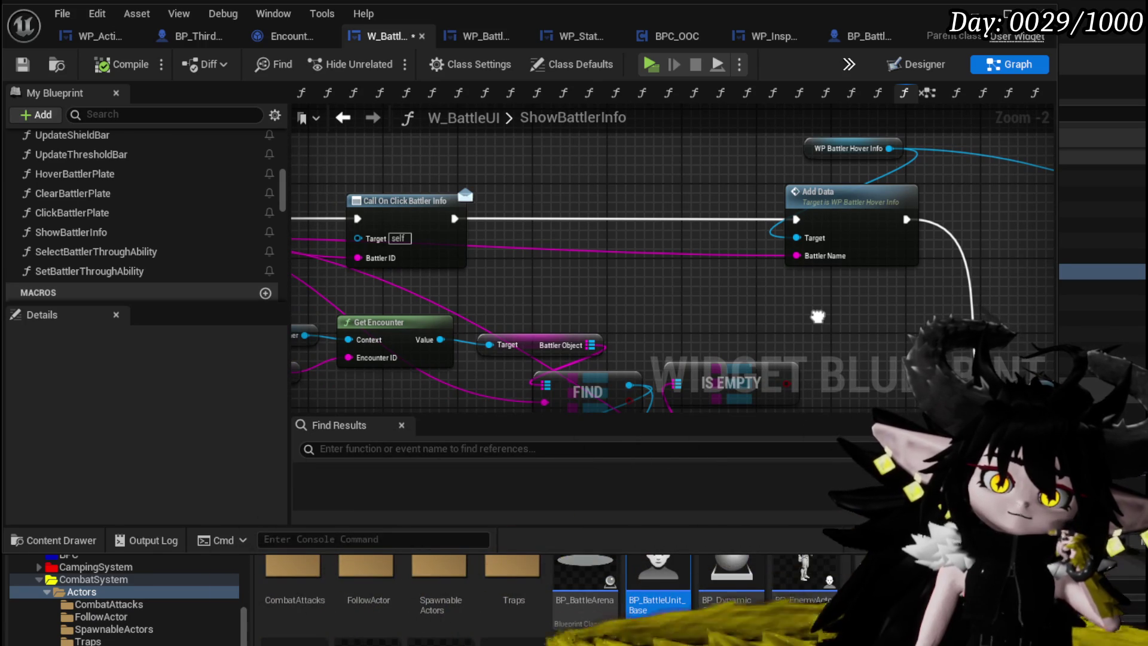
pyautogui.scroll(-1, 812, 323)
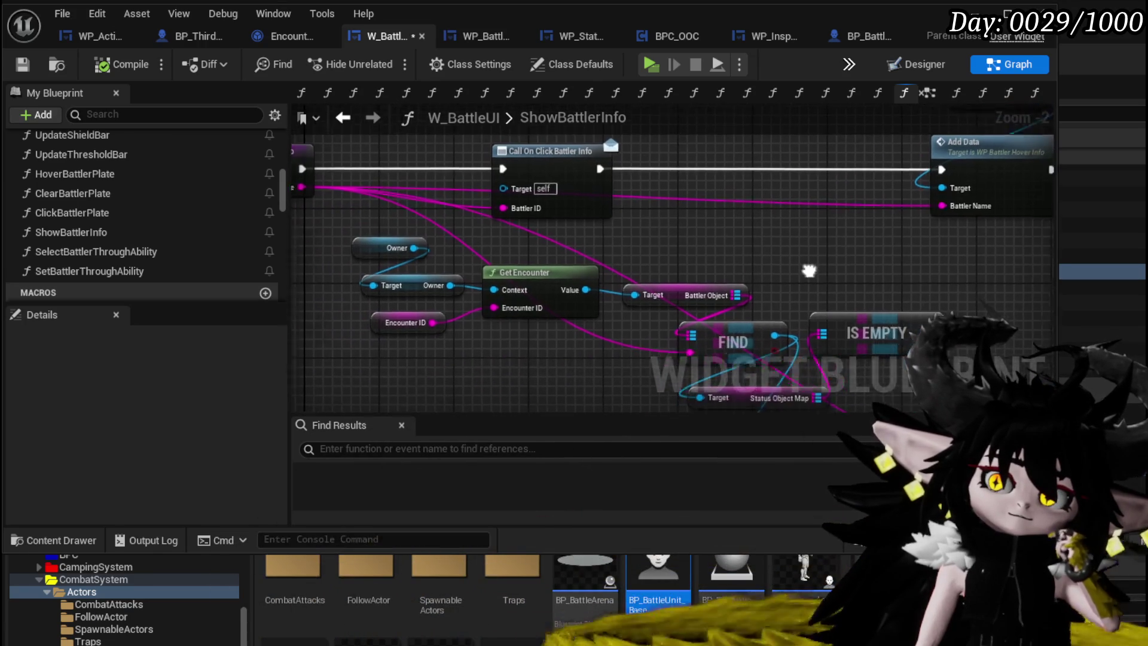
# - Move the Get Encounter/FIND group up-left and tuck Status Object Map and Stats Map getters closer
pyautogui.moveTo(412, 356); pyautogui.dragTo(715, 228)
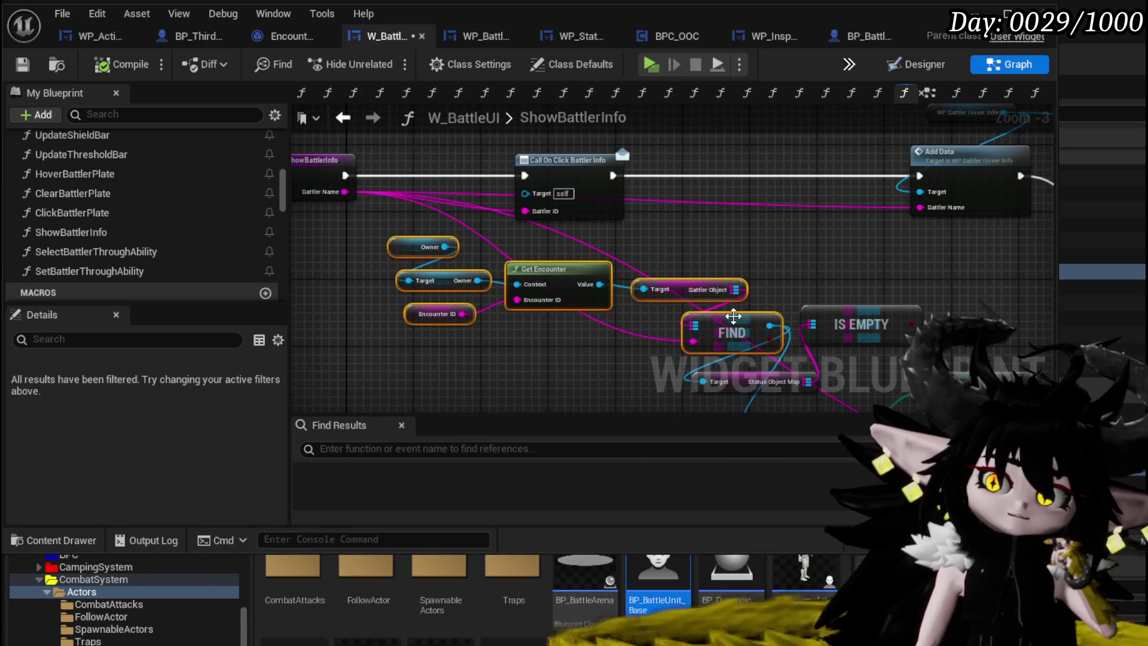
pyautogui.moveTo(733, 311); pyautogui.dragTo(570, 304)
pyautogui.moveTo(675, 267); pyautogui.dragTo(570, 185)
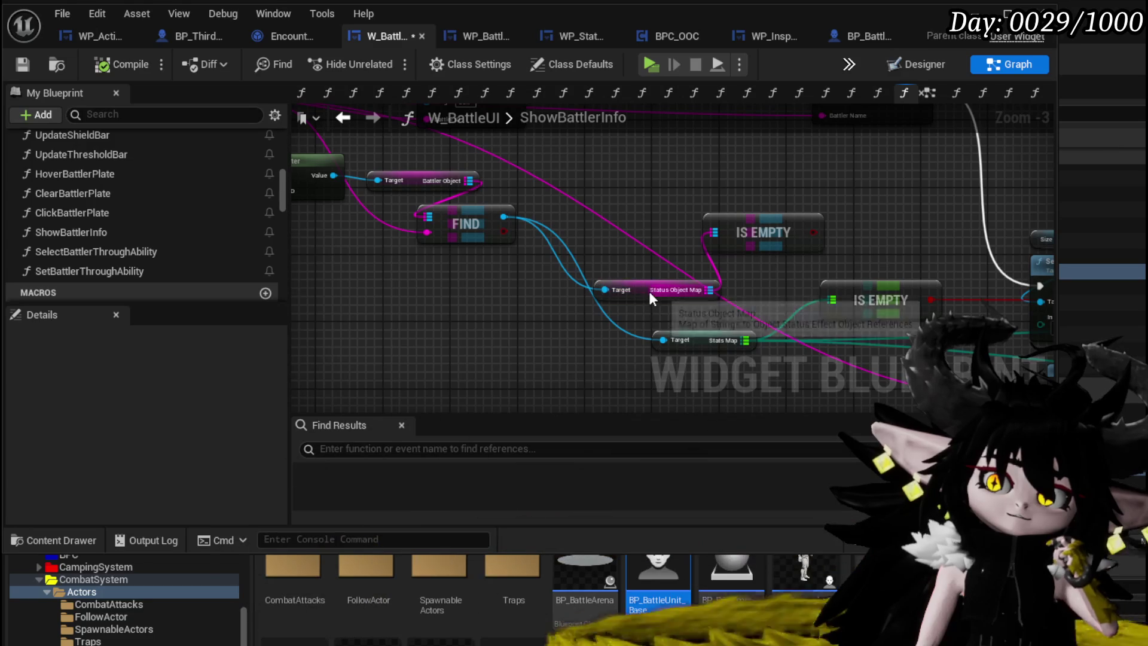
pyautogui.moveTo(648, 291); pyautogui.dragTo(630, 226)
pyautogui.moveTo(711, 333)
pyautogui.mouseDown()
pyautogui.moveTo(596, 306)
pyautogui.moveTo(577, 373)
pyautogui.moveTo(456, 277)
pyautogui.moveTo(397, 265)
pyautogui.mouseUp()
# - Look over the Set Visibility, Branch, KEYS and Print String nodes across the whole chain
pyautogui.moveTo(903, 289)
pyautogui.mouseDown()
pyautogui.moveTo(500, 229)
pyautogui.moveTo(797, 281)
pyautogui.moveTo(514, 281)
pyautogui.moveTo(556, 280)
pyautogui.mouseUp()
pyautogui.moveTo(625, 277)
pyautogui.mouseDown()
pyautogui.moveTo(402, 282)
pyautogui.moveTo(593, 322)
pyautogui.moveTo(708, 309)
pyautogui.moveTo(425, 290)
pyautogui.mouseUp()
pyautogui.moveTo(718, 308); pyautogui.dragTo(375, 297)
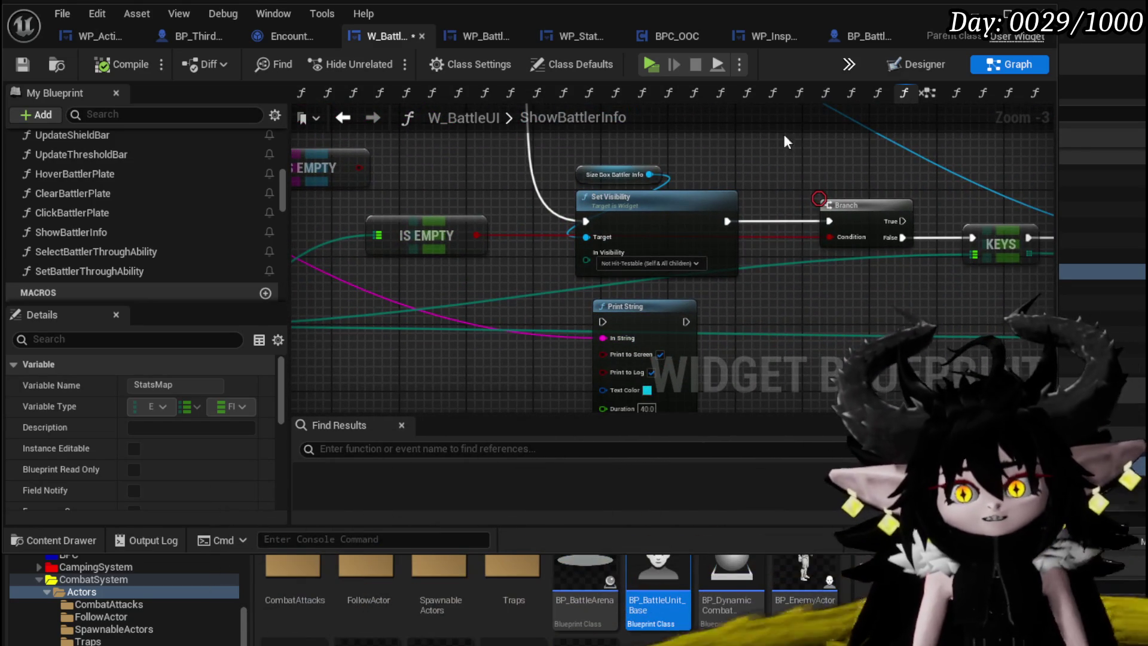
pyautogui.scroll(-2, 720, 138)
pyautogui.moveTo(679, 251); pyautogui.dragTo(988, 277)
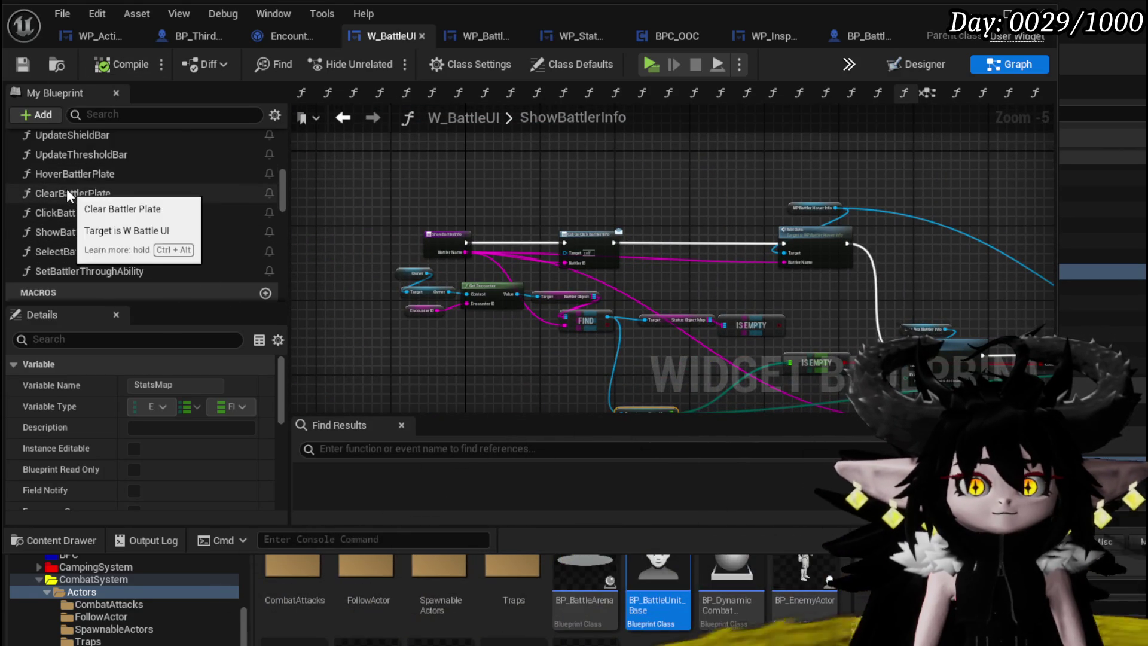
pyautogui.scroll(2, 95, 192)
pyautogui.scroll(-3, 104, 204)
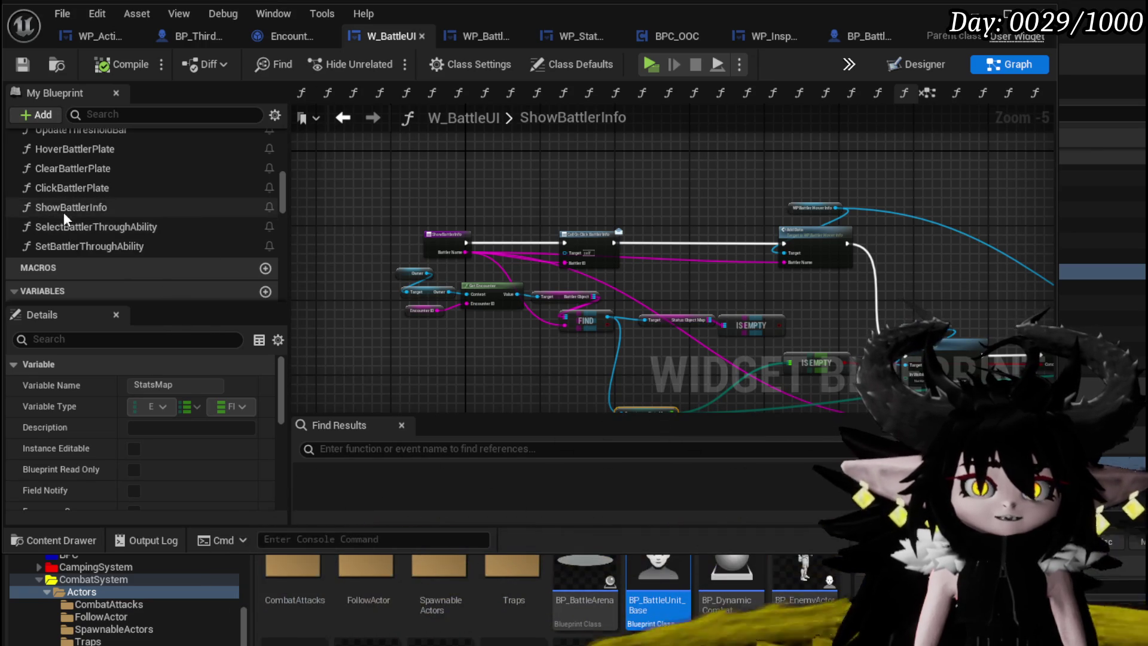
# - Review SelectBattlerThroughAbility and SetBattlerThroughAbility, then show ClearBattlerPlate zoomed out
pyautogui.click(64, 211)
pyautogui.doubleClick(77, 228)
pyautogui.click(73, 249)
pyautogui.doubleClick(74, 249)
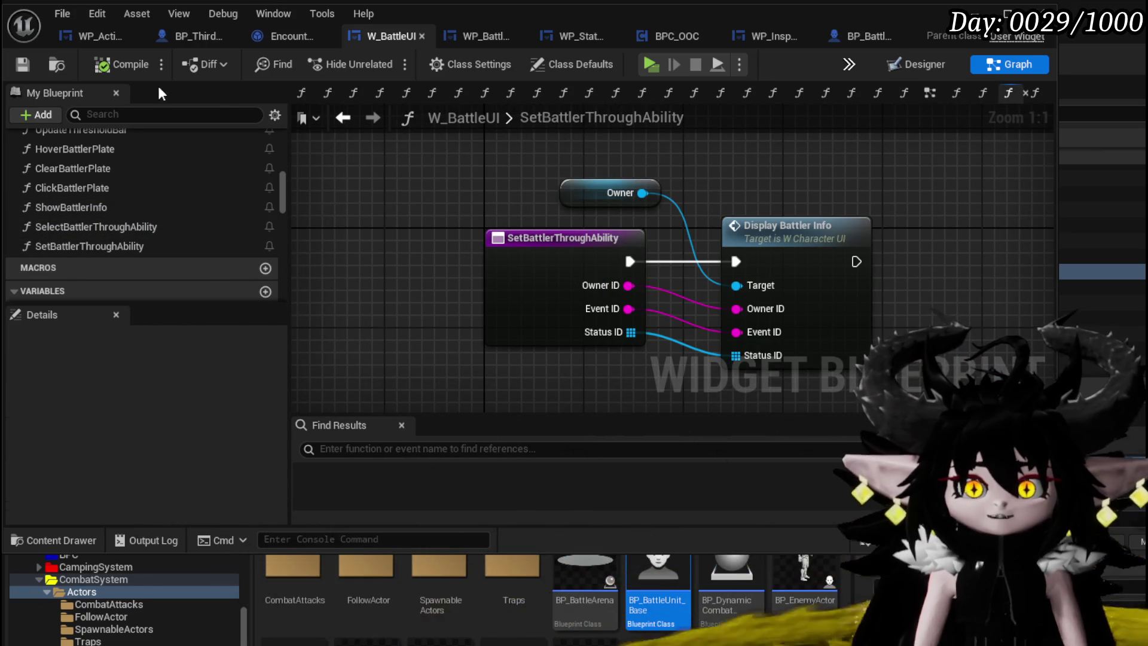
pyautogui.doubleClick(87, 172)
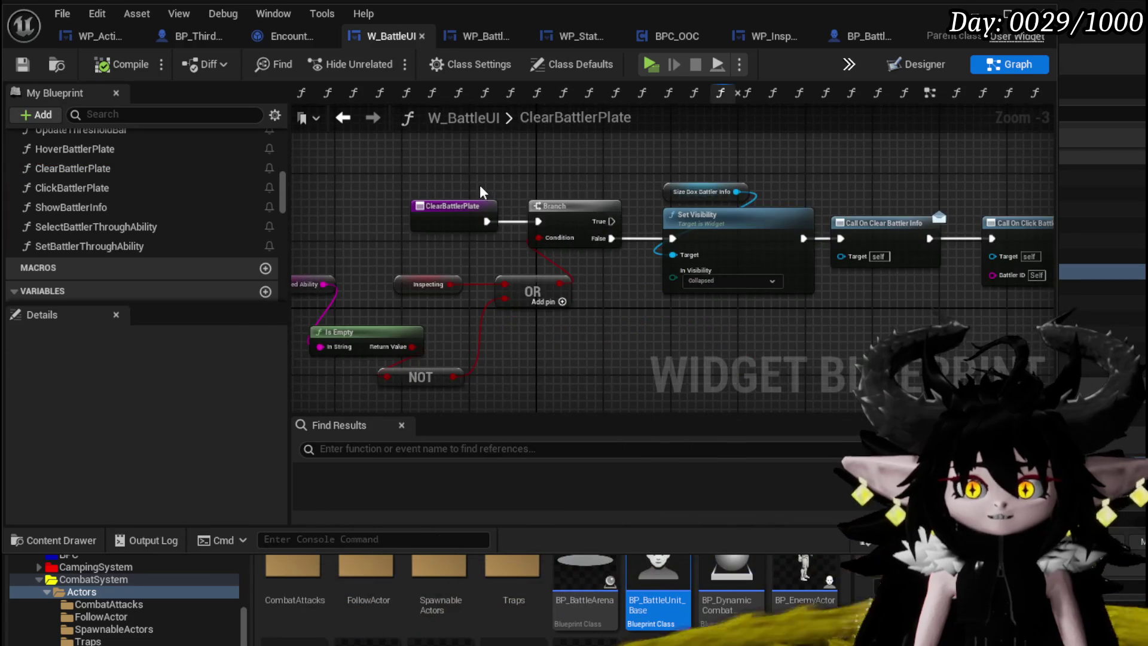
pyautogui.scroll(-1, 479, 185)
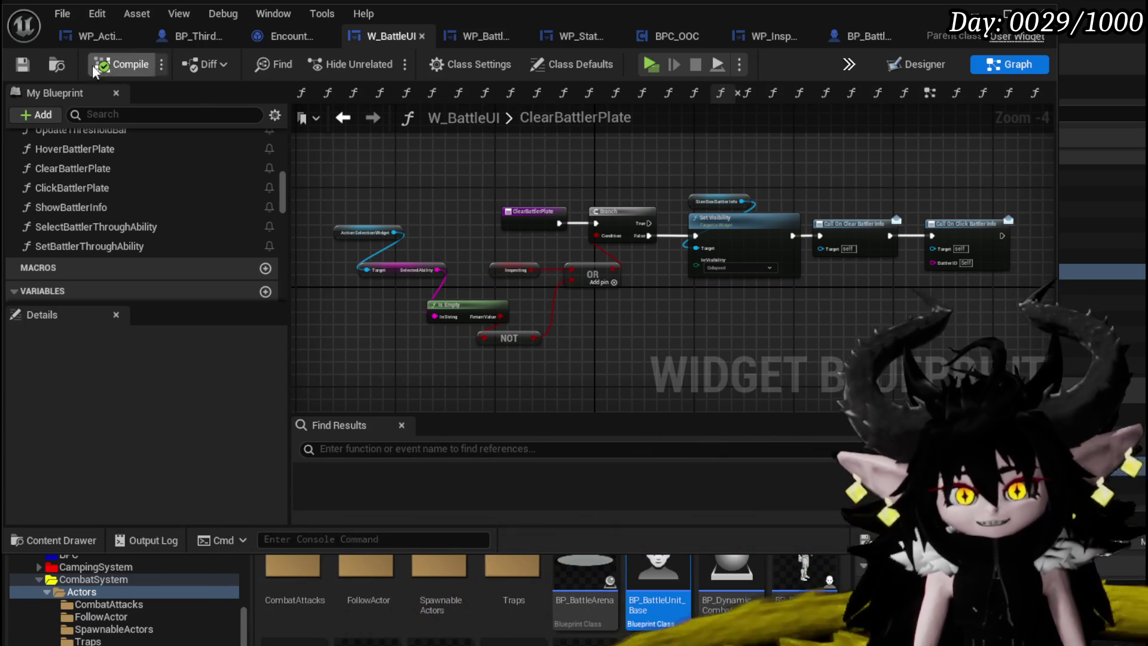
# - Tour the open blueprint tabs, panning BP_BattleUnit_Base's event graph, ending on WP_BattlerHoverInfo's AddStatusEffect
pyautogui.click(482, 35)
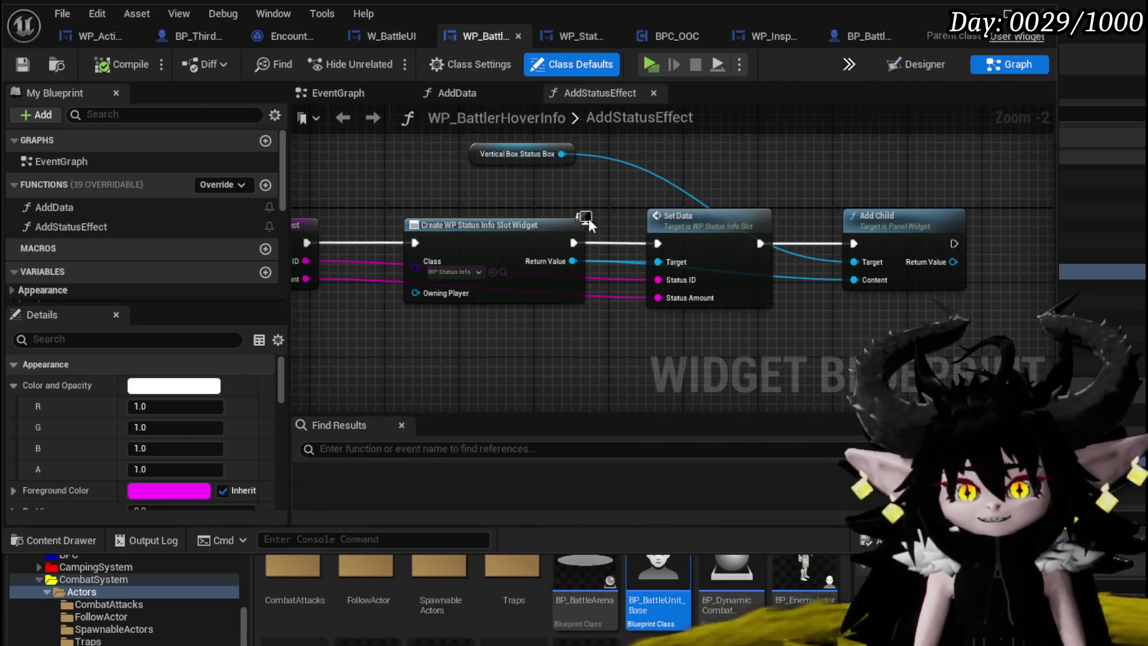
pyautogui.click(389, 34)
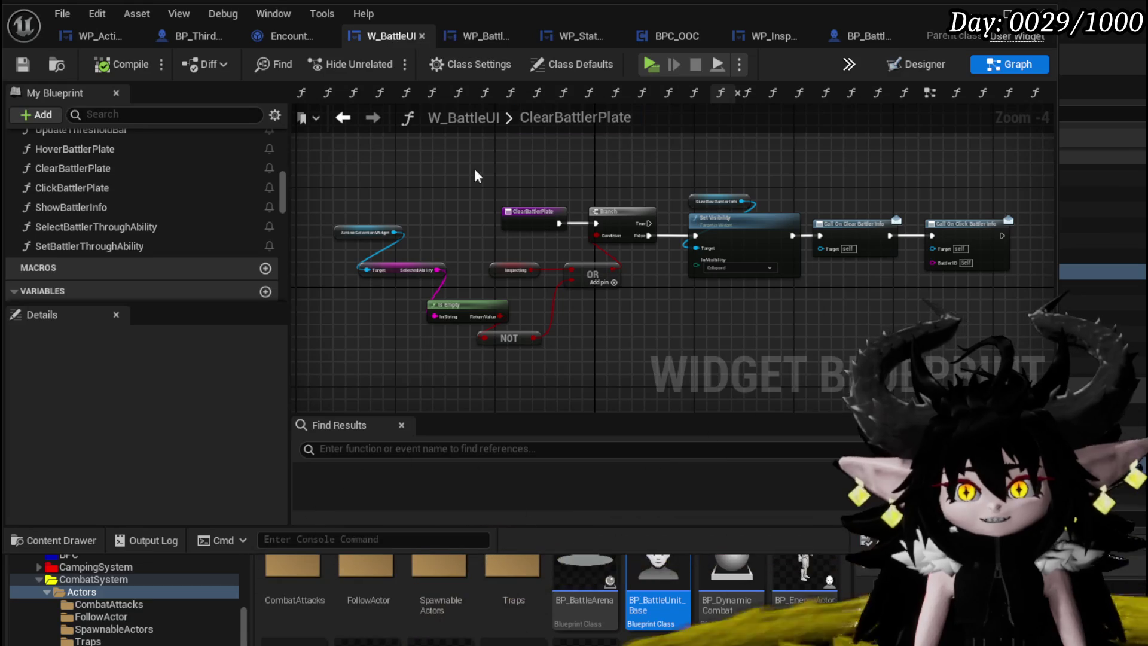
pyautogui.click(568, 34)
pyautogui.click(679, 34)
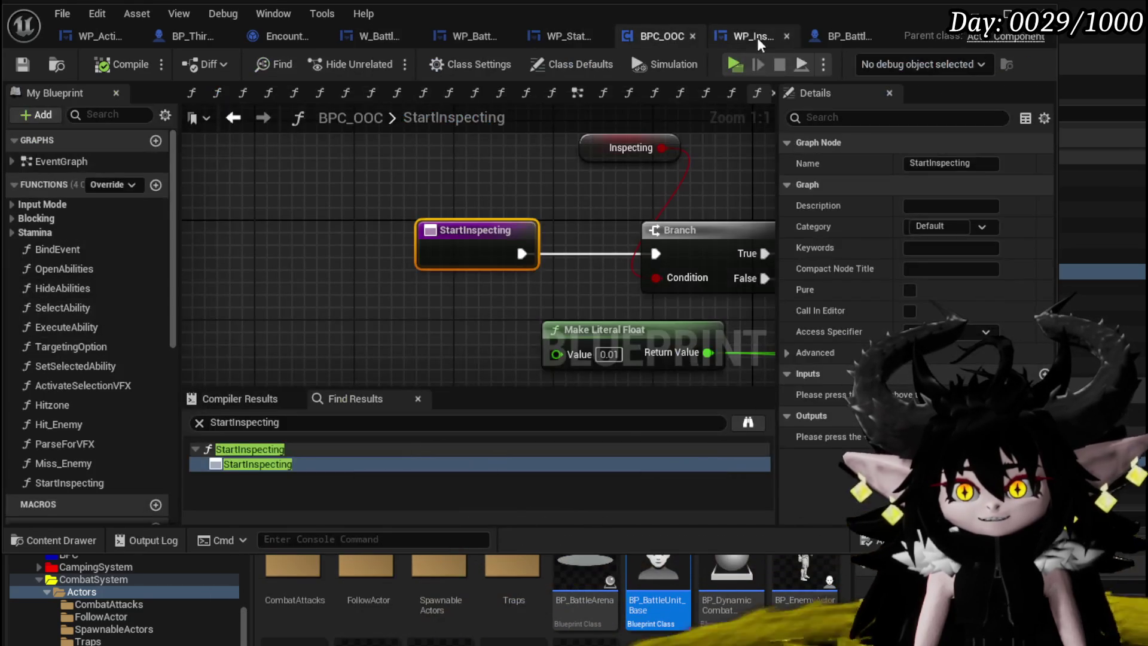
pyautogui.click(748, 34)
pyautogui.click(849, 34)
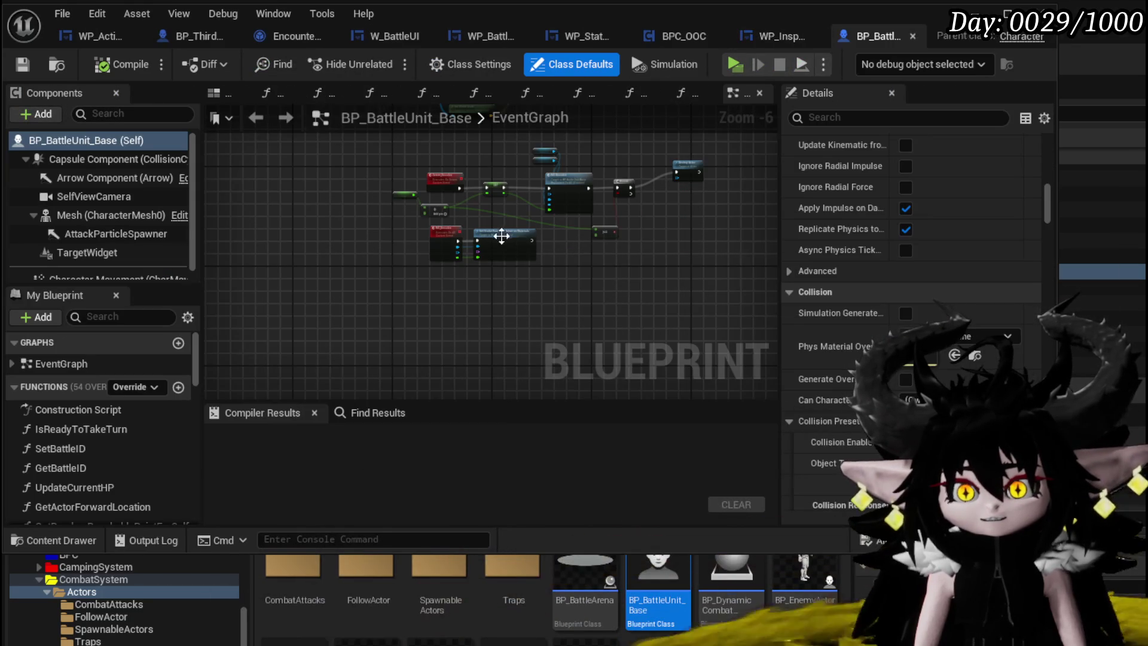
pyautogui.scroll(3, 580, 250)
pyautogui.scroll(-2, 546, 328)
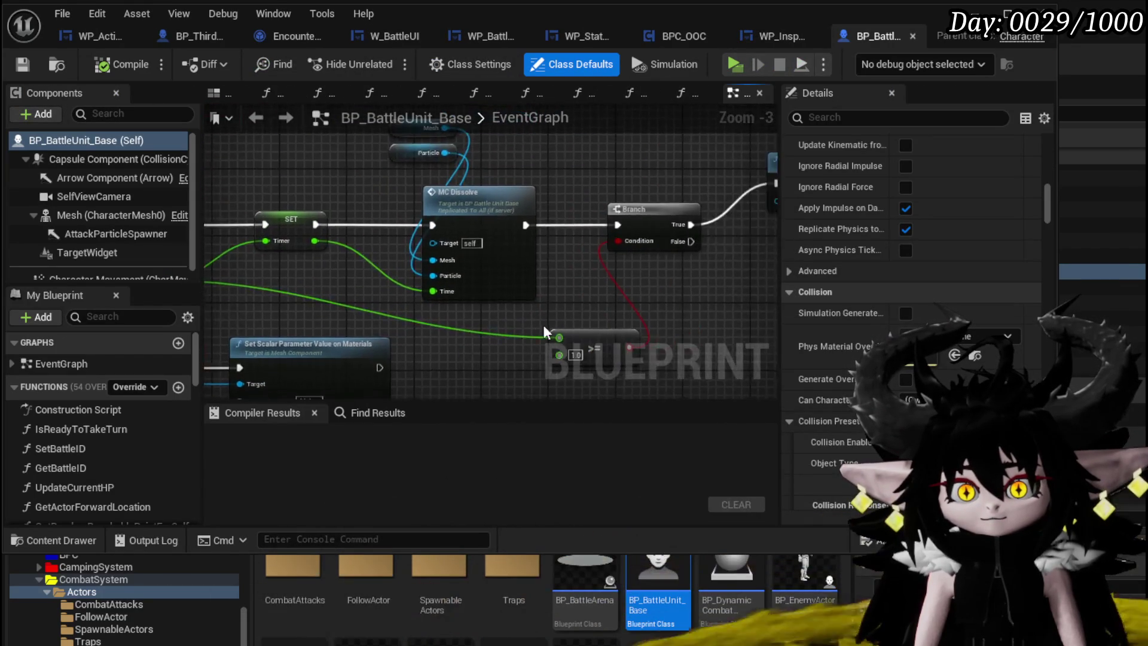
pyautogui.moveTo(489, 277); pyautogui.dragTo(516, 174)
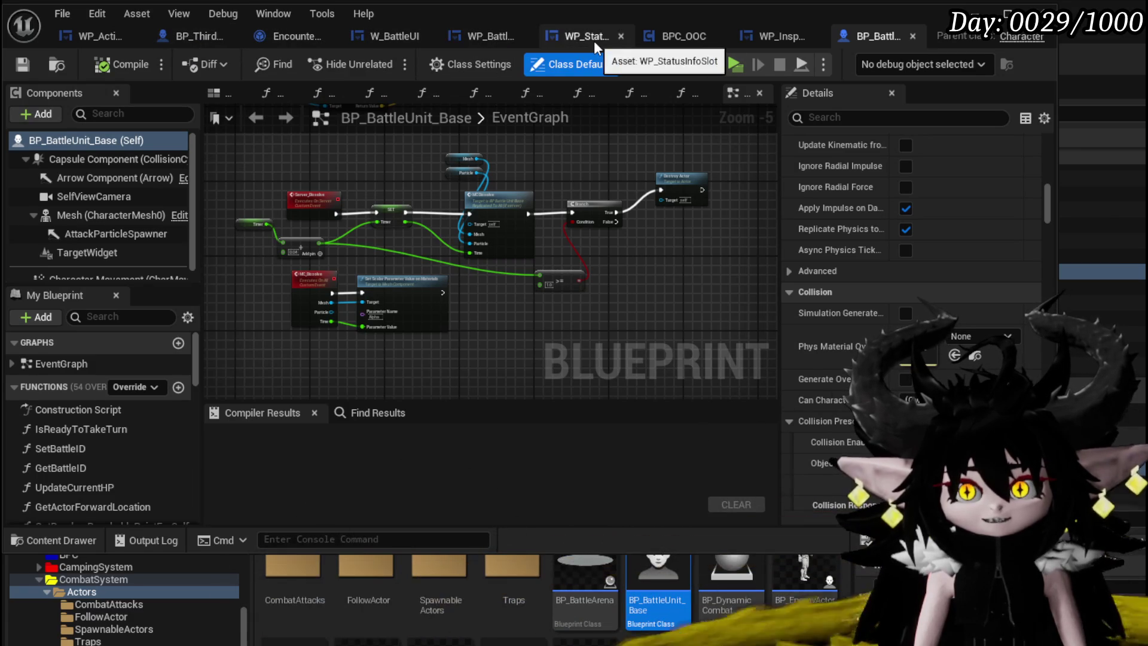
pyautogui.click(594, 41)
pyautogui.click(476, 35)
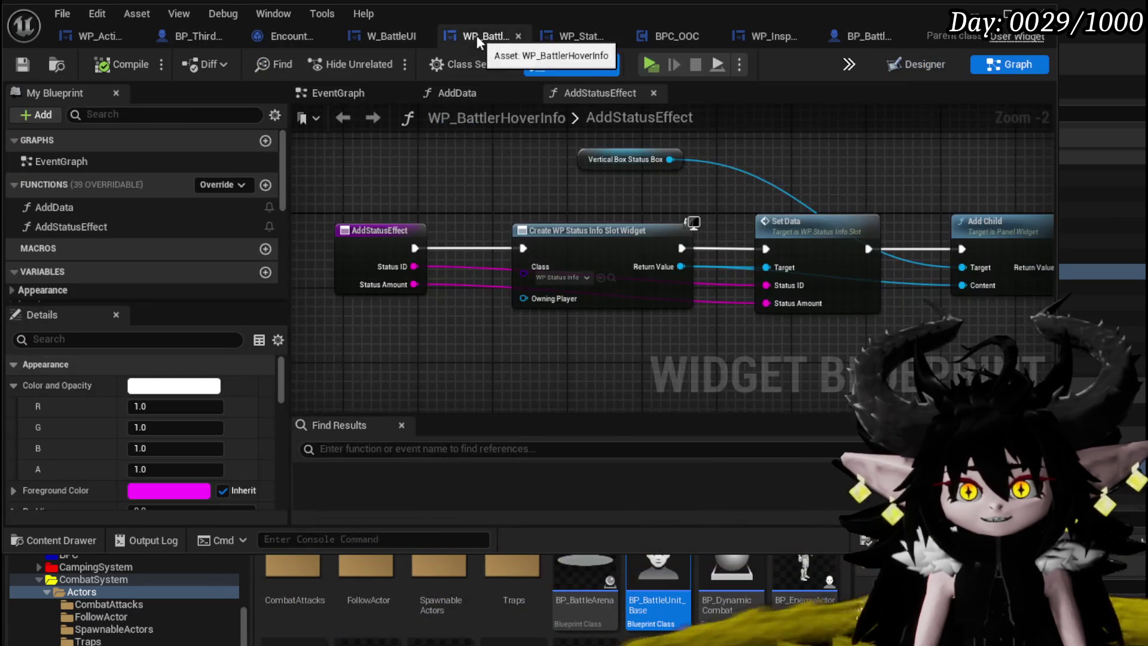
# - Return to W_BattleUI's ClearBattlerPlate graph
pyautogui.click(394, 34)
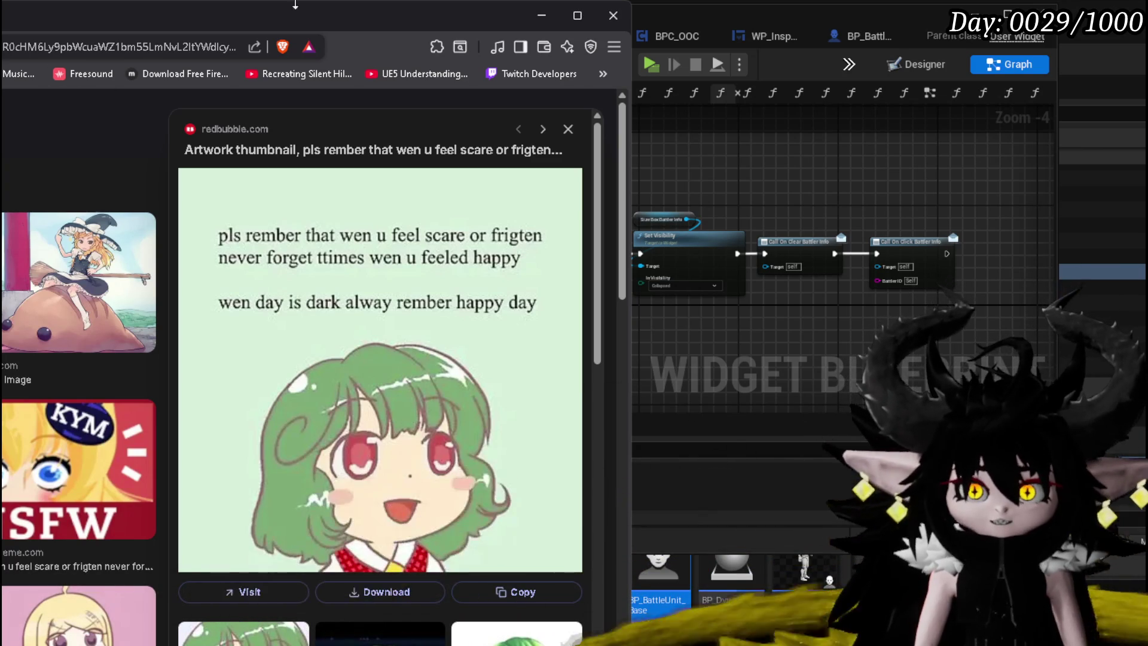
# - Dismiss the Brave image preview with Alt+Tab to get back to the Unreal editor
pyautogui.hotkey('alt', 'Tab')
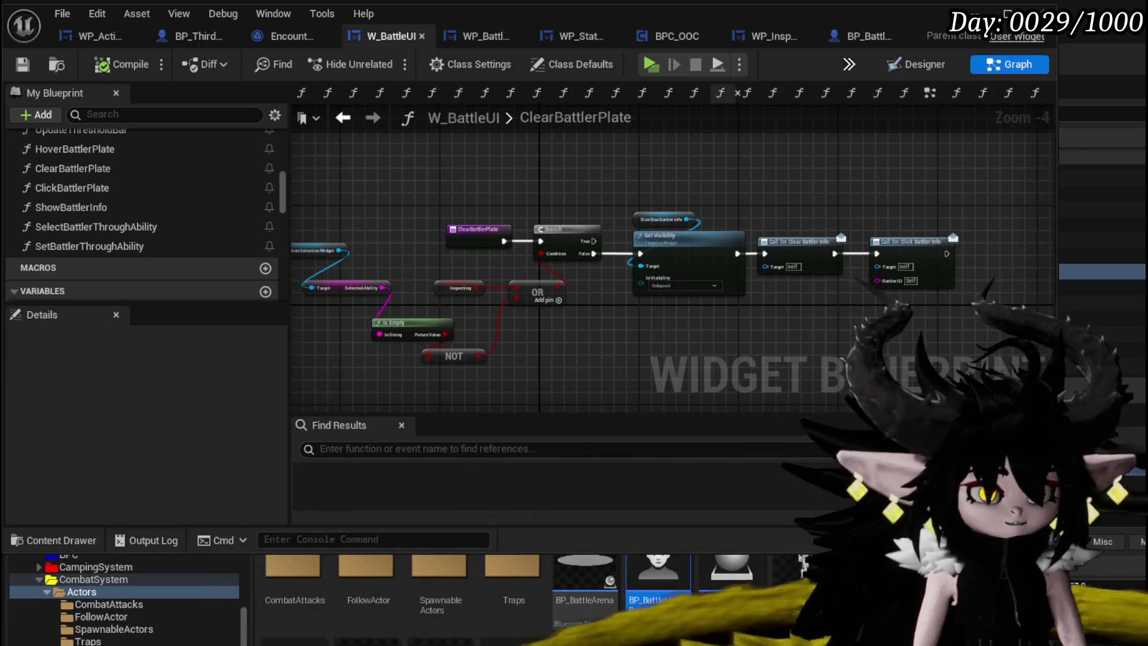
pyautogui.moveTo(588, 178)
pyautogui.mouseDown()
pyautogui.moveTo(557, 175)
pyautogui.moveTo(614, 166)
pyautogui.mouseUp()
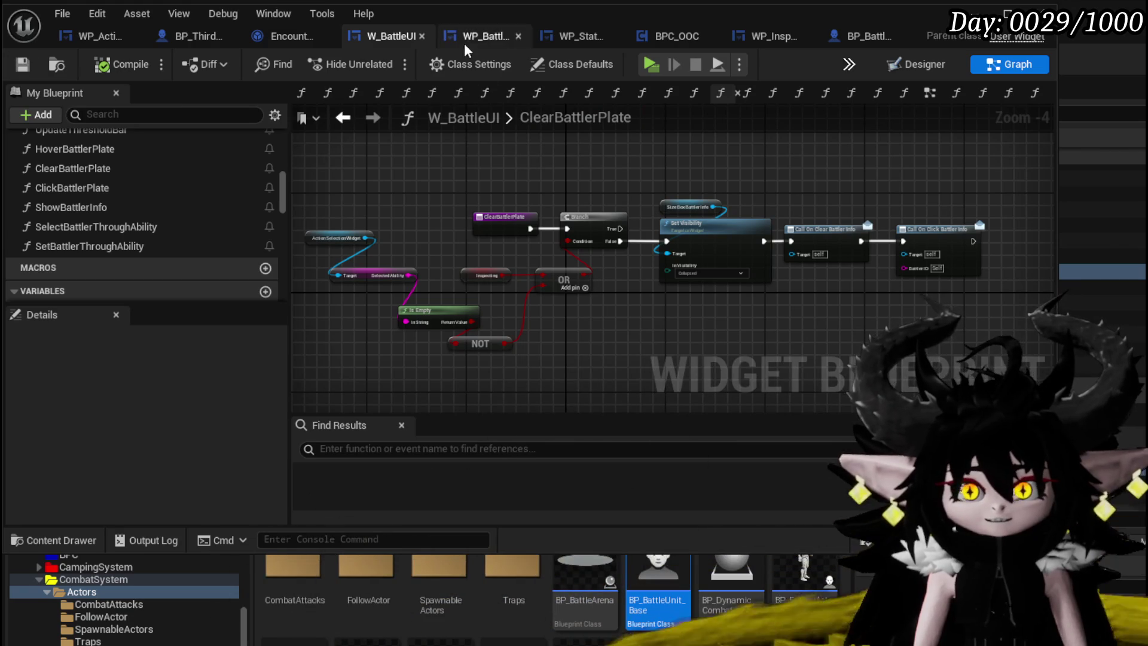
pyautogui.moveTo(604, 173)
pyautogui.mouseDown()
pyautogui.moveTo(575, 170)
pyautogui.moveTo(599, 160)
pyautogui.mouseUp()
# - Pass through WP_BattlerHoverInfo, WP_StatusInfoSlot and BPC_OOC to WP_Inspection's LineTraceTick graph
pyautogui.click(457, 33)
pyautogui.scroll(-4, 479, 188)
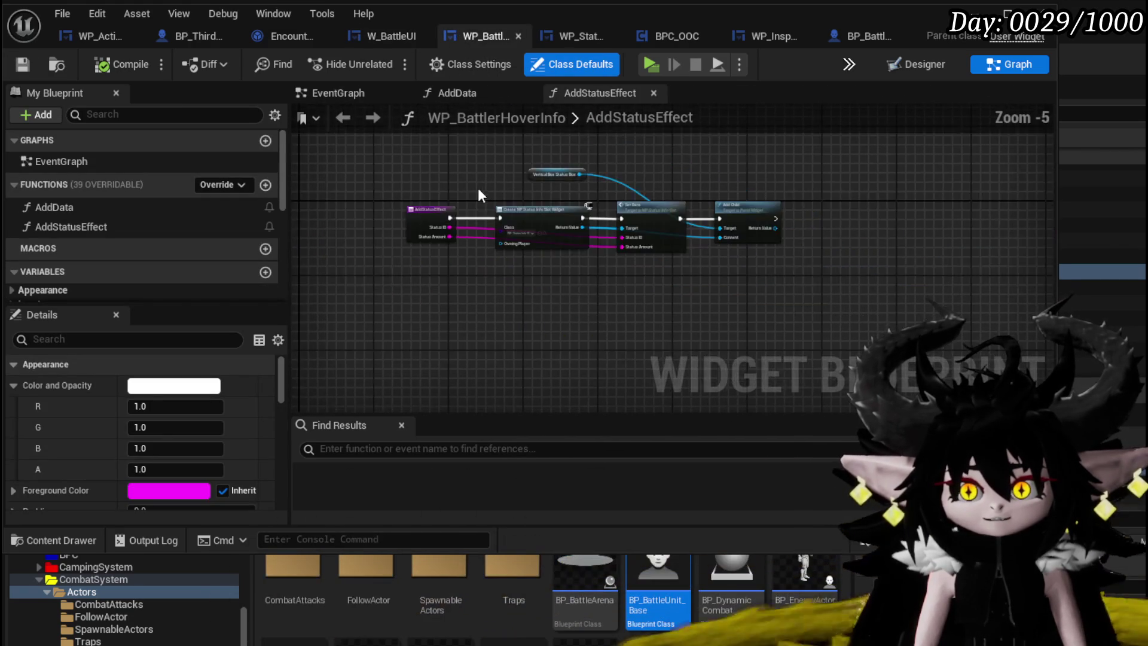
pyautogui.scroll(3, 464, 175)
pyautogui.click(568, 36)
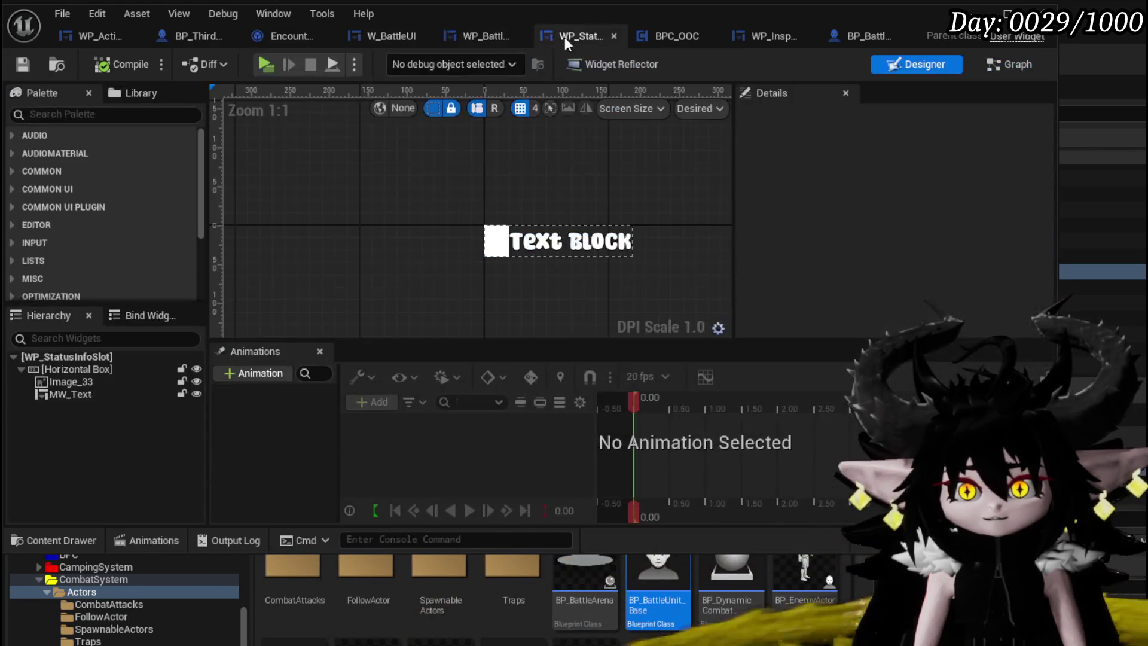
pyautogui.click(648, 35)
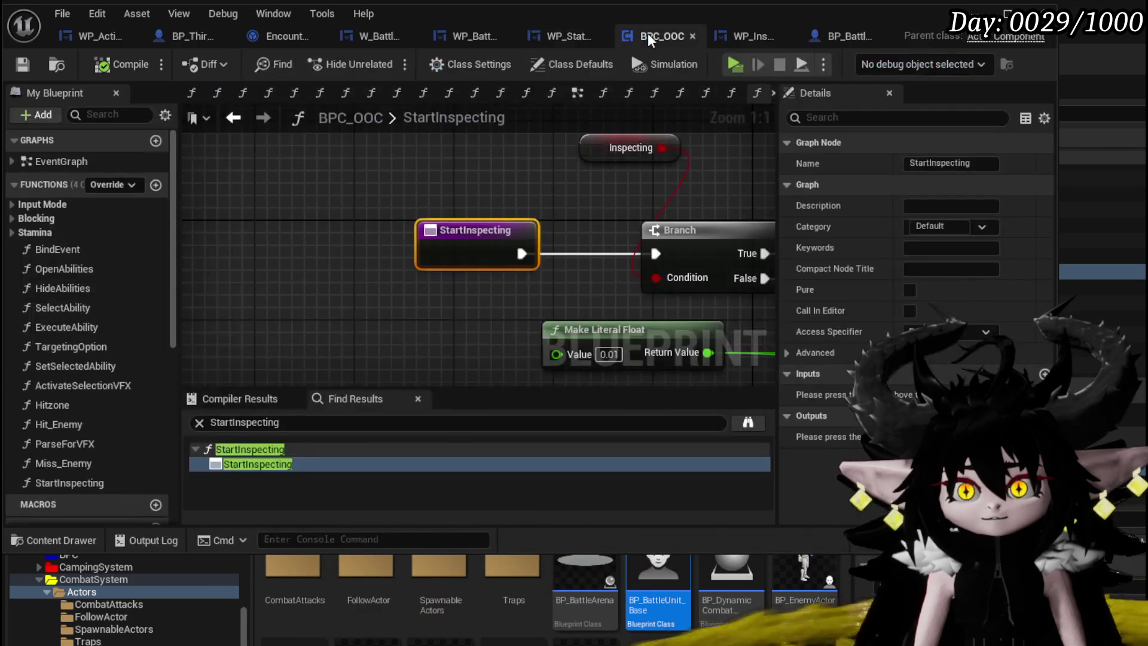
pyautogui.click(751, 33)
# - Pan LineTraceTick to view the Show Tool Tipp Enemy chain and the Print String node
pyautogui.scroll(-2, 599, 214)
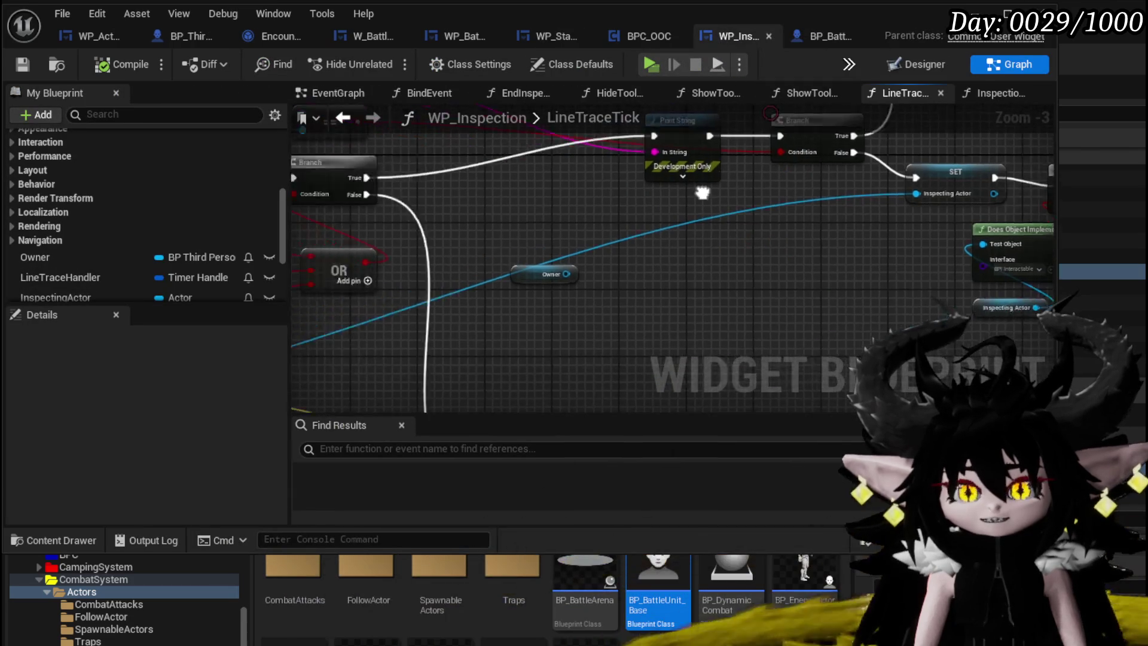
pyautogui.scroll(-2, 508, 198)
pyautogui.moveTo(508, 197)
pyautogui.mouseDown()
pyautogui.moveTo(538, 200)
pyautogui.moveTo(464, 162)
pyautogui.moveTo(551, 208)
pyautogui.mouseUp()
pyautogui.scroll(4, 550, 208)
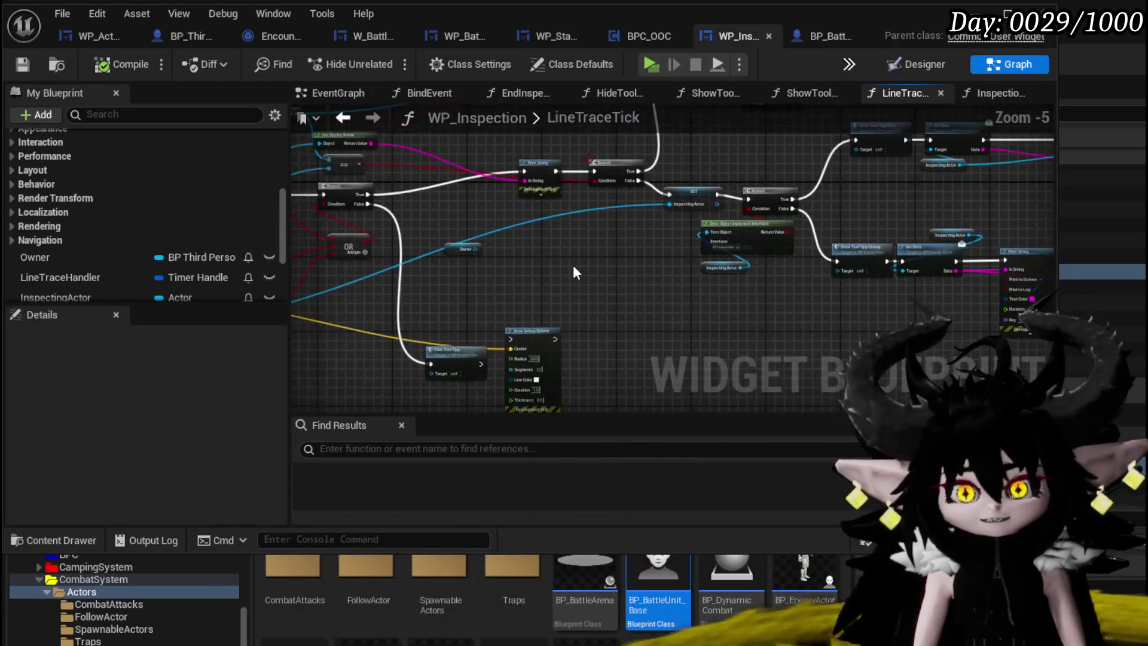
pyautogui.scroll(-1, 583, 274)
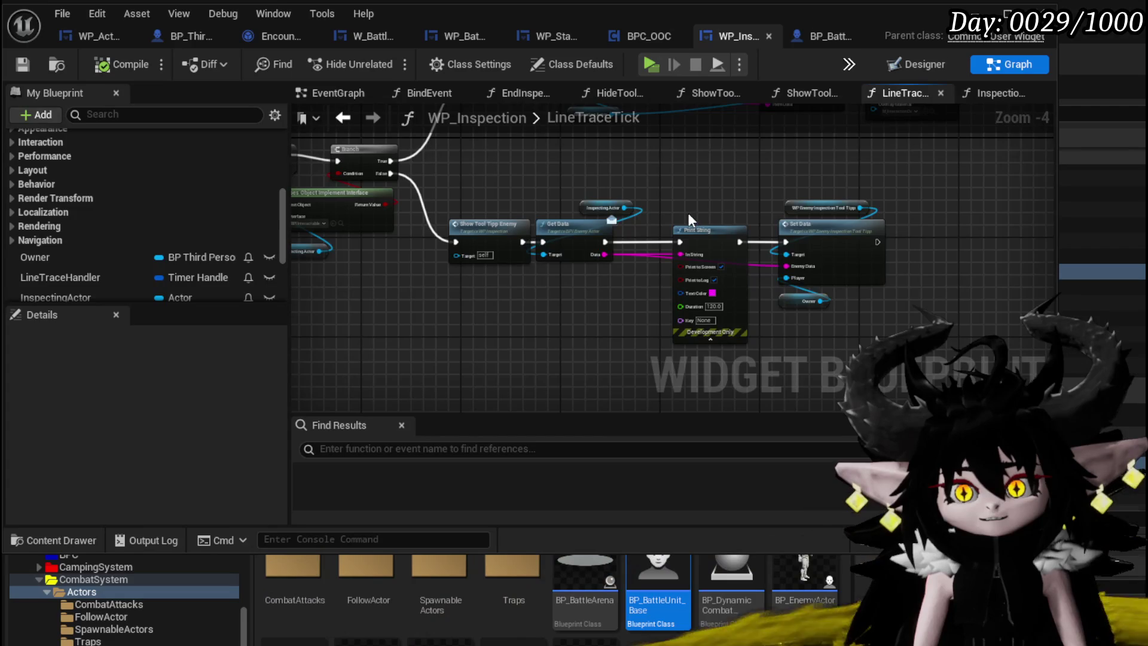
pyautogui.scroll(1, 684, 213)
pyautogui.moveTo(680, 220); pyautogui.dragTo(668, 257)
pyautogui.scroll(1, 669, 257)
pyautogui.scroll(-1, 624, 200)
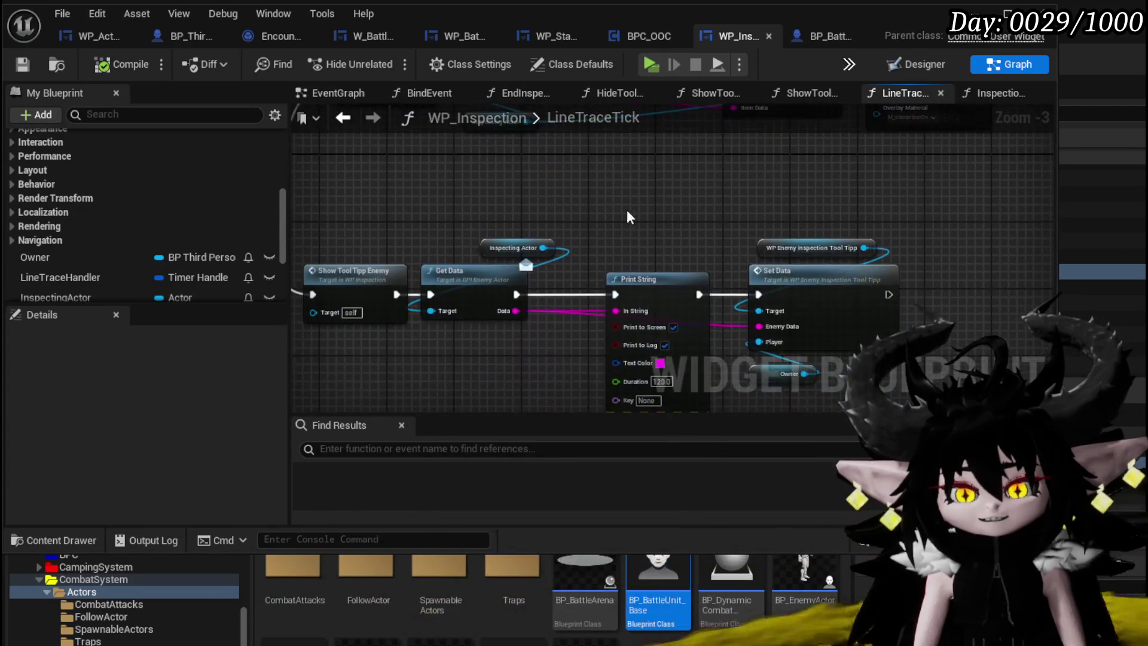
pyautogui.moveTo(623, 199); pyautogui.dragTo(635, 259)
# - Move the Owner getter node into the empty space beside the OR node
pyautogui.moveTo(537, 306)
pyautogui.mouseDown()
pyautogui.moveTo(599, 235)
pyautogui.moveTo(643, 278)
pyautogui.moveTo(590, 238)
pyautogui.moveTo(692, 320)
pyautogui.mouseUp()
pyautogui.click(644, 277)
pyautogui.scroll(-1, 615, 225)
pyautogui.moveTo(615, 225)
pyautogui.mouseDown()
pyautogui.moveTo(705, 321)
pyautogui.moveTo(789, 291)
pyautogui.mouseUp()
pyautogui.moveTo(460, 334)
pyautogui.mouseDown()
pyautogui.moveTo(516, 260)
pyautogui.moveTo(706, 233)
pyautogui.mouseUp()
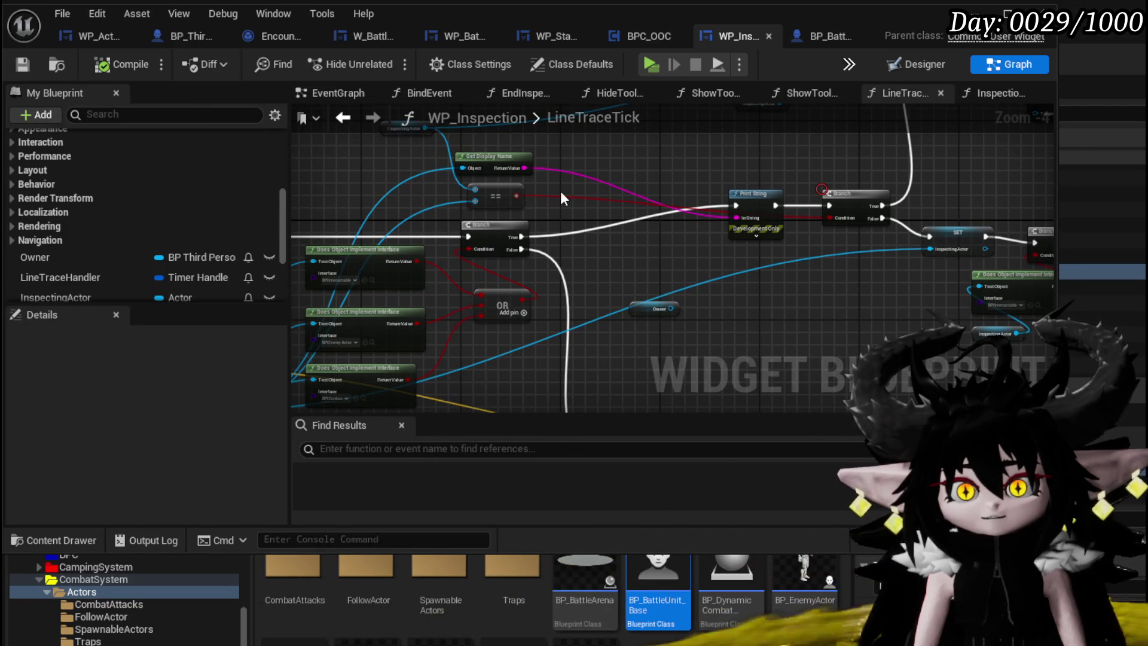
pyautogui.moveTo(627, 156); pyautogui.dragTo(653, 197)
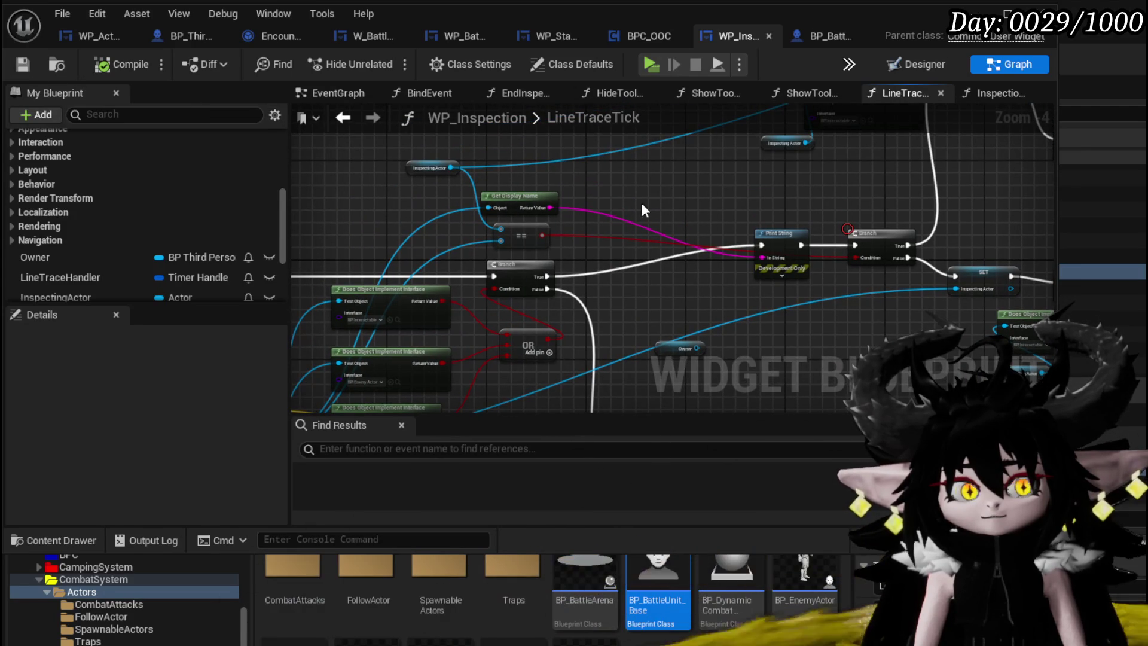
pyautogui.moveTo(700, 240)
pyautogui.mouseDown()
pyautogui.moveTo(699, 118)
pyautogui.moveTo(696, 229)
pyautogui.moveTo(622, 205)
pyautogui.mouseUp()
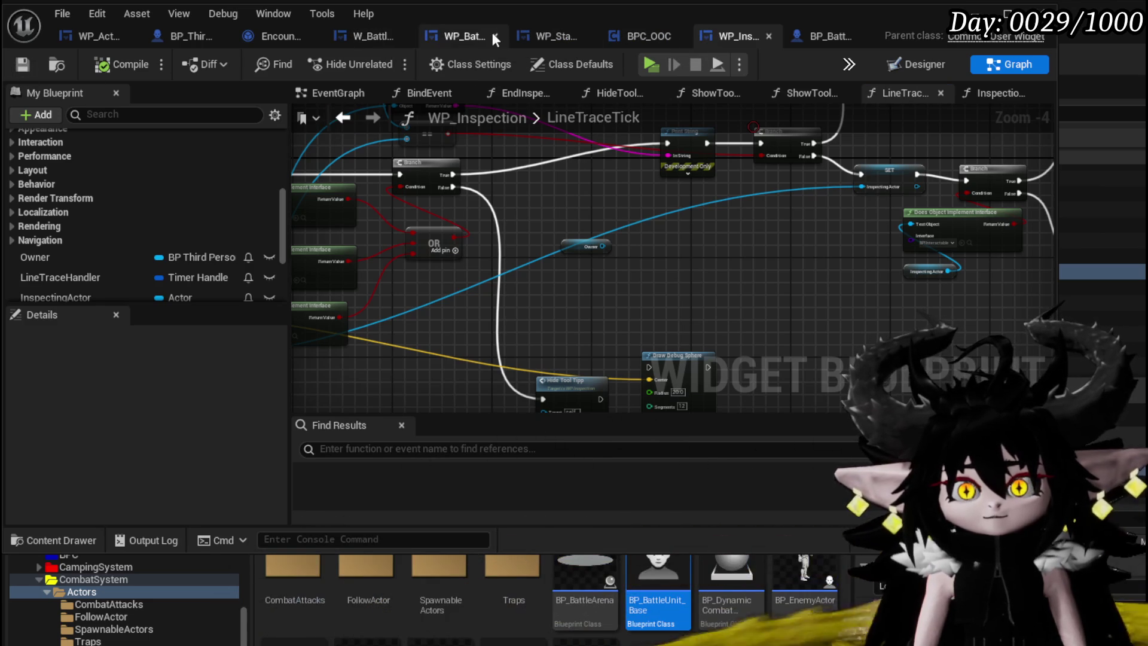
pyautogui.moveTo(574, 246); pyautogui.dragTo(604, 258)
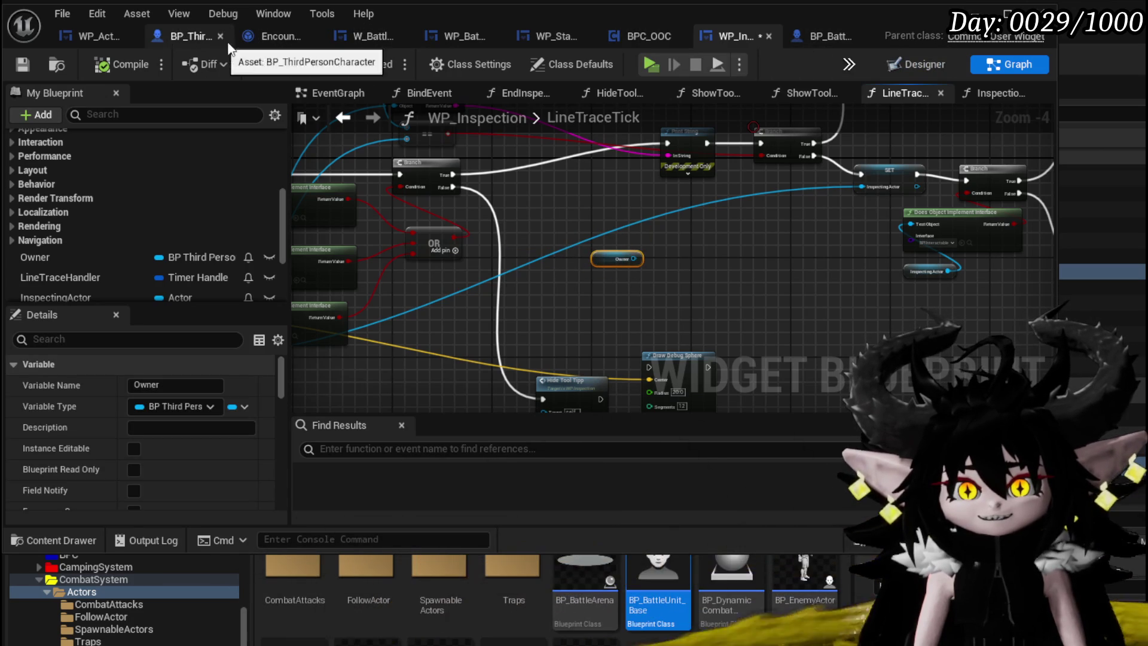
# - Switch to W_BattleUI and inspect ClickBattlerPlate's branching logic
pyautogui.click(371, 36)
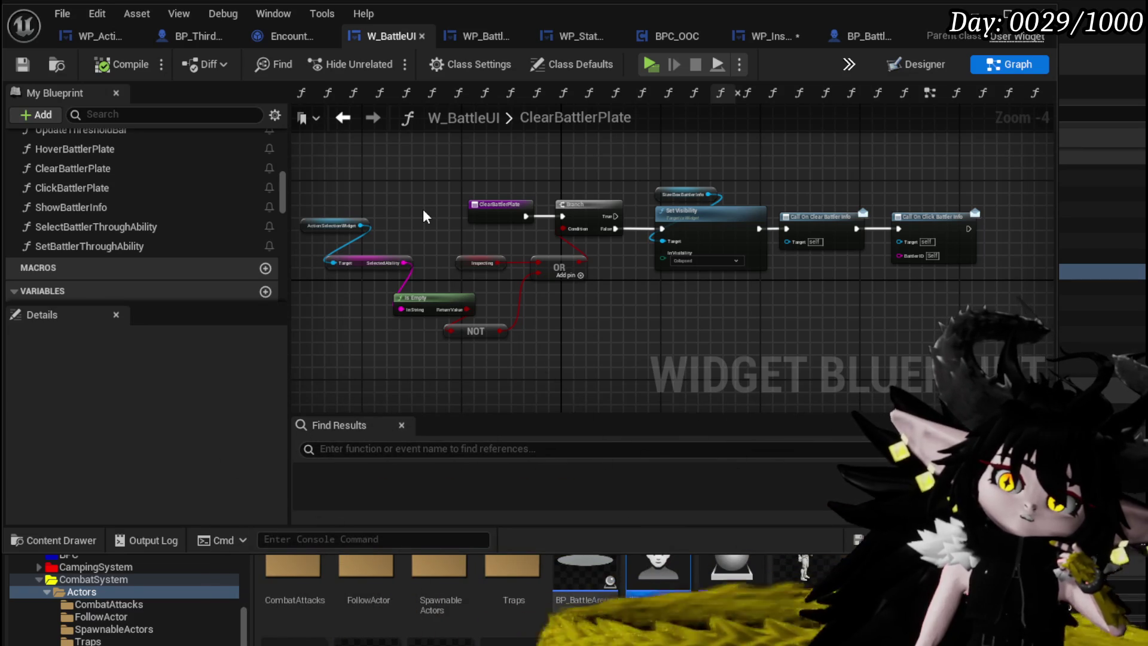
pyautogui.doubleClick(121, 187)
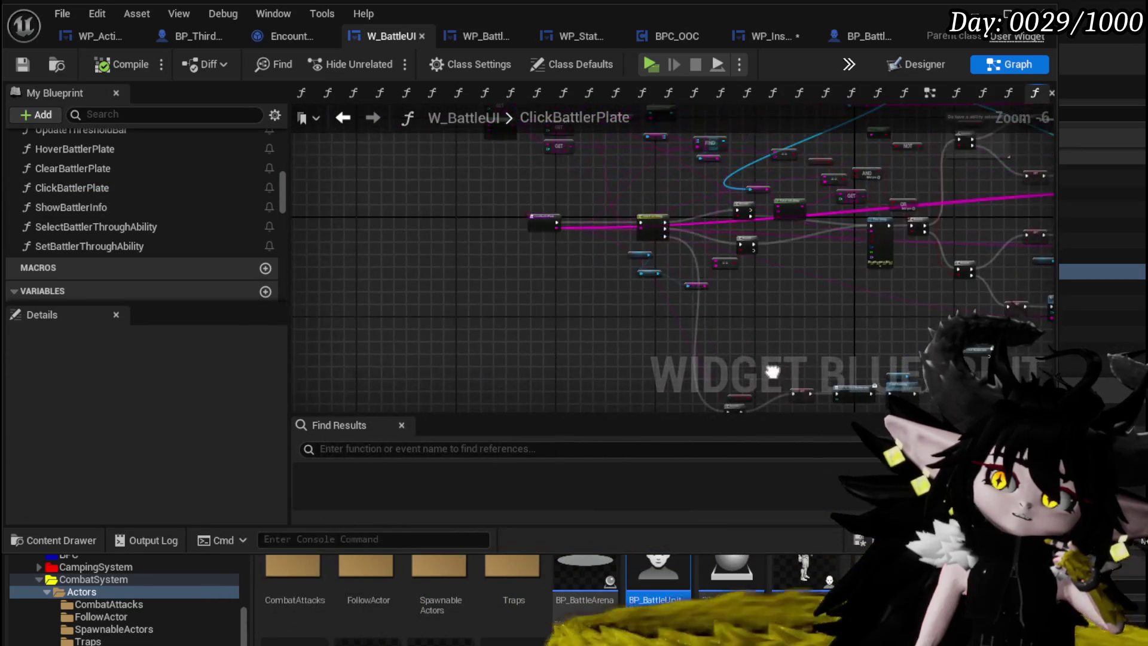
pyautogui.moveTo(666, 299)
pyautogui.mouseDown()
pyautogui.moveTo(333, 198)
pyautogui.moveTo(552, 253)
pyautogui.mouseUp()
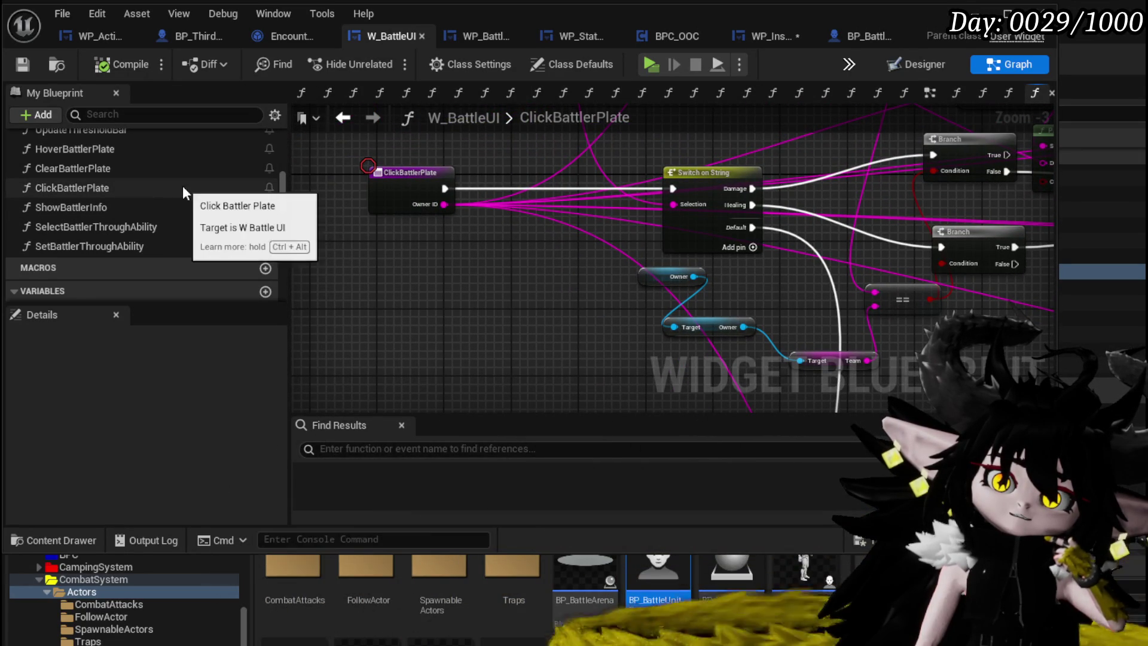
# - Inspect ShowBattlerInfo's entry, Add Data, FIND and IS EMPTY nodes, then return to WP_Inspection
pyautogui.doubleClick(189, 208)
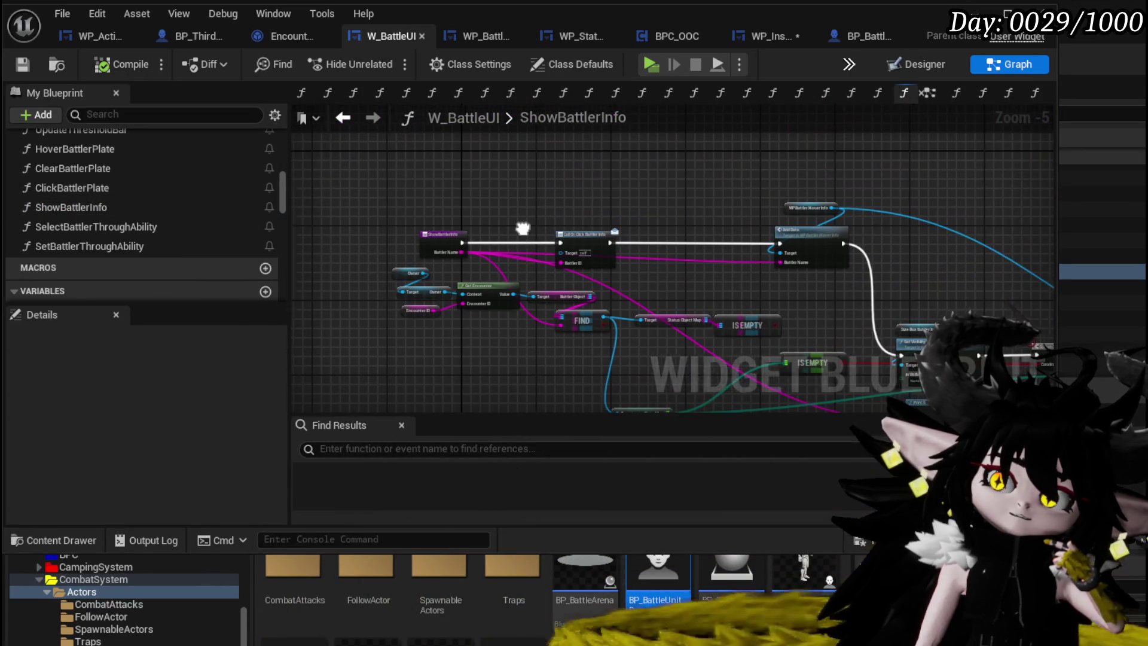
pyautogui.scroll(3, 522, 227)
pyautogui.scroll(-2, 462, 197)
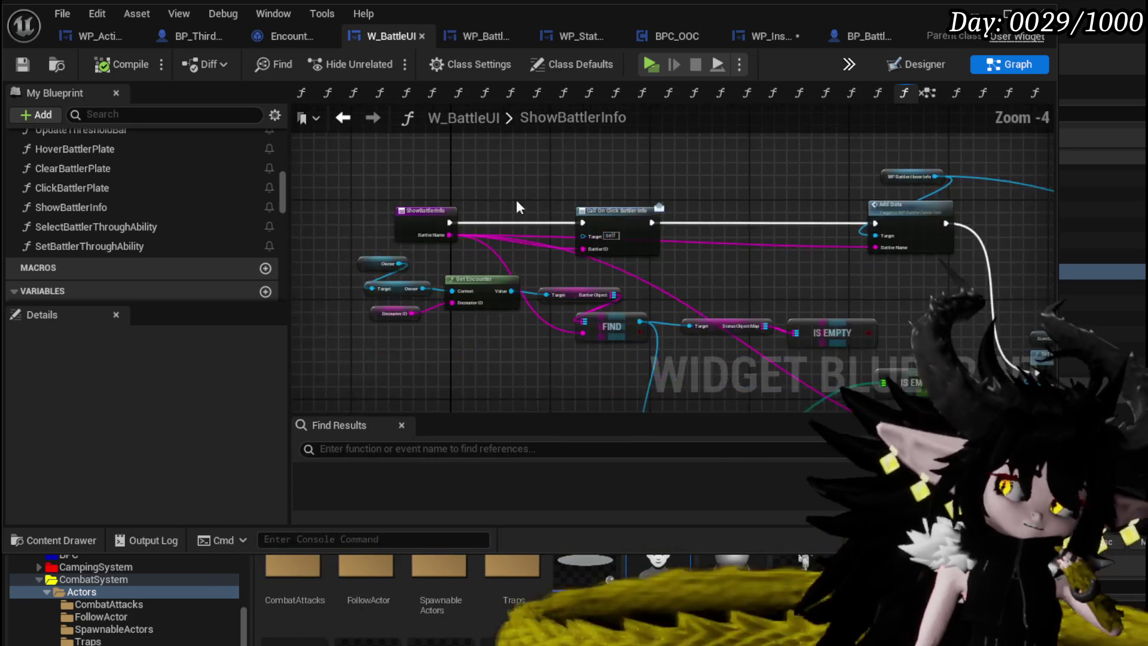
pyautogui.moveTo(618, 193); pyautogui.dragTo(748, 216)
pyautogui.moveTo(621, 197); pyautogui.dragTo(808, 240)
pyautogui.scroll(2, 616, 242)
pyautogui.moveTo(625, 245); pyautogui.dragTo(777, 299)
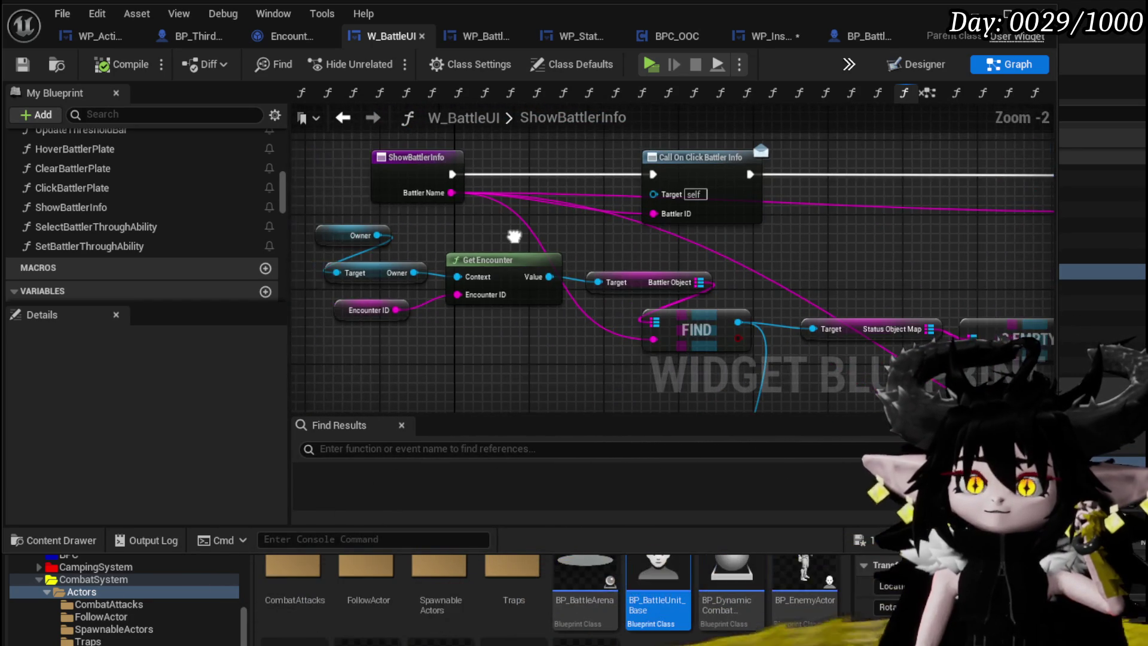
pyautogui.click(457, 179)
pyautogui.click(501, 161)
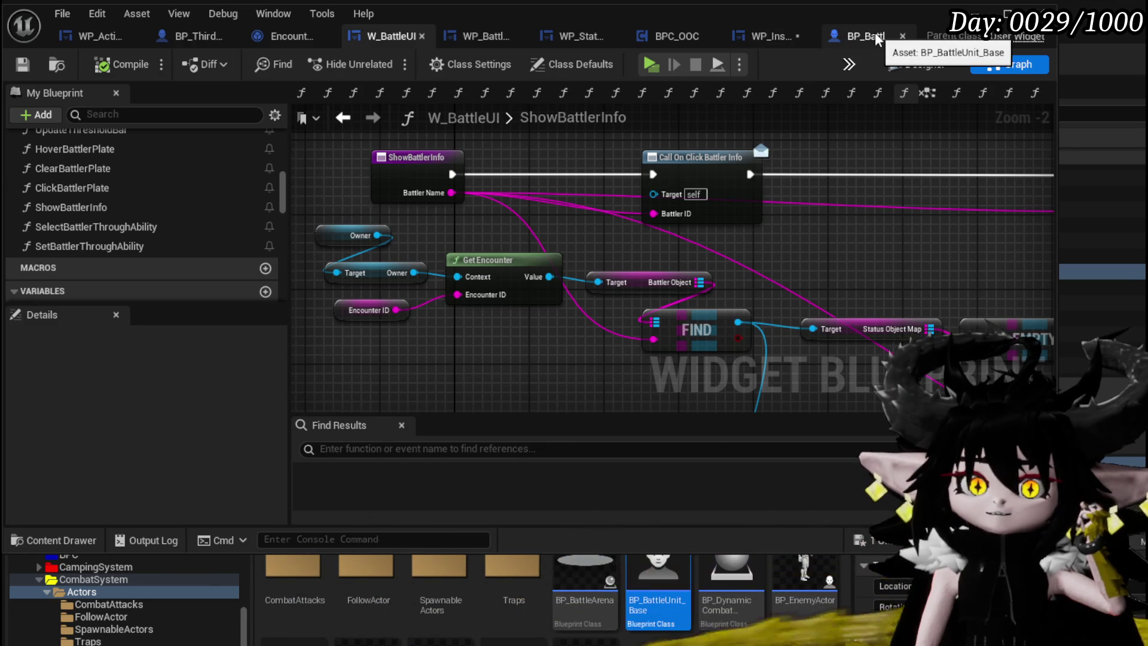
pyautogui.click(767, 38)
# - Add a Get General Manager node from the Owner pin and position it just below Owner
pyautogui.click(616, 259)
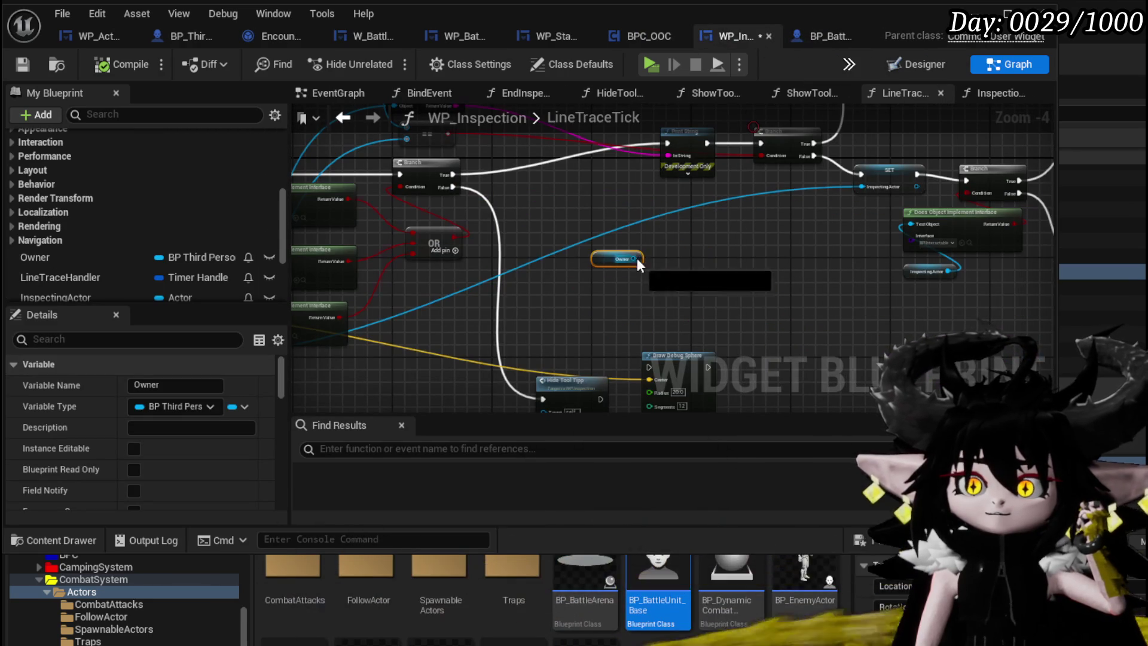
pyautogui.moveTo(639, 258); pyautogui.dragTo(681, 284)
pyautogui.write('batt')
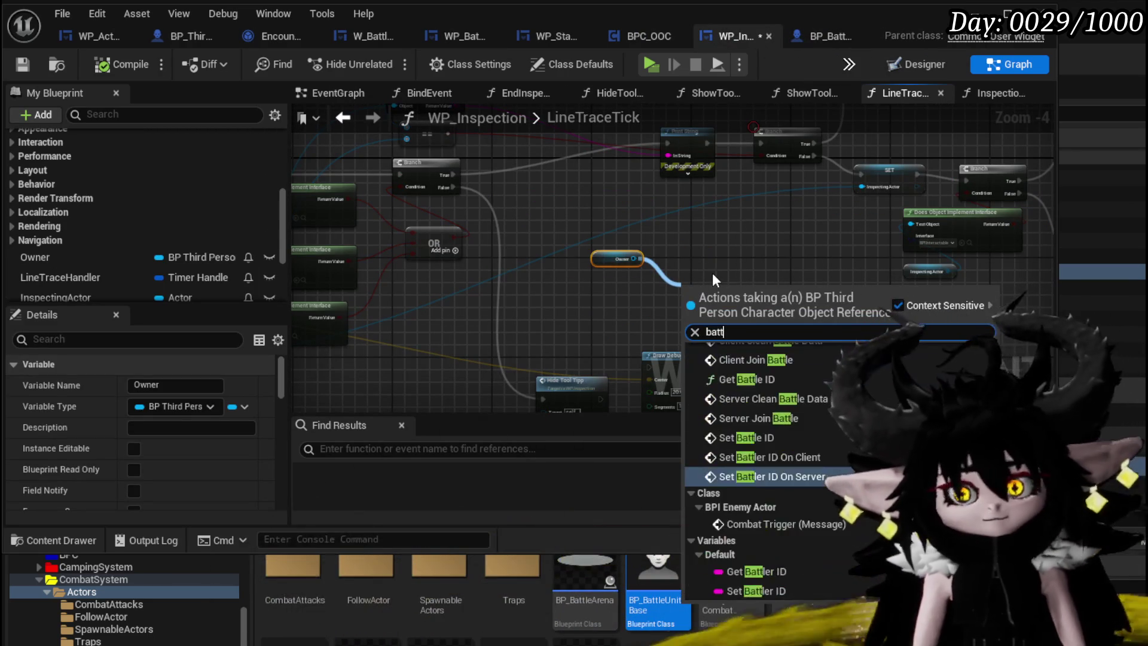
pyautogui.write('le ui')
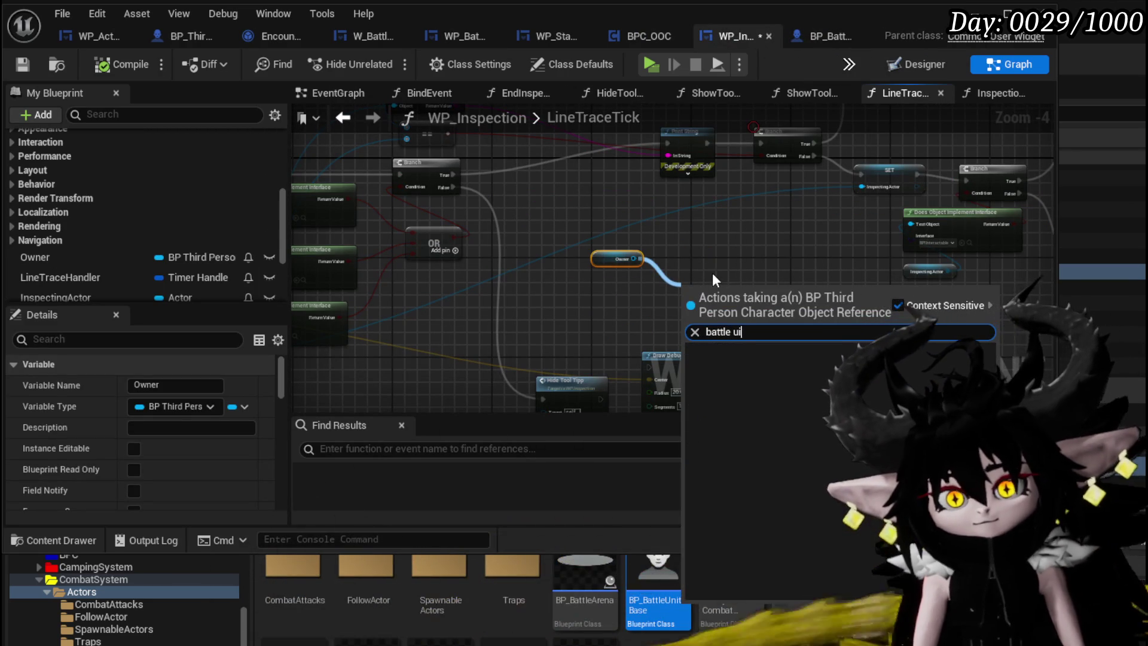
pyautogui.press('BackSpace')
pyautogui.press('BackSpace')
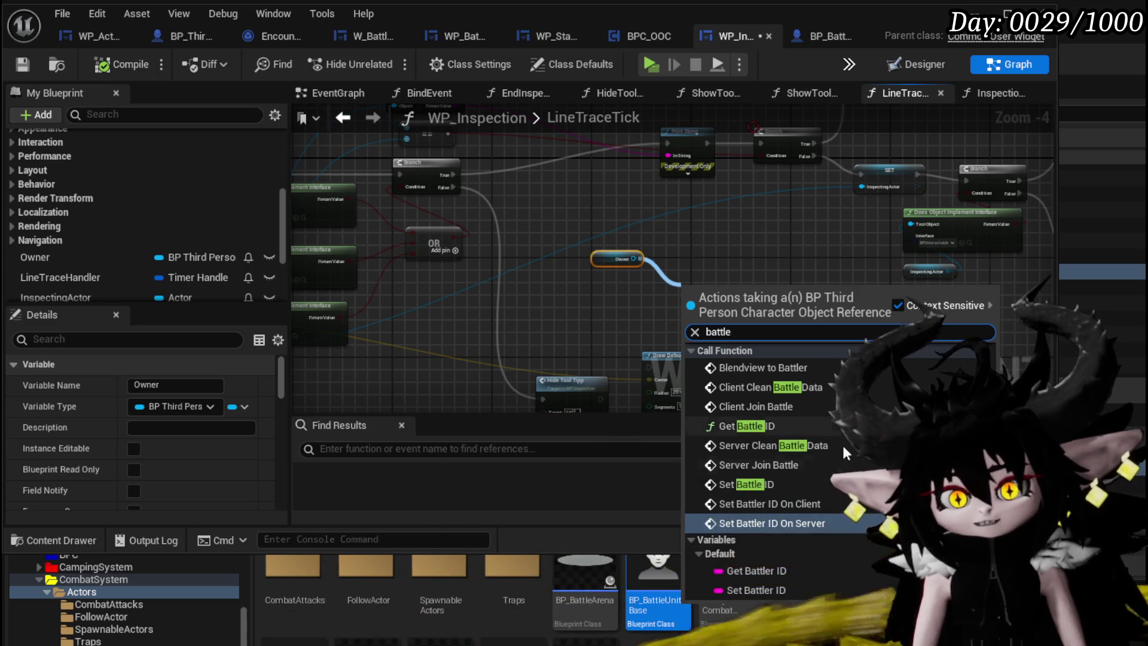
pyautogui.scroll(-1, 843, 466)
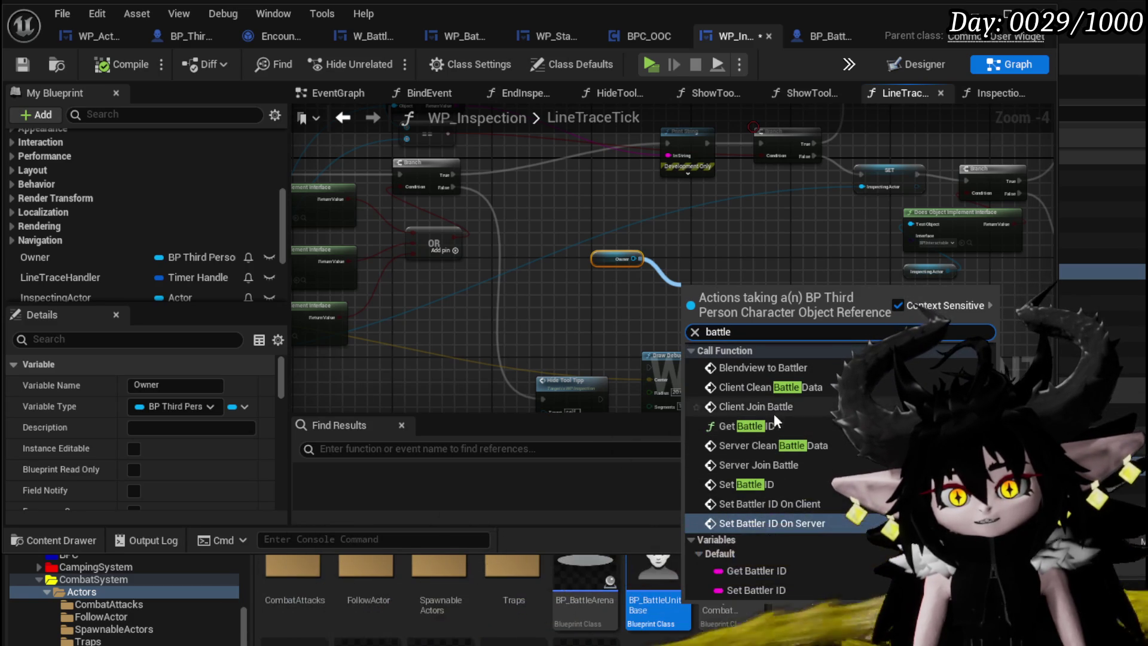
pyautogui.press('BackSpace')
pyautogui.press('BackSpace')
pyautogui.press('BackSpace')
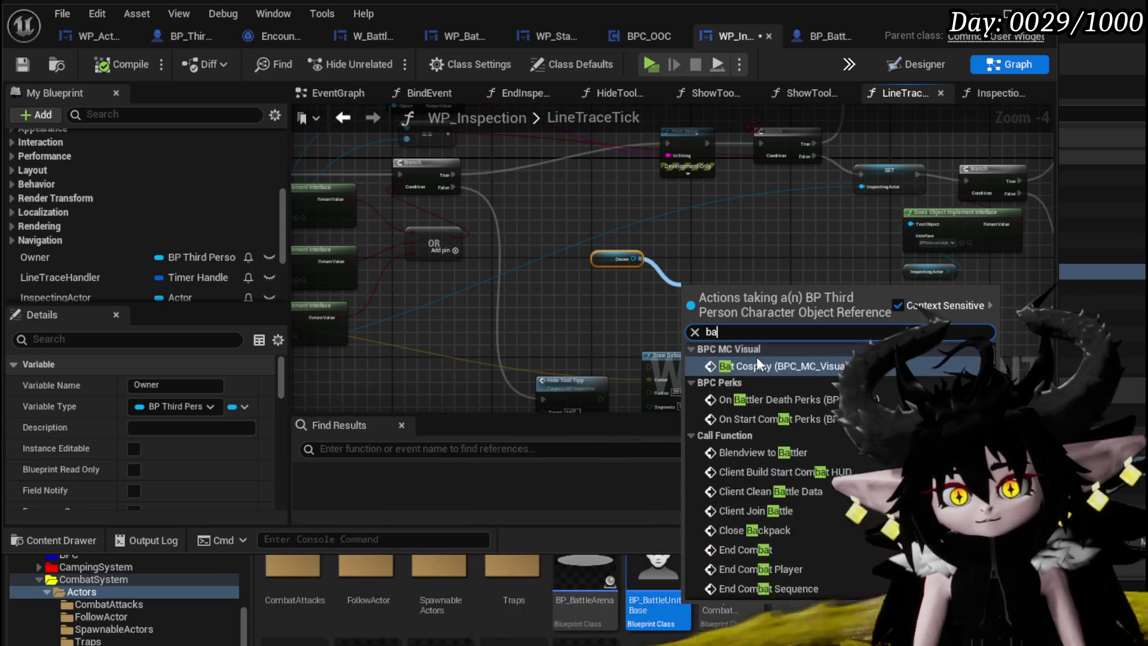
pyautogui.write('ge')
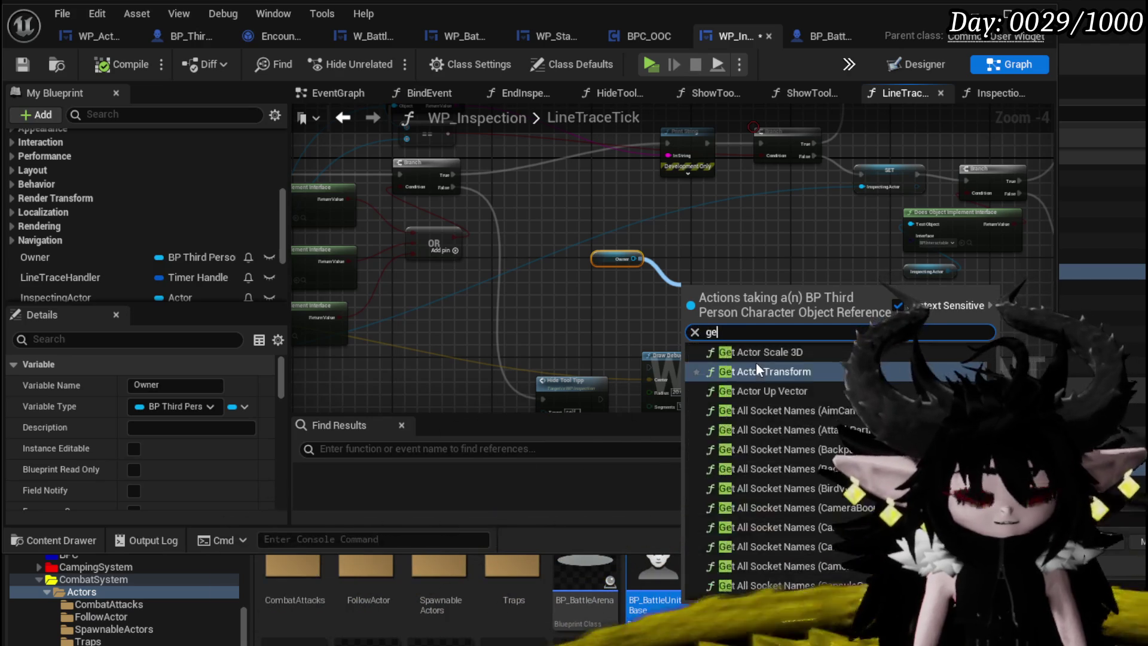
pyautogui.write('neral')
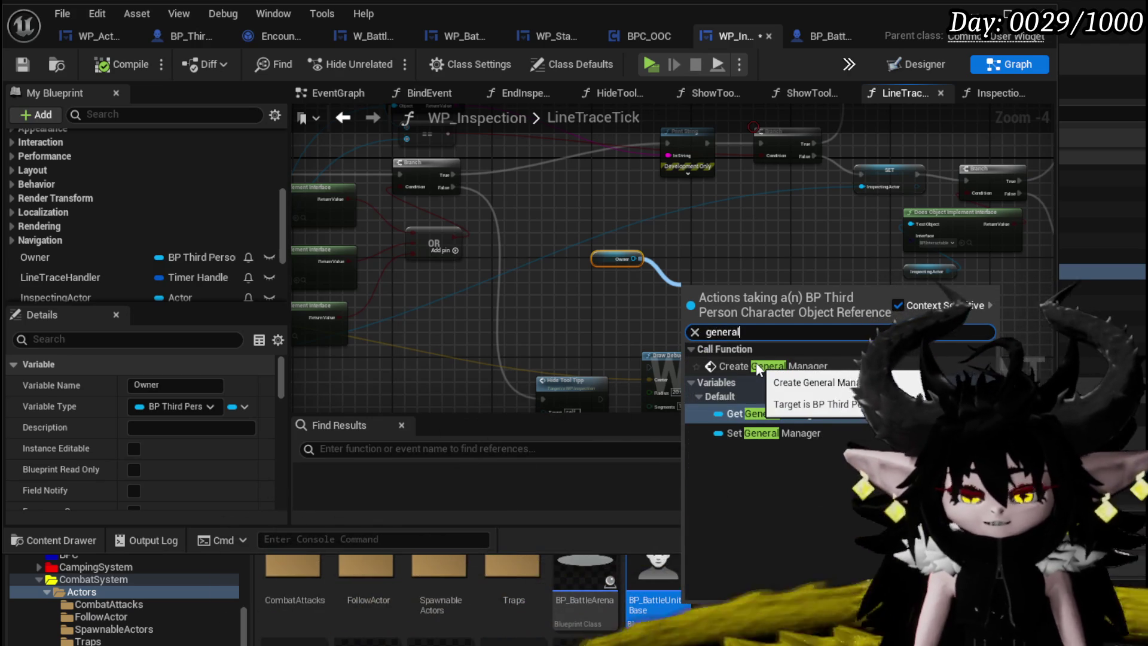
pyautogui.click(787, 419)
pyautogui.scroll(5, 706, 287)
pyautogui.moveTo(749, 325)
pyautogui.mouseDown()
pyautogui.moveTo(590, 291)
pyautogui.moveTo(576, 302)
pyautogui.mouseUp()
pyautogui.moveTo(622, 207); pyautogui.dragTo(529, 275)
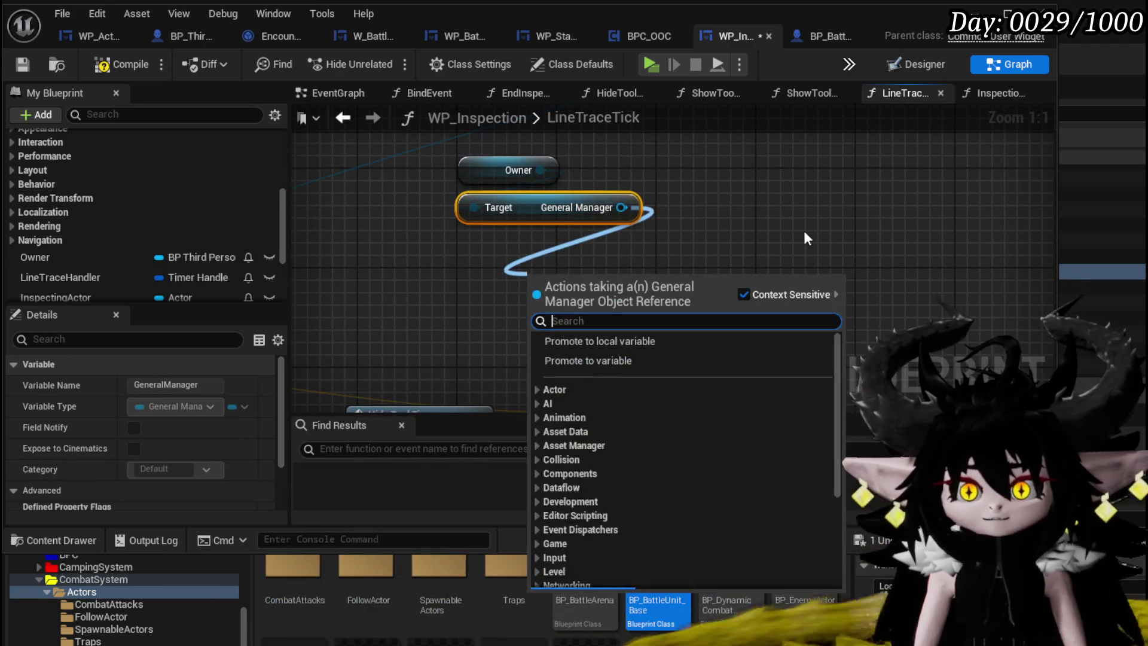
pyautogui.write('battl')
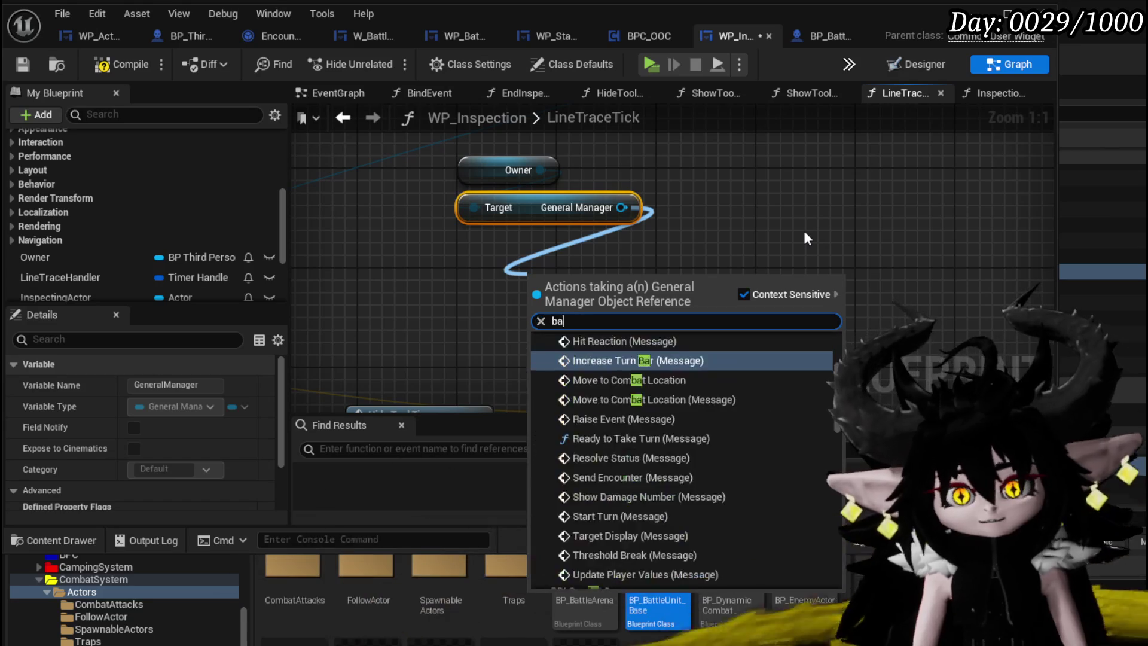
pyautogui.press('BackSpace')
pyautogui.press('BackSpace')
pyautogui.press('BackSpace')
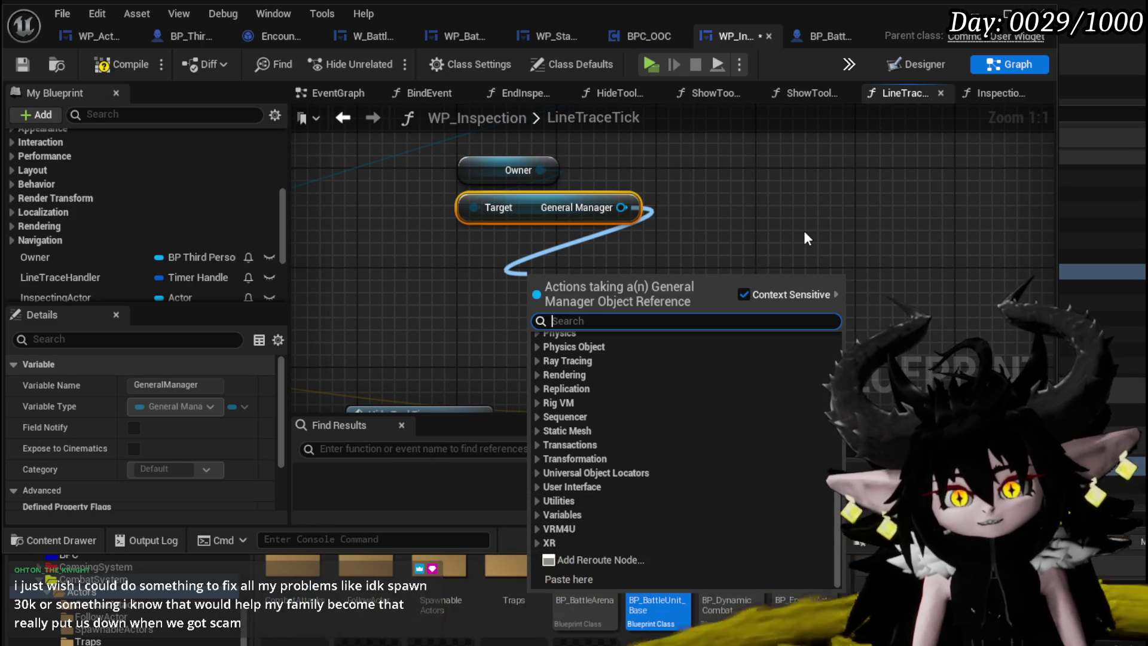
pyautogui.write('t')
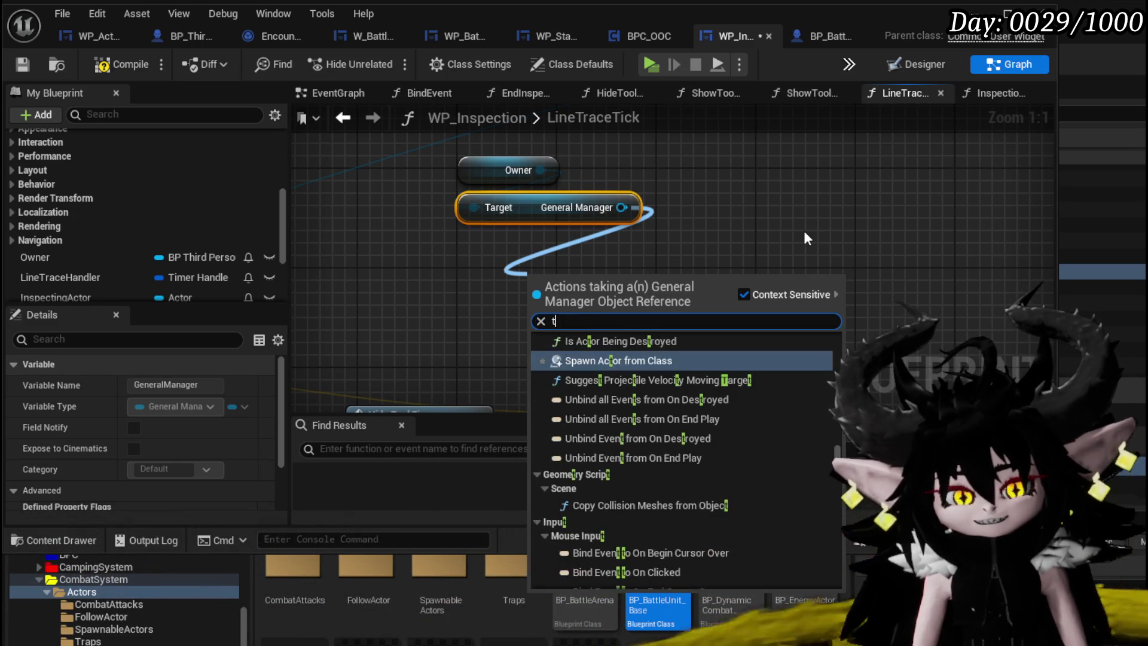
pyautogui.write('ag')
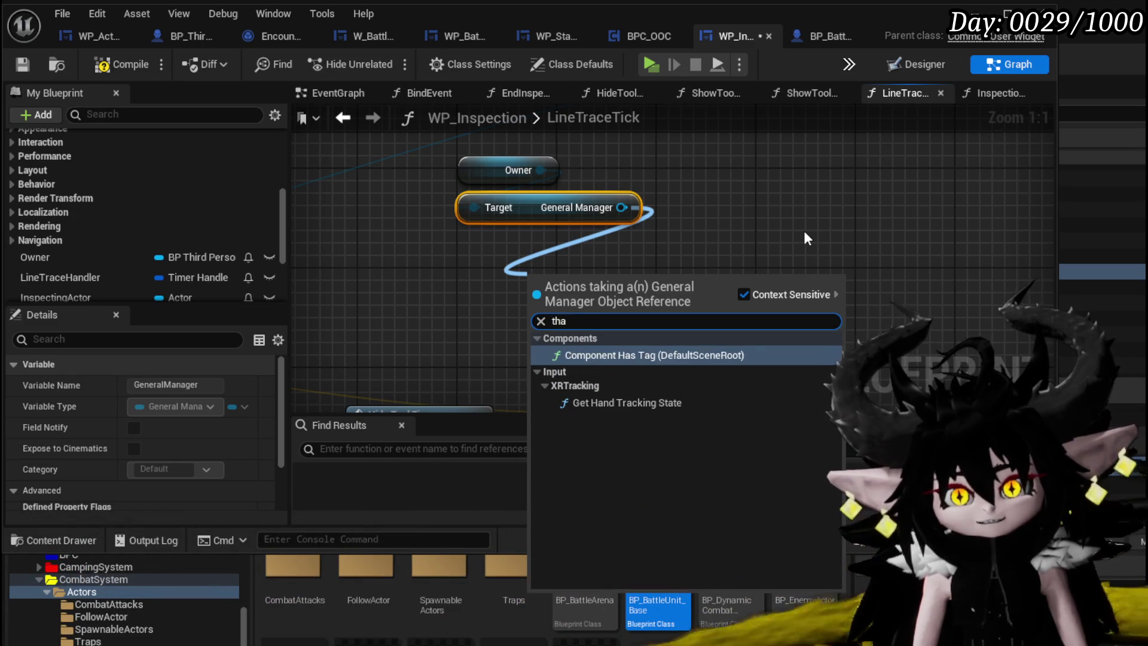
pyautogui.press('BackSpace')
pyautogui.press('BackSpace')
pyautogui.press('BackSpace')
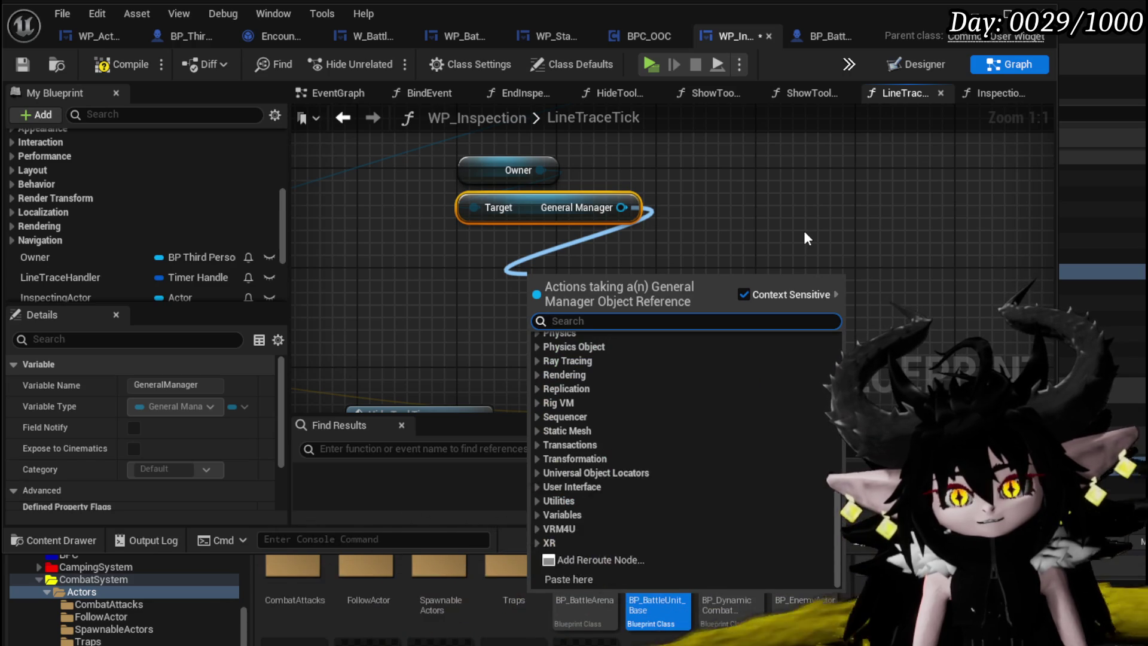
pyautogui.write('Ui mana')
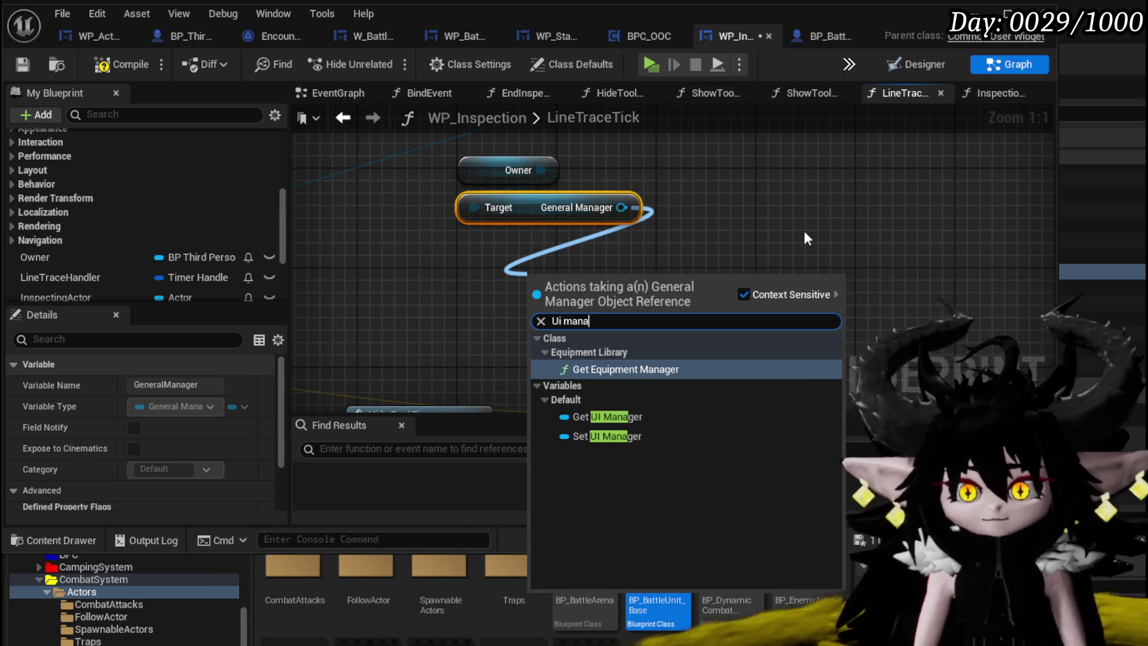
pyautogui.click(616, 417)
# - Place UI Manager under General Manager and add a Get Character UI node from it
pyautogui.moveTo(589, 288)
pyautogui.mouseDown()
pyautogui.moveTo(550, 263)
pyautogui.moveTo(551, 245)
pyautogui.mouseUp()
pyautogui.moveTo(624, 245)
pyautogui.mouseDown()
pyautogui.moveTo(677, 261)
pyautogui.moveTo(678, 278)
pyautogui.mouseUp()
pyautogui.write('Battle')
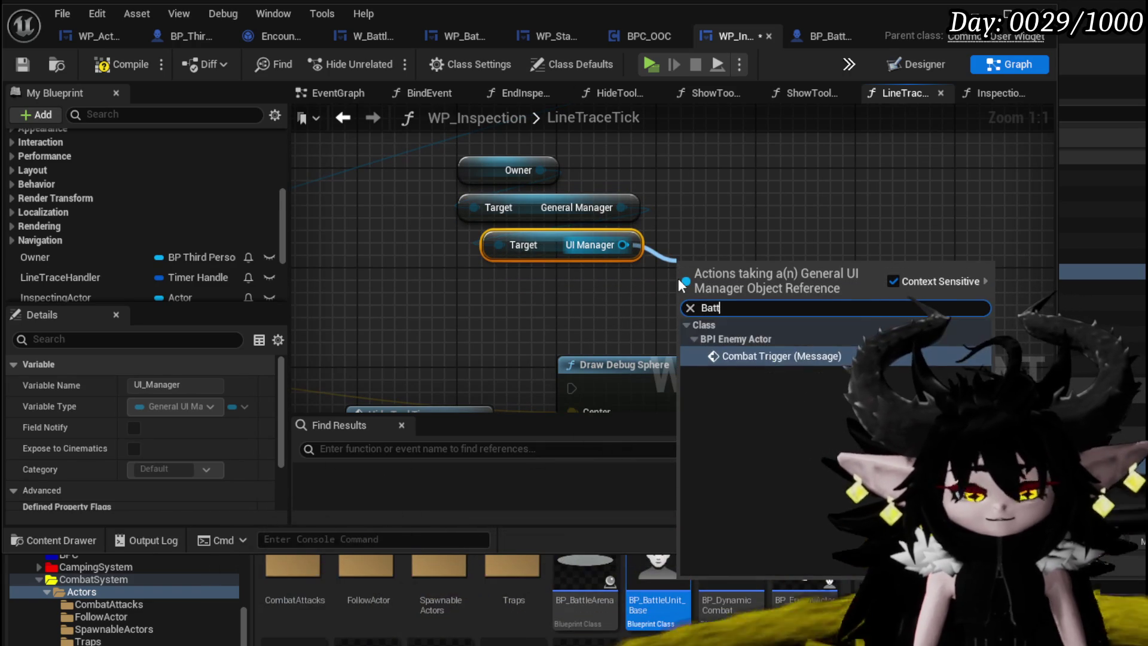
pyautogui.press('BackSpace')
pyautogui.press('BackSpace')
pyautogui.press('BackSpace')
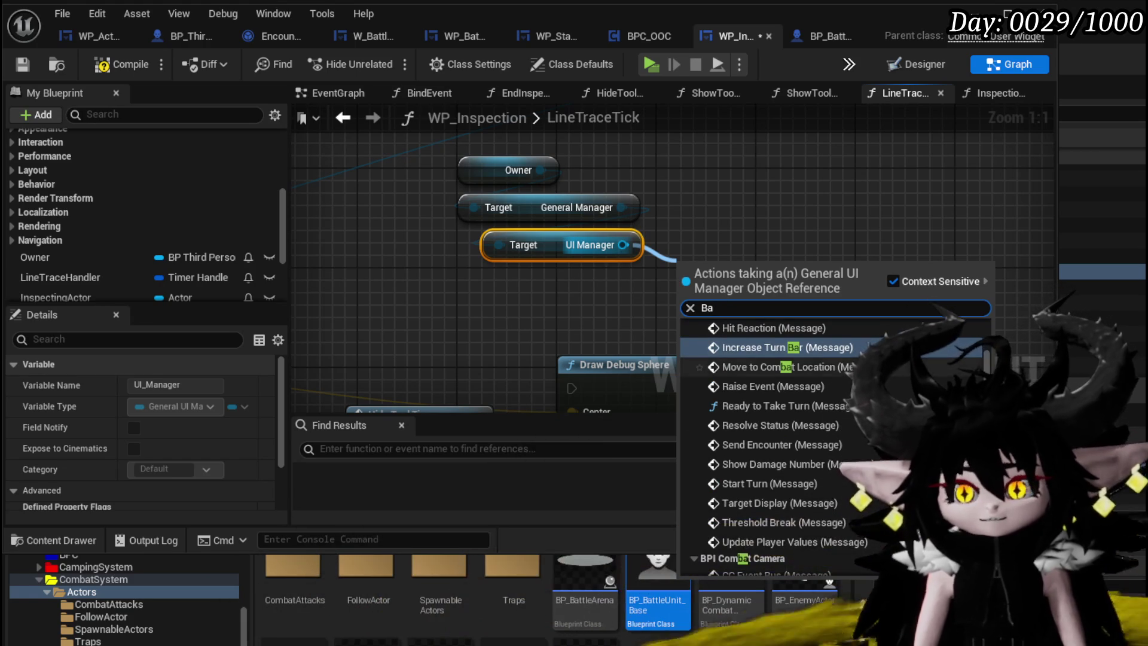
pyautogui.press('BackSpace')
pyautogui.press('BackSpace')
pyautogui.write('get')
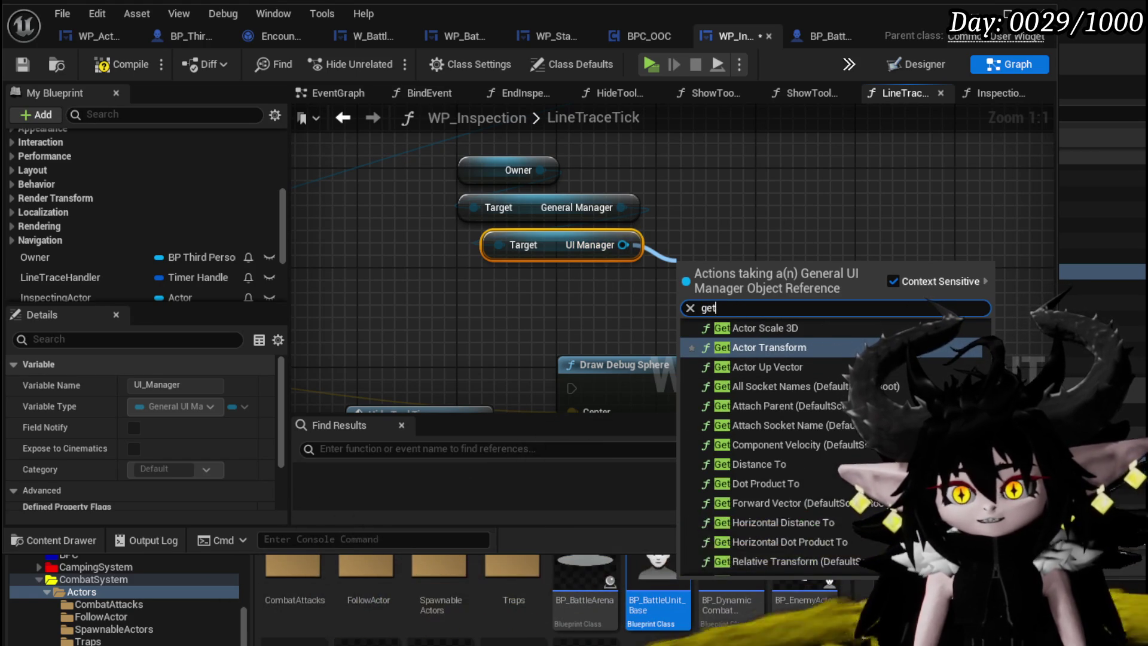
pyautogui.scroll(-10, 808, 475)
pyautogui.scroll(10, 813, 473)
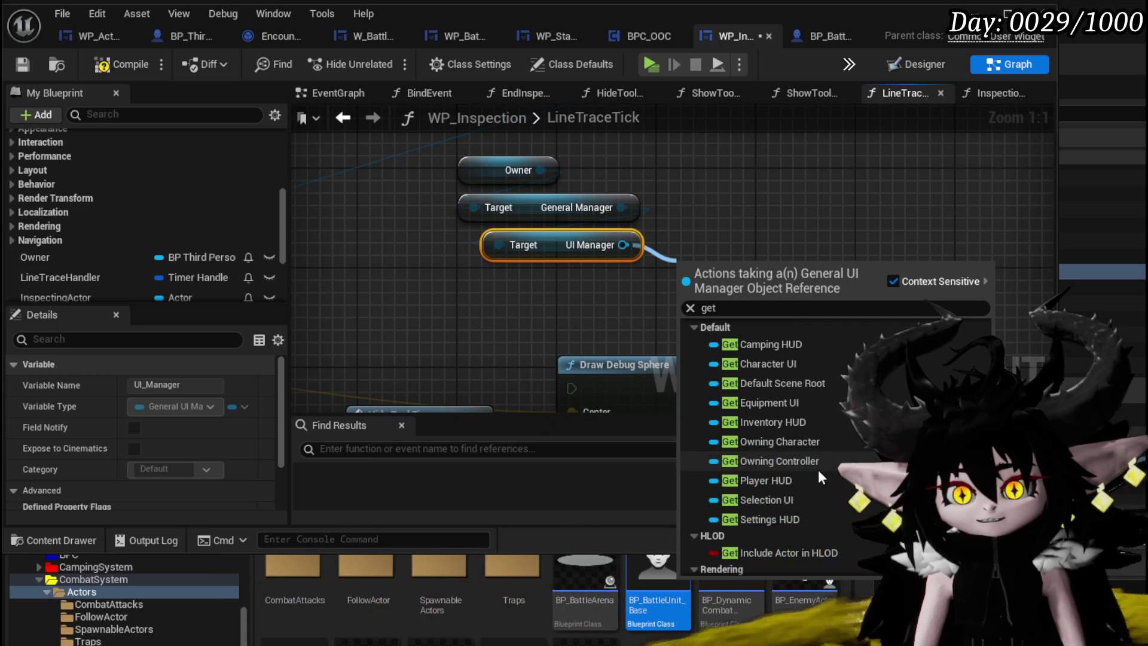
pyautogui.click(781, 357)
# - Add a Get W_BattleUI getter from the Character UI output pin
pyautogui.moveTo(759, 271)
pyautogui.mouseDown()
pyautogui.moveTo(569, 285)
pyautogui.moveTo(752, 290)
pyautogui.mouseUp()
pyautogui.write('get Battle')
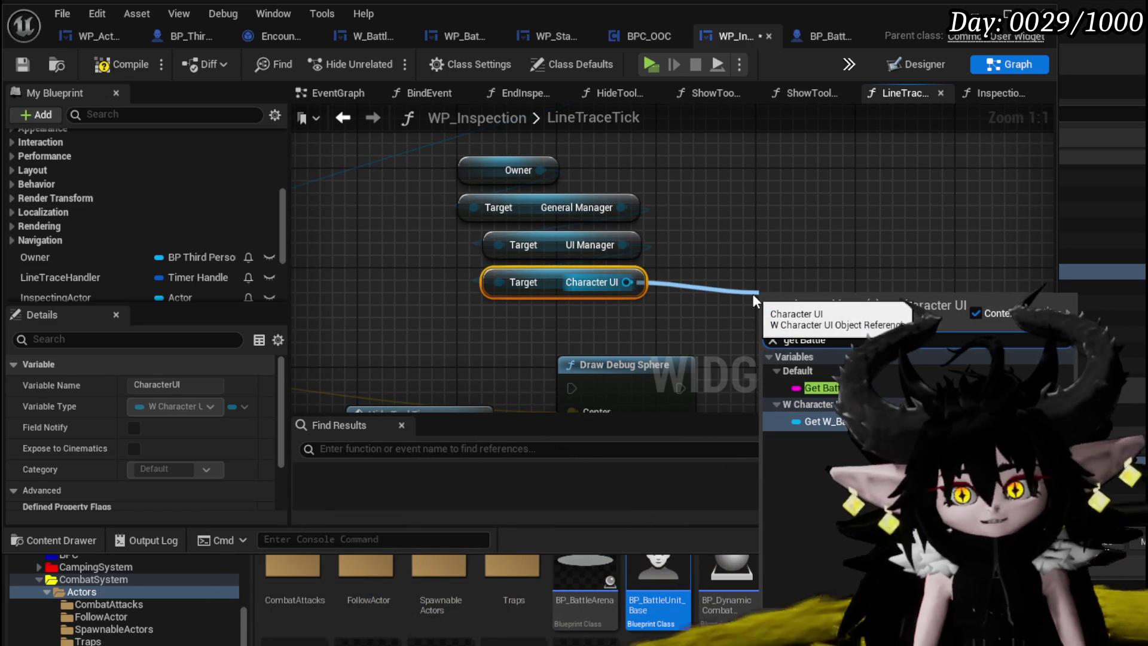
pyautogui.click(852, 419)
pyautogui.moveTo(627, 282); pyautogui.dragTo(766, 290)
pyautogui.moveTo(696, 250); pyautogui.dragTo(569, 247)
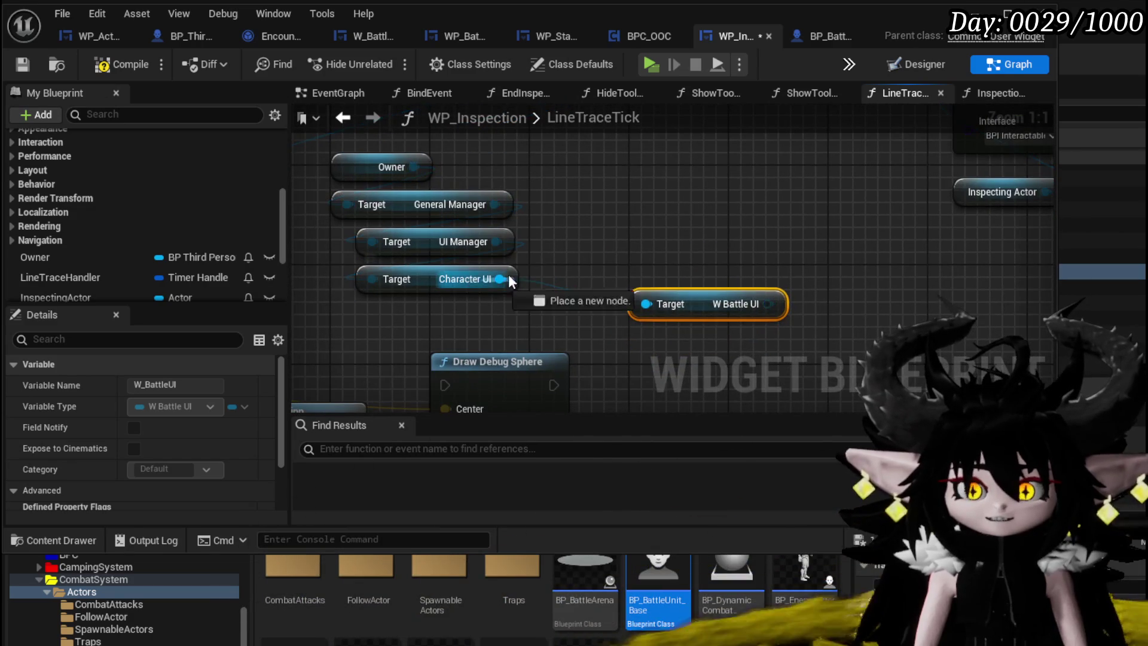
pyautogui.moveTo(500, 279); pyautogui.dragTo(605, 229)
pyautogui.write('show')
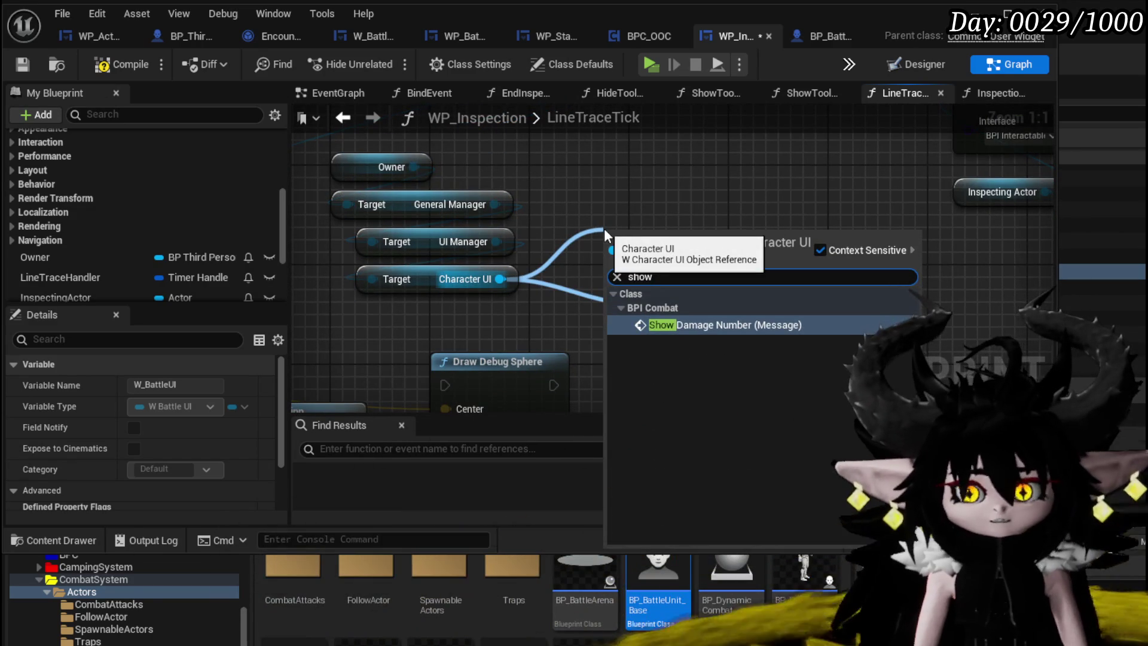
pyautogui.press('Return')
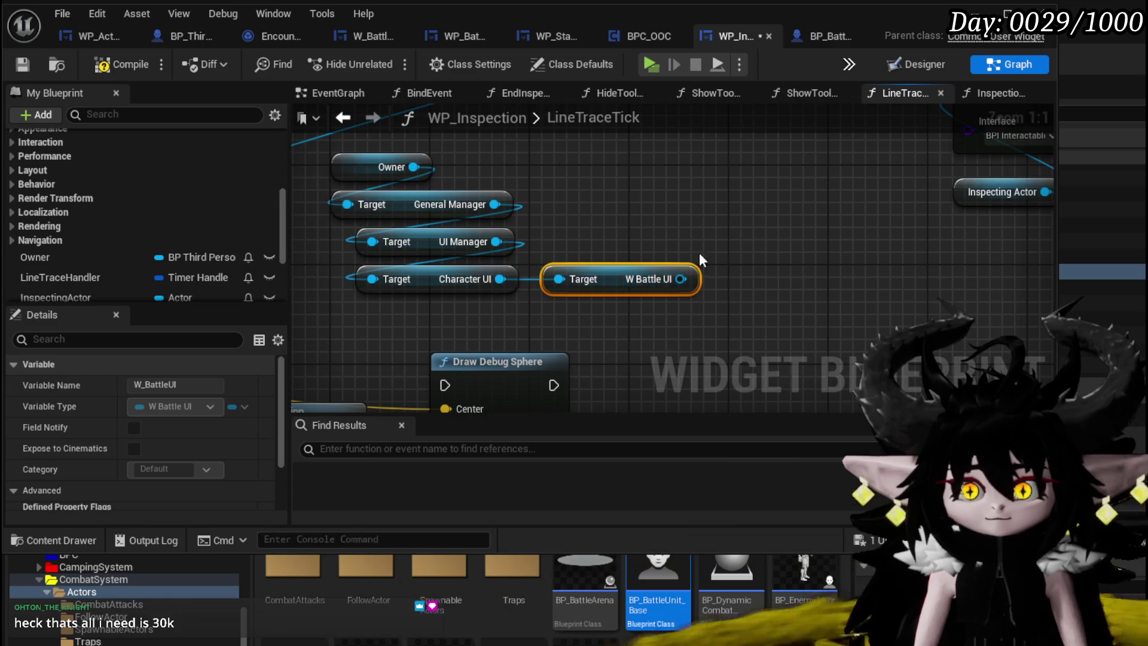
# - Box-select the whole getter stack and move it further left in the graph
pyautogui.scroll(-5, 645, 276)
pyautogui.moveTo(569, 283); pyautogui.dragTo(612, 247)
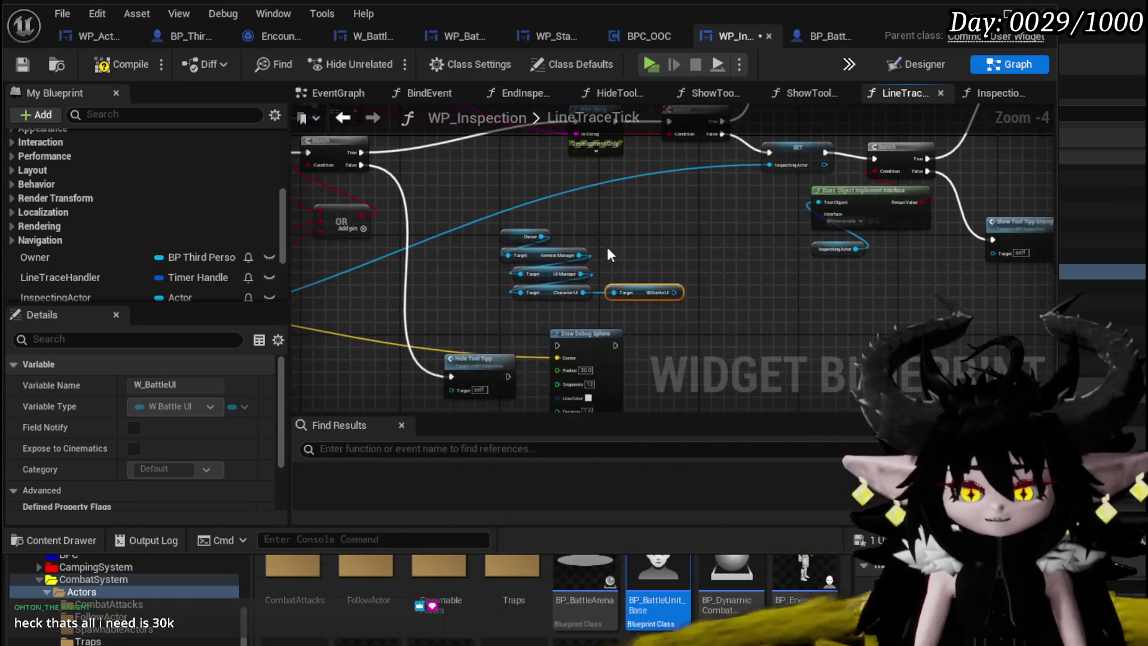
pyautogui.moveTo(504, 290); pyautogui.dragTo(663, 239)
pyautogui.moveTo(645, 296); pyautogui.dragTo(551, 302)
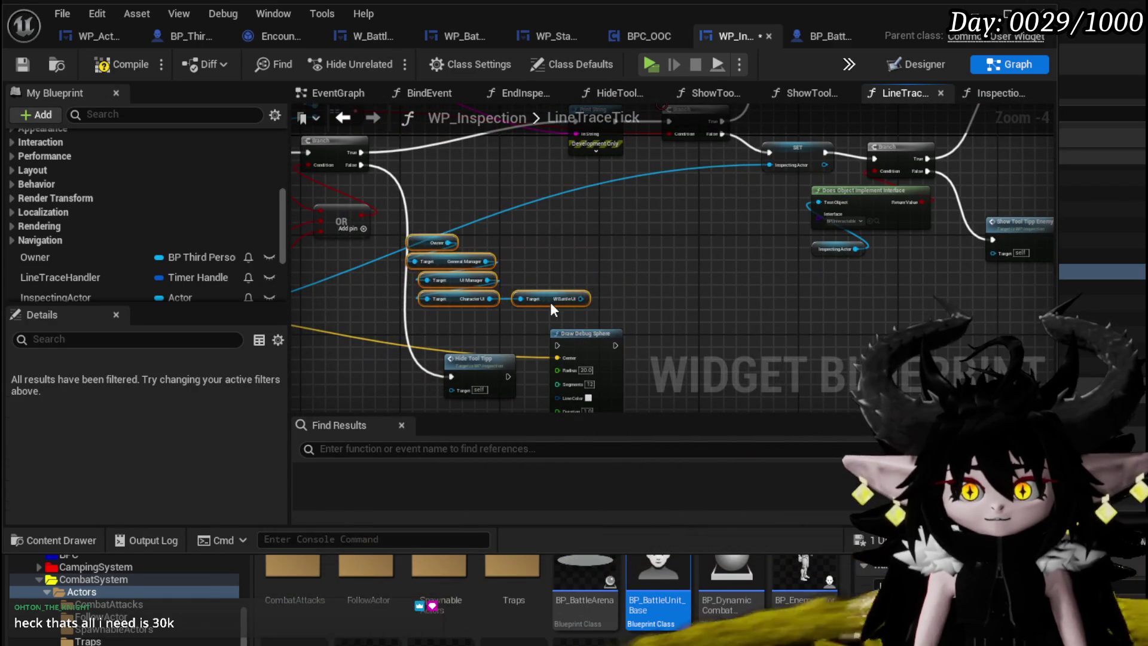
pyautogui.click(614, 276)
pyautogui.scroll(3, 616, 280)
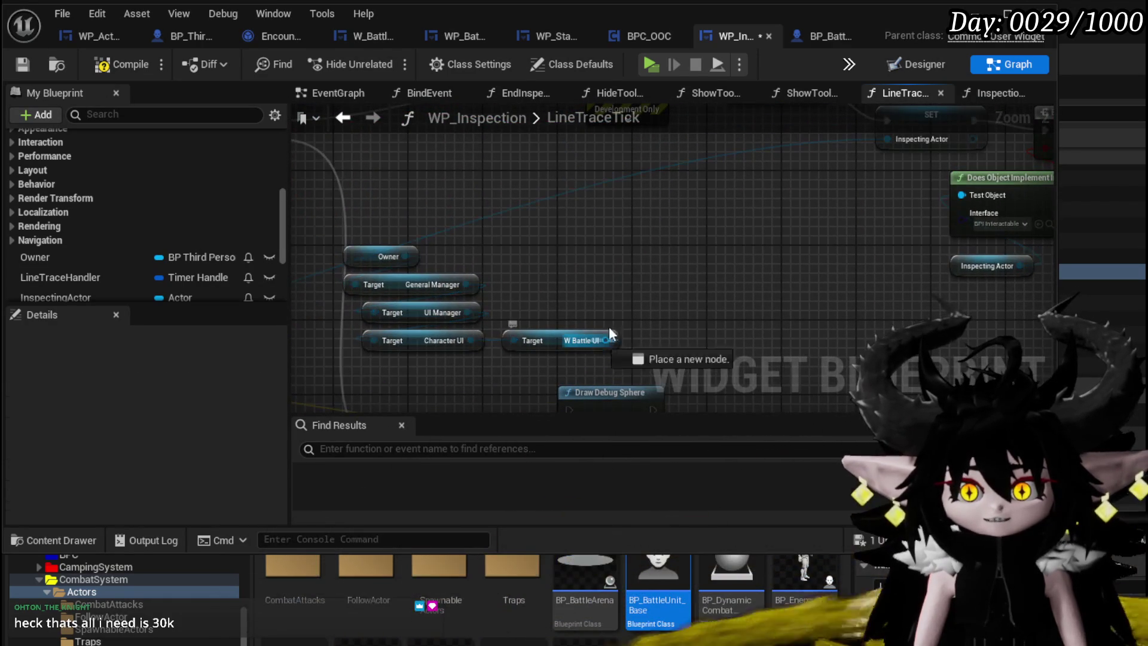
pyautogui.moveTo(604, 340); pyautogui.dragTo(661, 257)
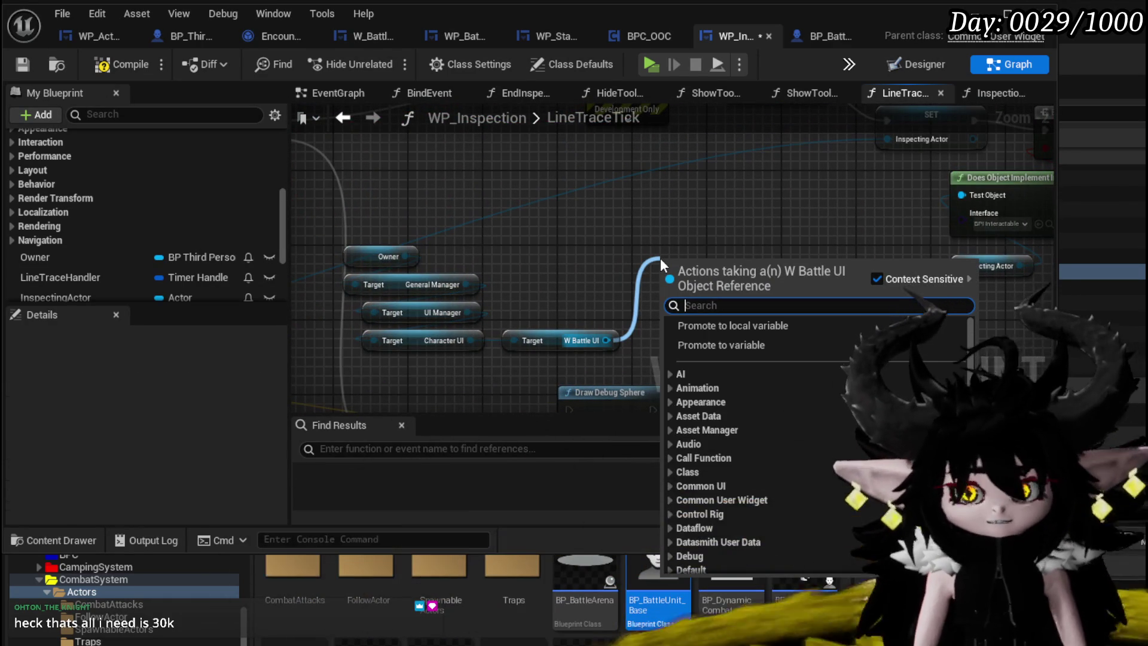
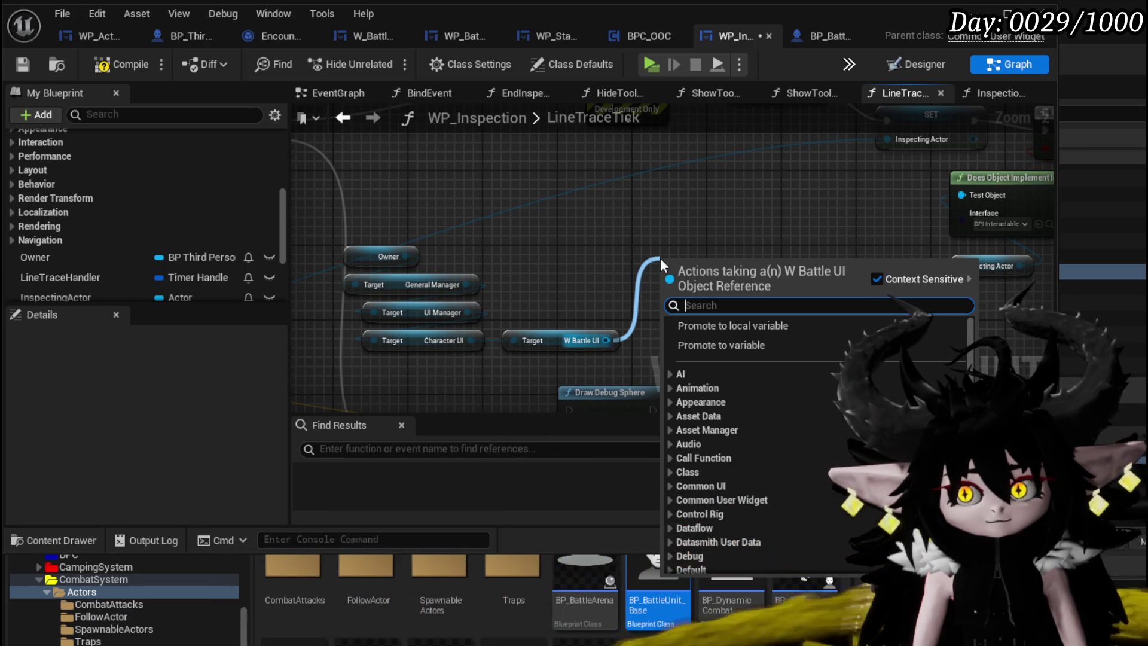
# - Review the WP_BattlerHoverInfo widget and the ShowBattlerInfo graph in W_BattleUI
pyautogui.scroll(-10, 828, 386)
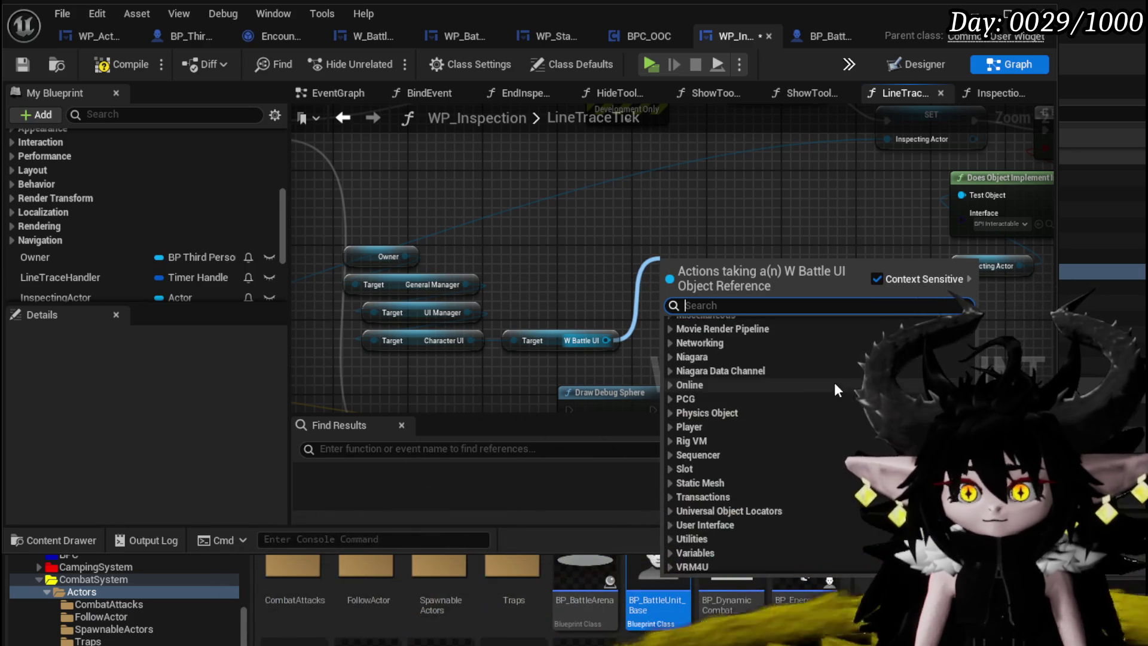
pyautogui.scroll(10, 834, 385)
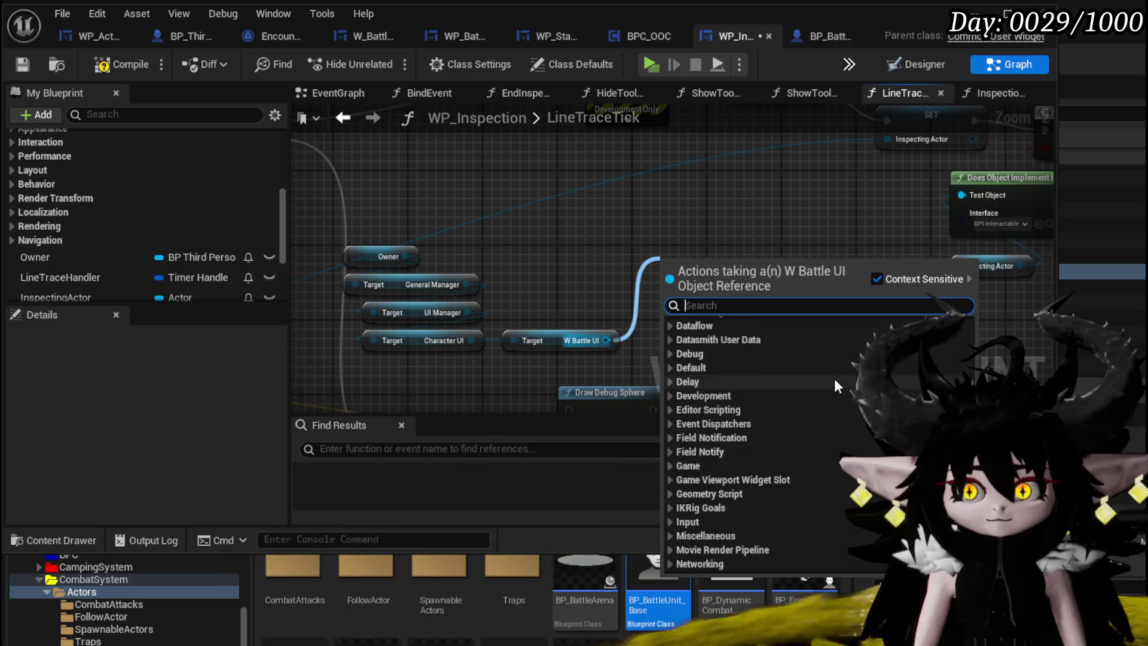
pyautogui.scroll(3, 834, 379)
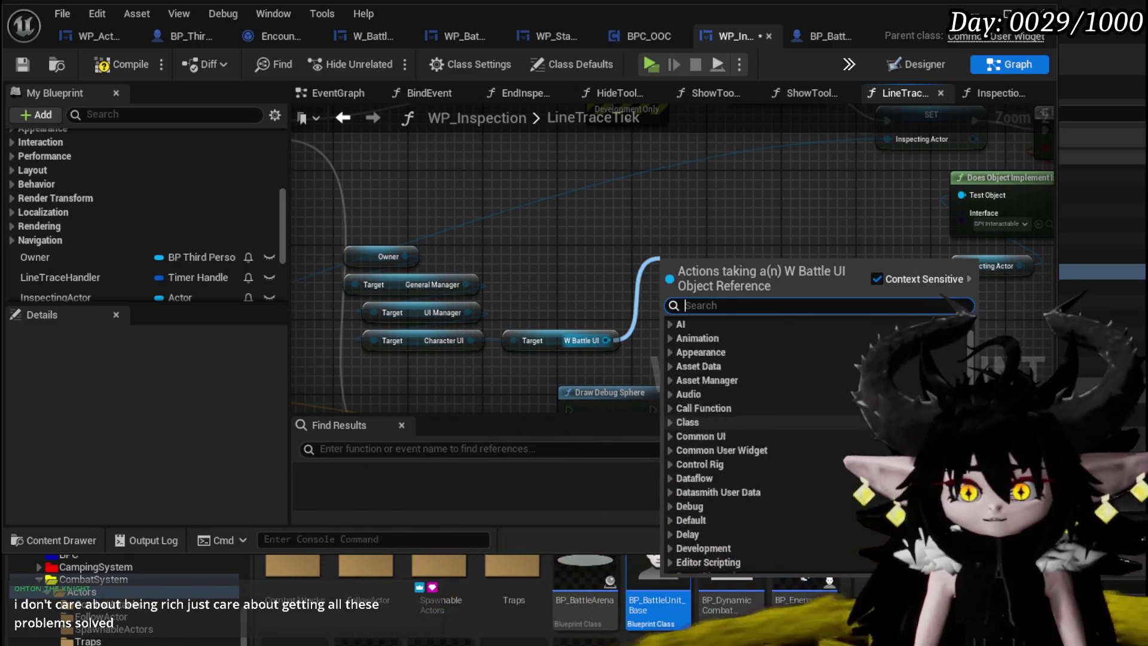
pyautogui.scroll(-10, 755, 359)
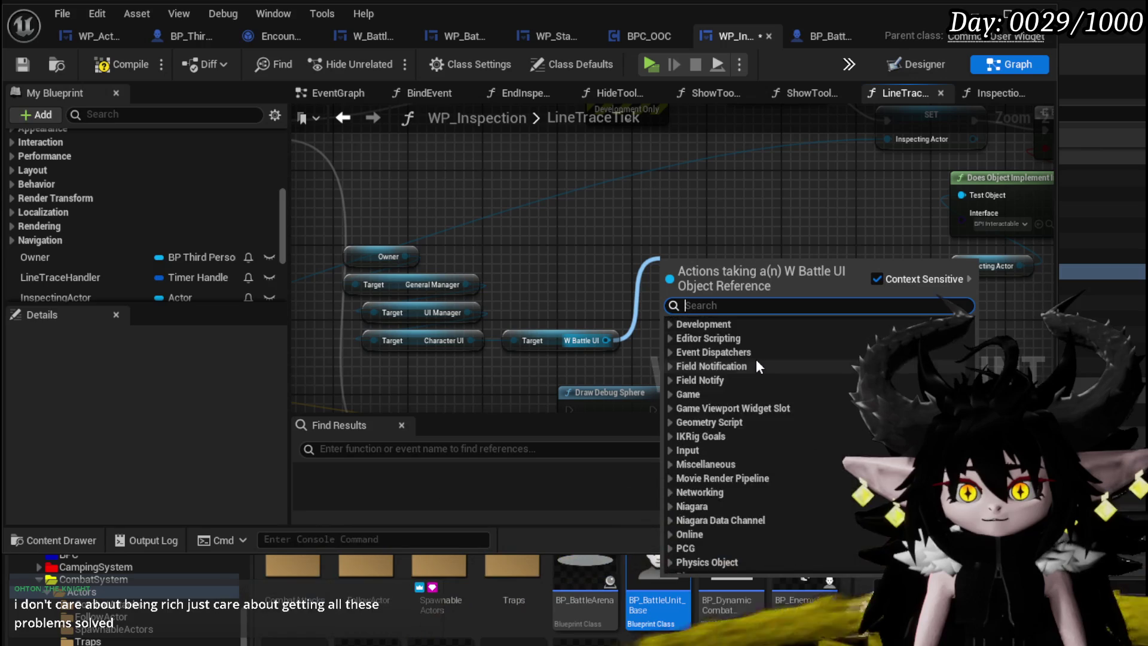
pyautogui.scroll(10, 756, 365)
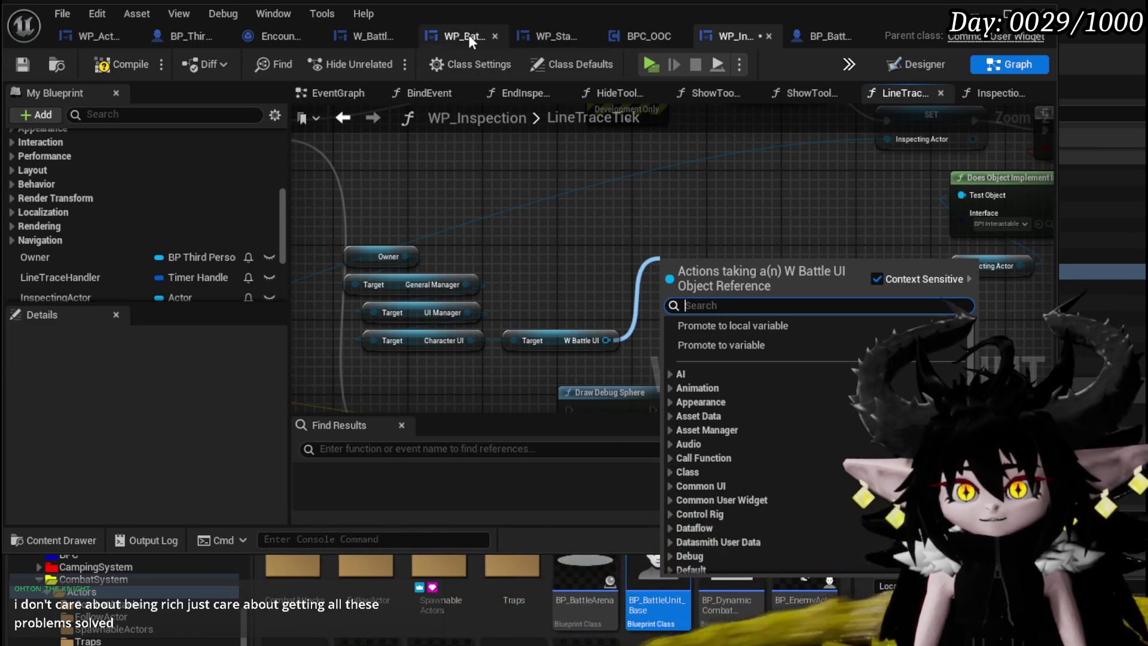
pyautogui.click(470, 37)
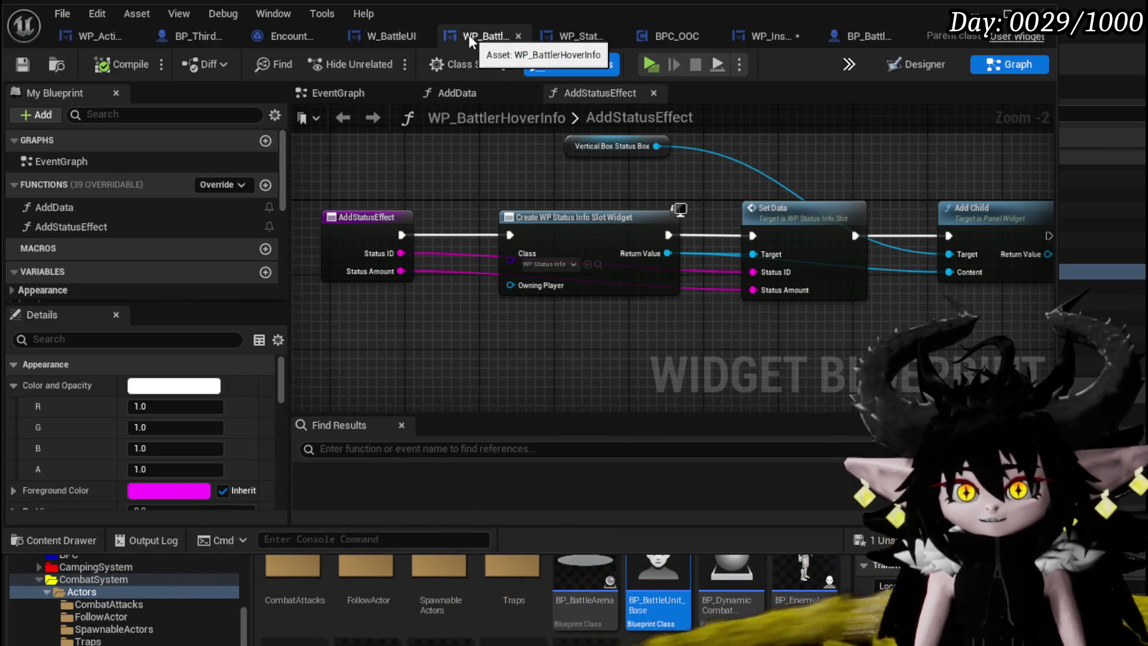
pyautogui.click(382, 40)
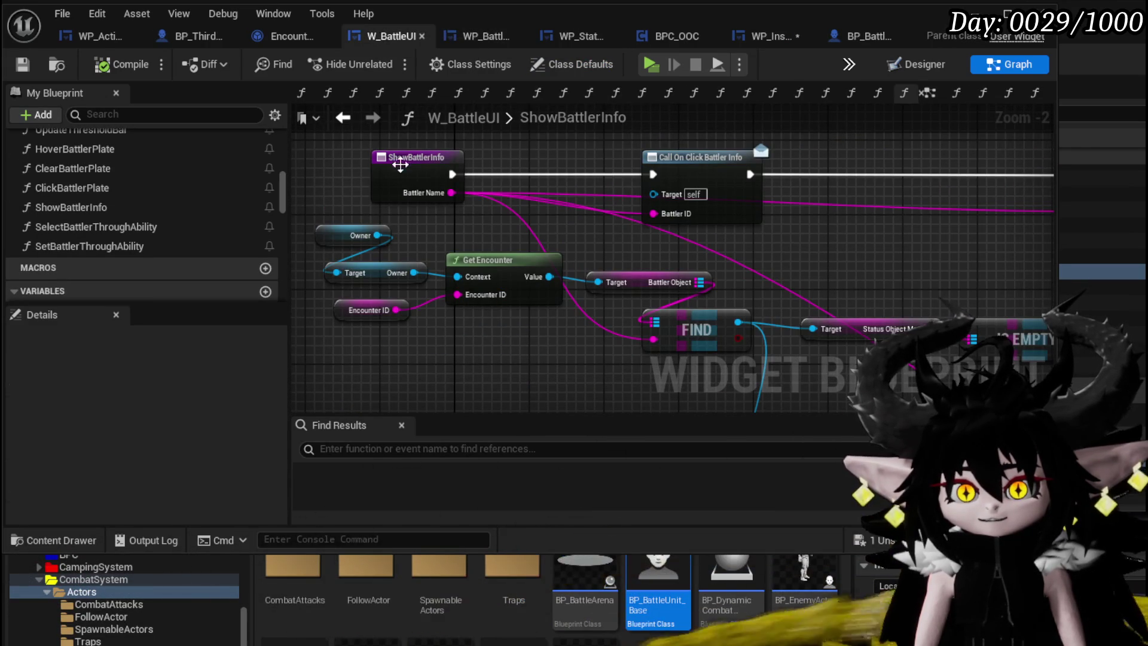
# - In LineTraceTick, add a Show Battler Info call off the W Battle UI pin and reposition it
pyautogui.click(784, 43)
pyautogui.moveTo(604, 338); pyautogui.dragTo(685, 253)
pyautogui.write('Show battler')
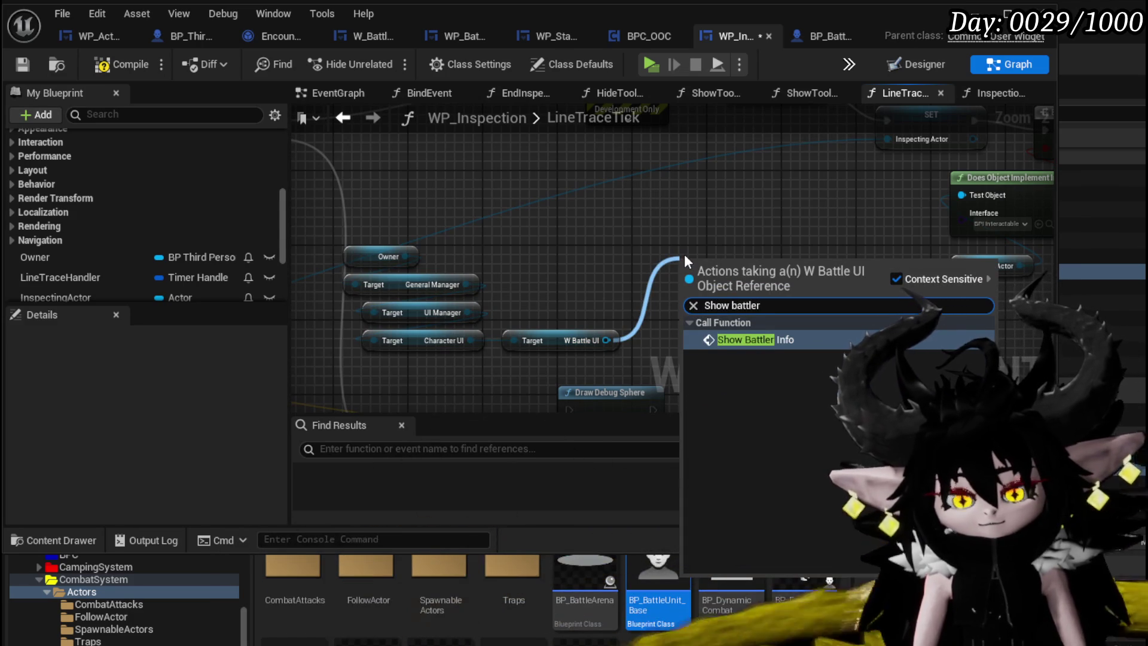
pyautogui.click(768, 340)
pyautogui.moveTo(736, 292)
pyautogui.mouseDown()
pyautogui.moveTo(550, 185)
pyautogui.moveTo(577, 281)
pyautogui.moveTo(741, 245)
pyautogui.moveTo(645, 300)
pyautogui.moveTo(709, 277)
pyautogui.moveTo(509, 226)
pyautogui.moveTo(846, 249)
pyautogui.moveTo(791, 225)
pyautogui.moveTo(909, 247)
pyautogui.mouseUp()
pyautogui.scroll(-1, 561, 249)
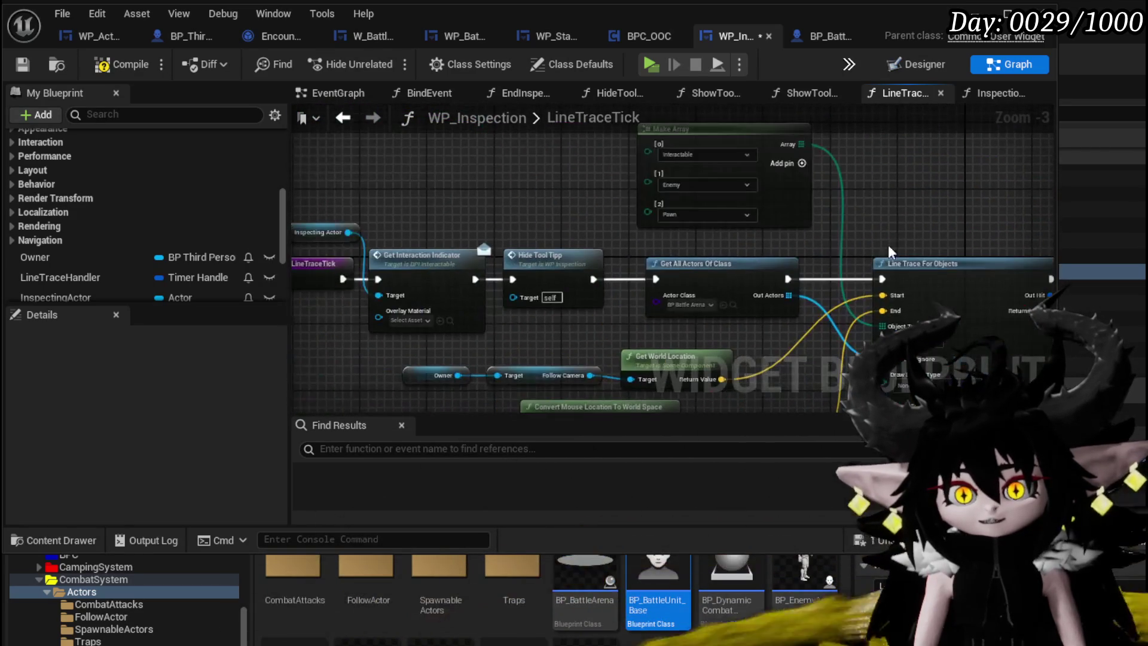
pyautogui.moveTo(635, 203); pyautogui.dragTo(490, 227)
pyautogui.moveTo(395, 187); pyautogui.dragTo(315, 187)
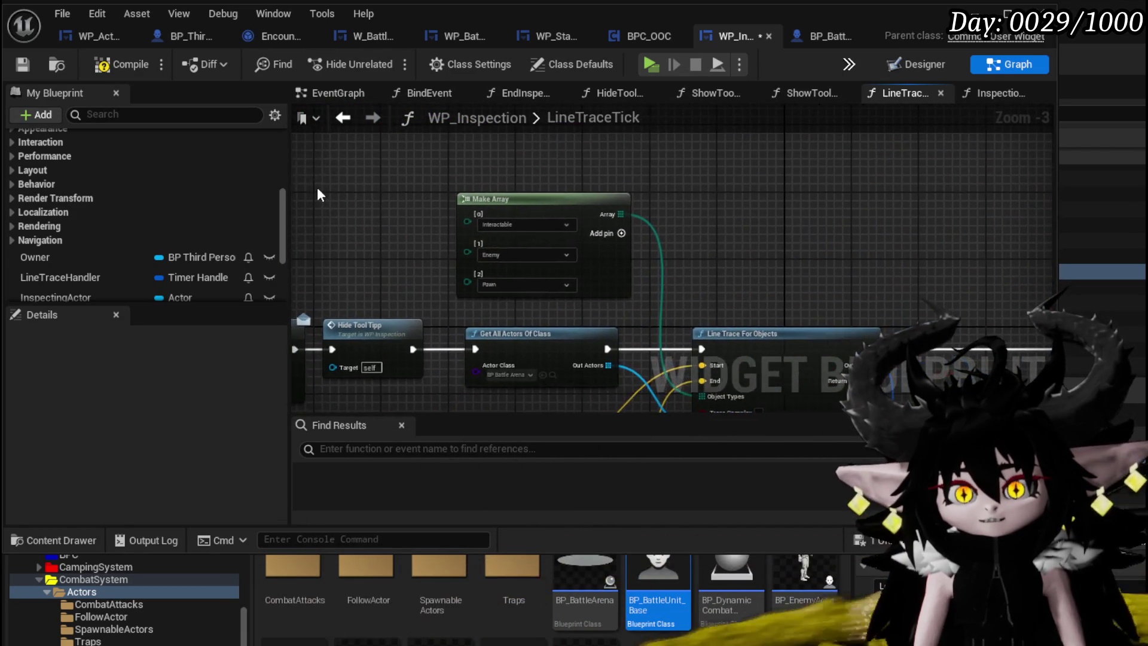
pyautogui.scroll(2, 341, 182)
pyautogui.rightClick(361, 161)
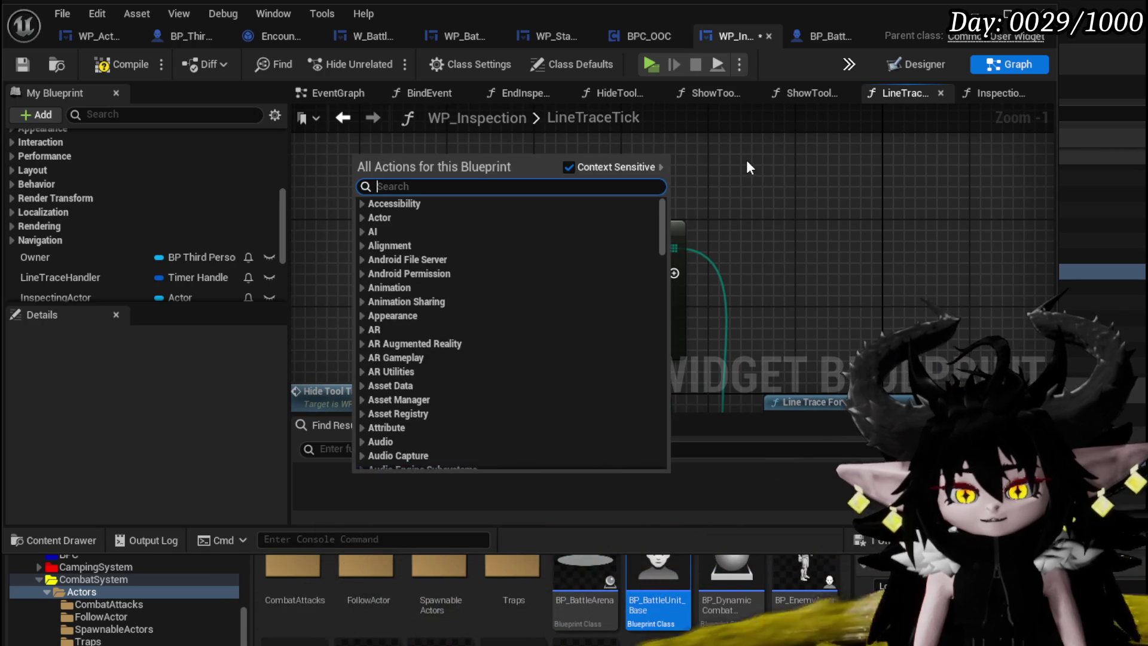
pyautogui.click(746, 162)
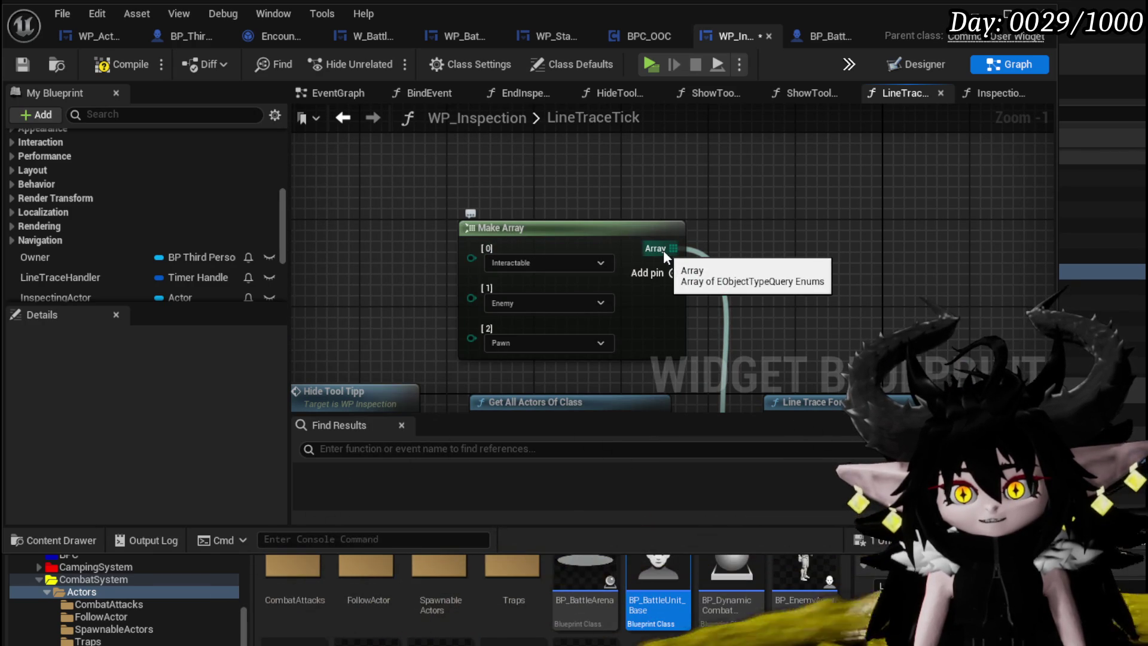
pyautogui.rightClick(418, 169)
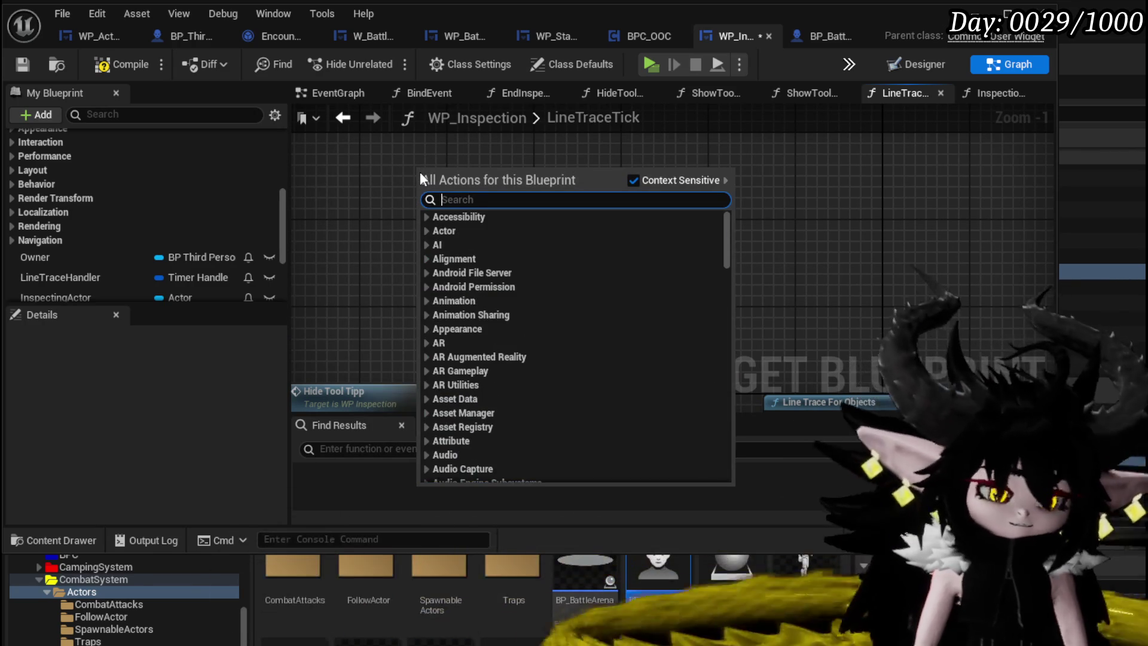
pyautogui.write('get E')
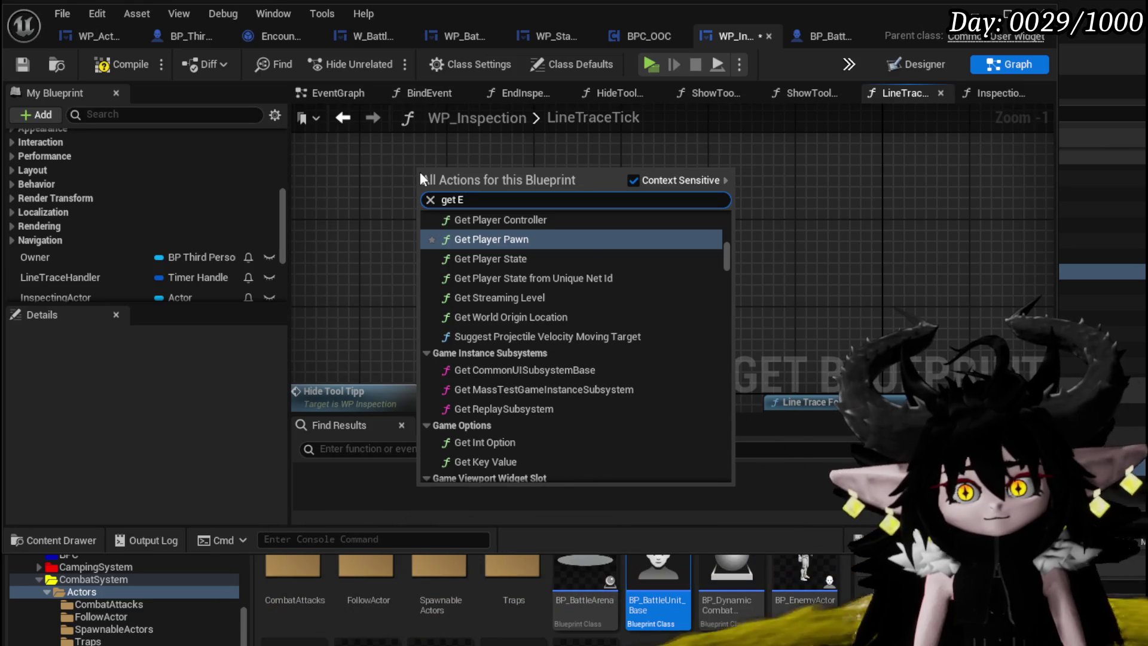
pyautogui.write(' object ti')
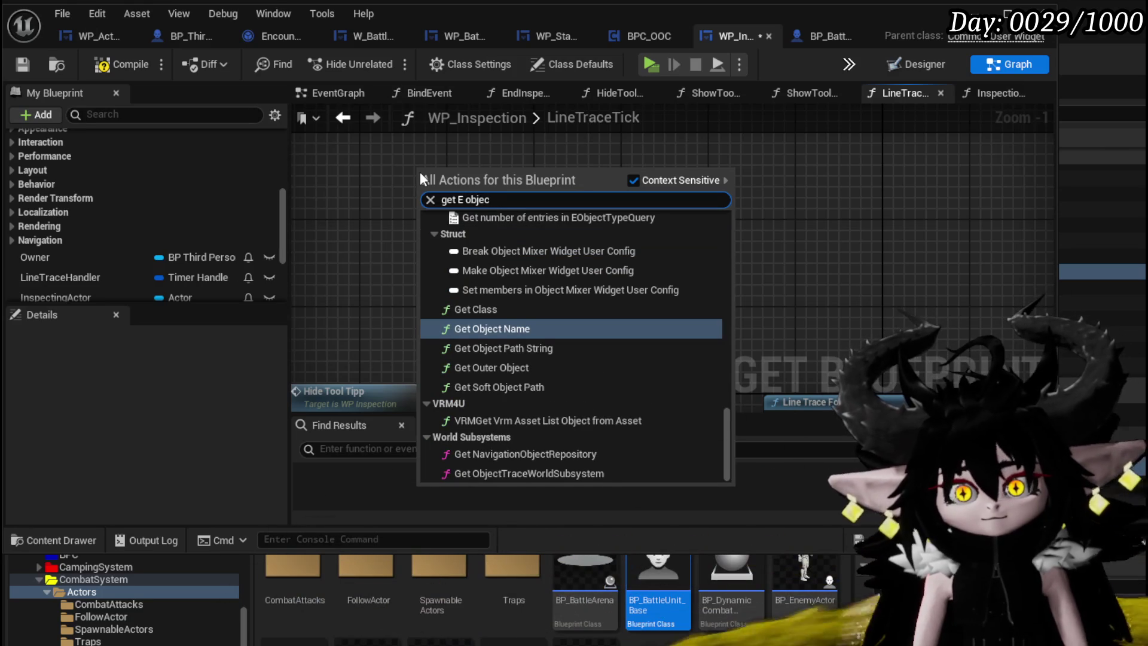
pyautogui.press('BackSpace')
pyautogui.write('ype')
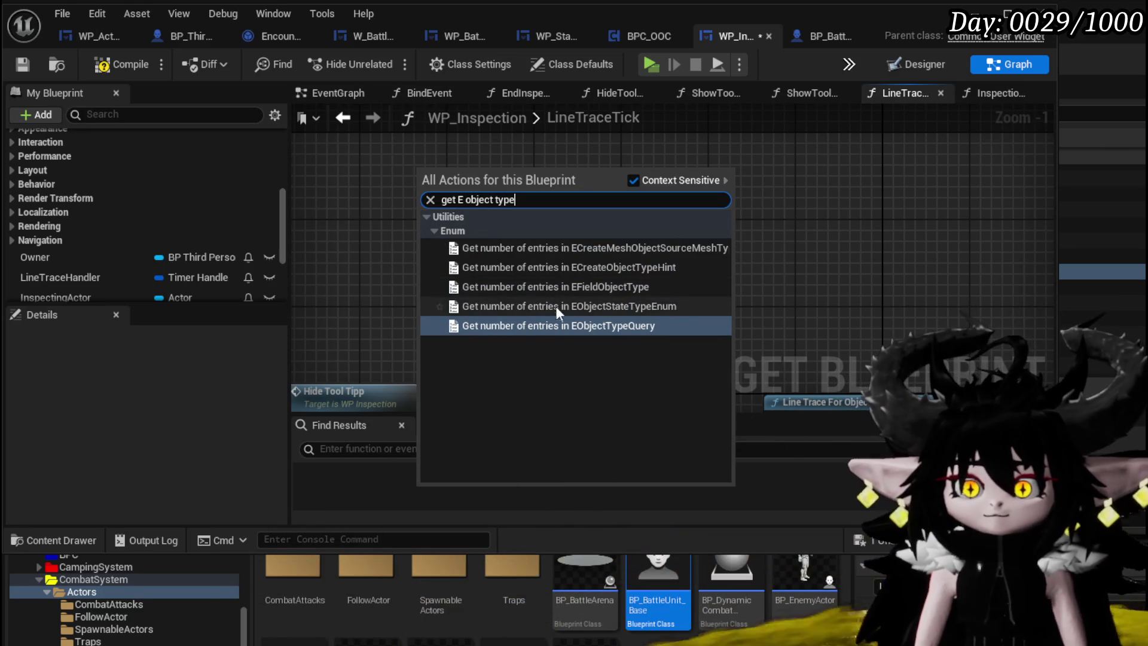
pyautogui.click(589, 328)
pyautogui.moveTo(621, 194); pyautogui.dragTo(717, 199)
pyautogui.press('Escape')
pyautogui.rightClick(368, 178)
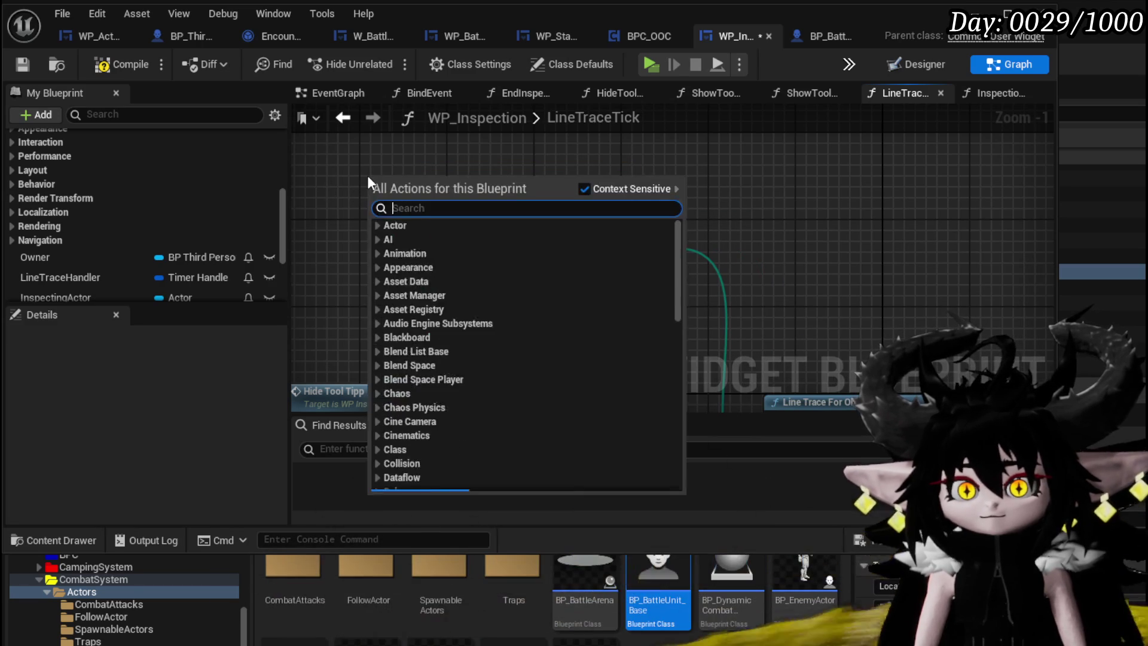
pyautogui.write('get o')
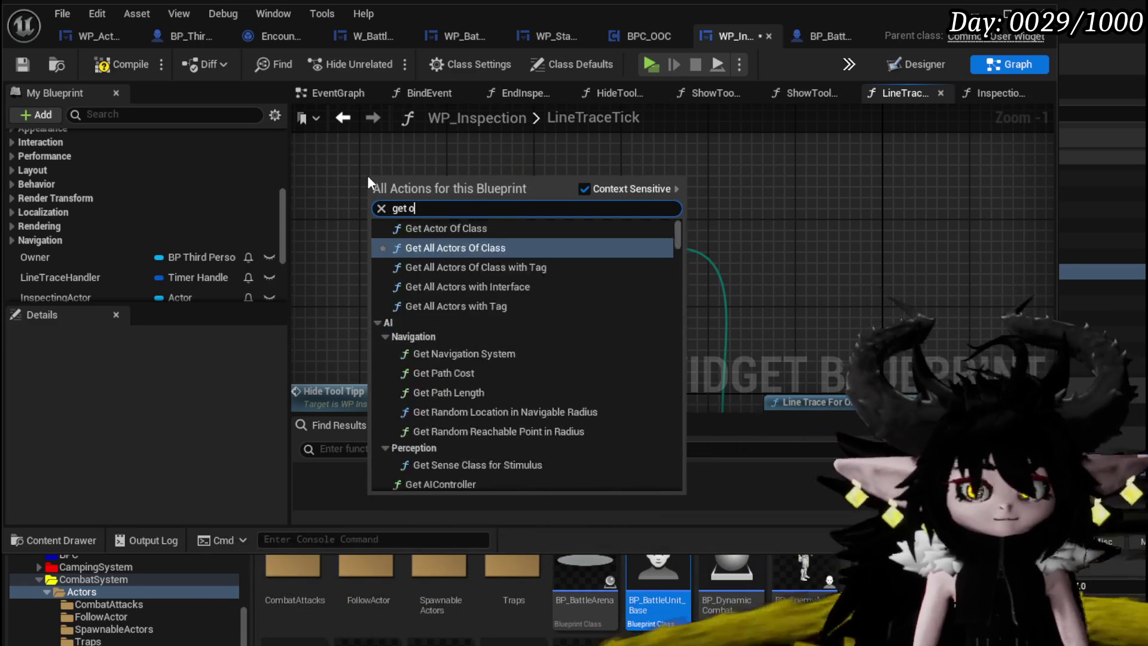
pyautogui.write('bject type')
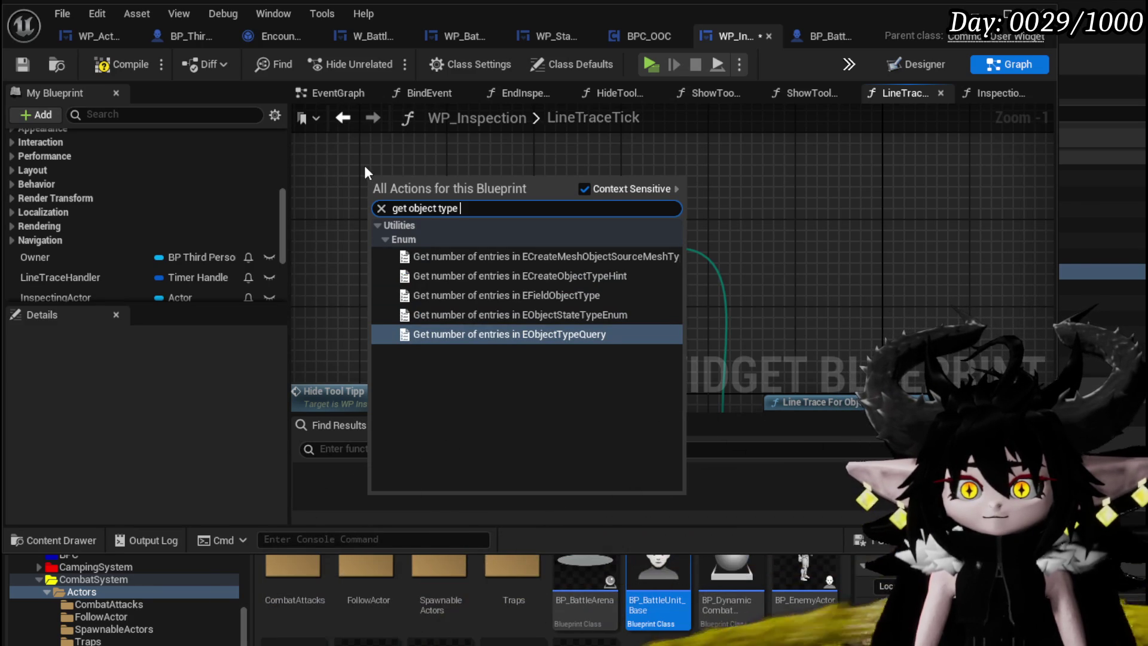
pyautogui.click(796, 210)
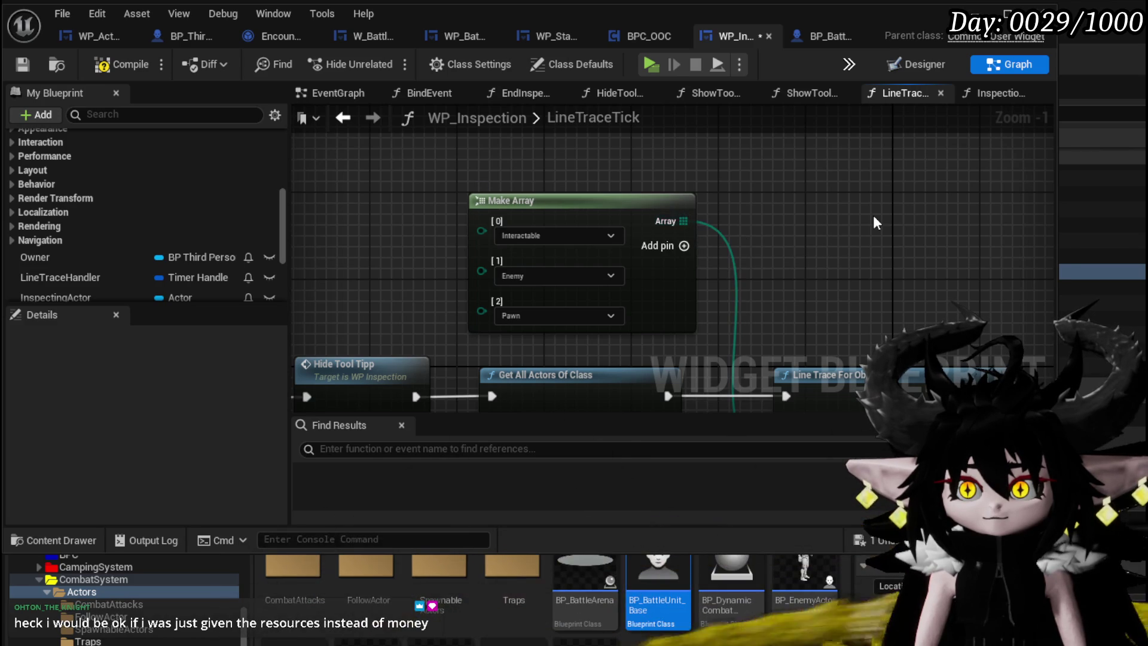
pyautogui.rightClick(870, 214)
pyautogui.write('array of obj')
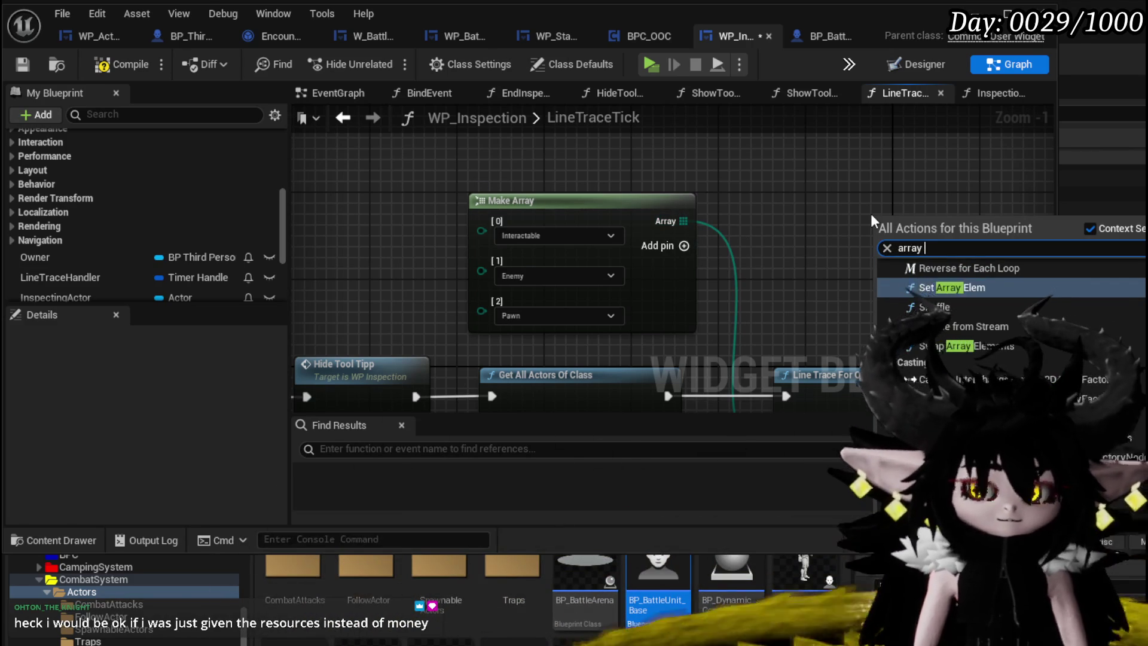
pyautogui.write('ect')
pyautogui.click(1089, 229)
pyautogui.click(1090, 228)
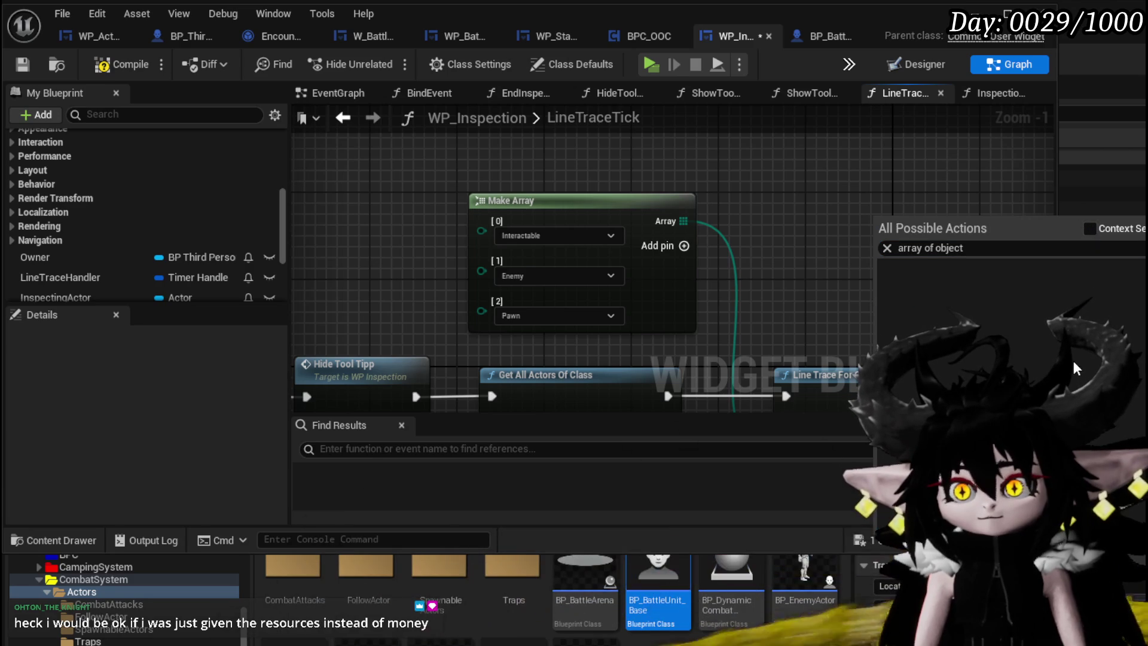
pyautogui.click(1089, 228)
pyautogui.moveTo(767, 241); pyautogui.dragTo(616, 138)
pyautogui.scroll(-2, 616, 138)
pyautogui.scroll(1, 523, 233)
pyautogui.moveTo(752, 234)
pyautogui.mouseDown()
pyautogui.moveTo(1145, 199)
pyautogui.moveTo(742, 174)
pyautogui.moveTo(764, 231)
pyautogui.moveTo(721, 226)
pyautogui.mouseUp()
pyautogui.scroll(2, 722, 225)
pyautogui.moveTo(813, 251)
pyautogui.mouseDown()
pyautogui.moveTo(741, 236)
pyautogui.moveTo(797, 231)
pyautogui.moveTo(822, 266)
pyautogui.moveTo(787, 236)
pyautogui.moveTo(1012, 313)
pyautogui.mouseUp()
pyautogui.rightClick(457, 175)
pyautogui.write('get')
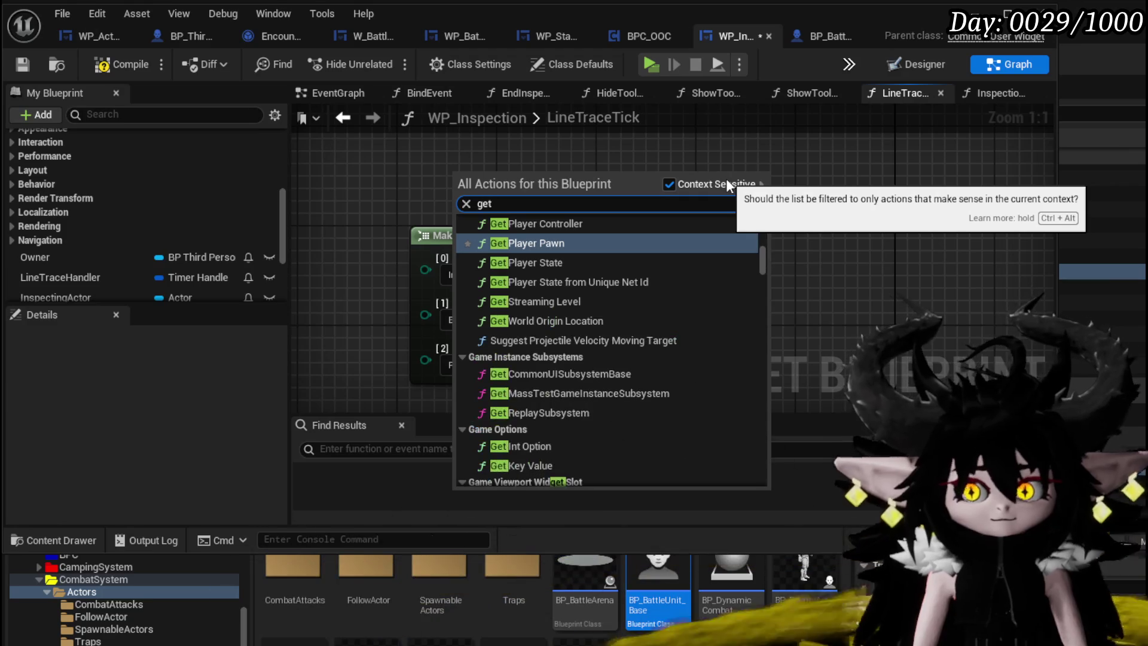
pyautogui.write(' E_')
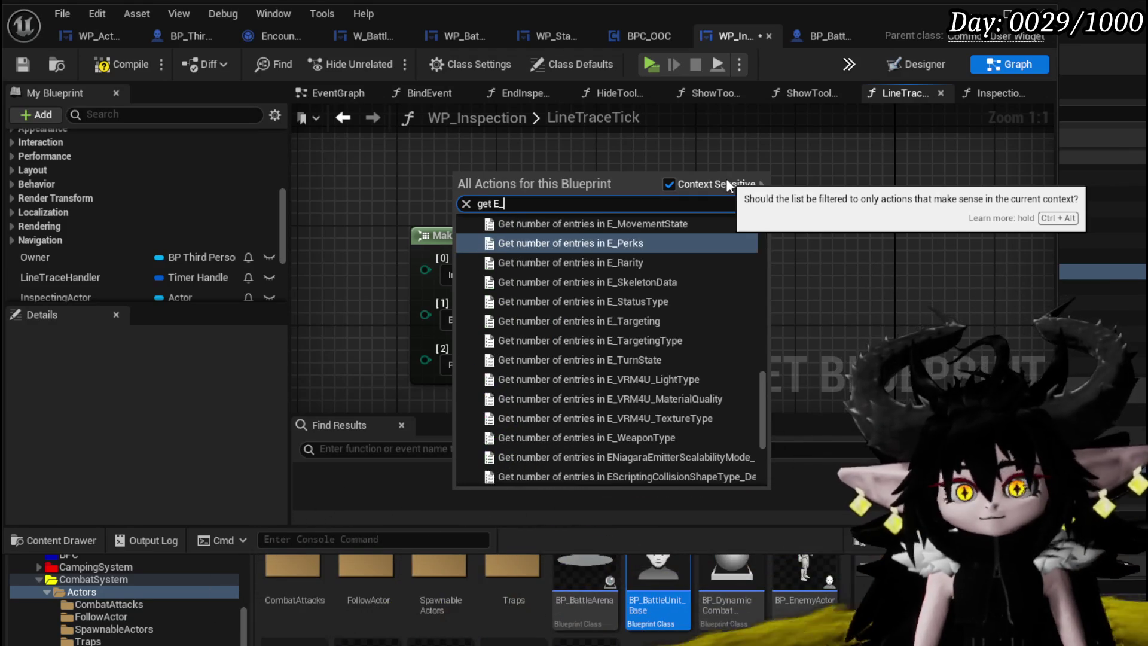
pyautogui.write('Objec')
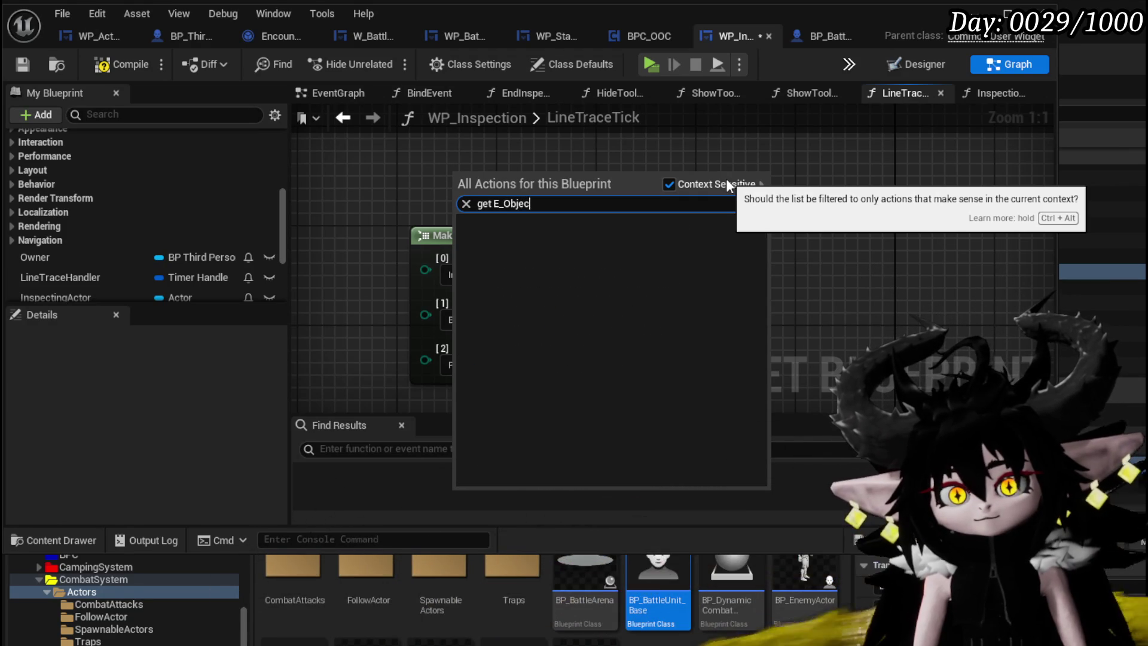
pyautogui.press('BackSpace')
pyautogui.press('BackSpace')
pyautogui.press('BackSpace')
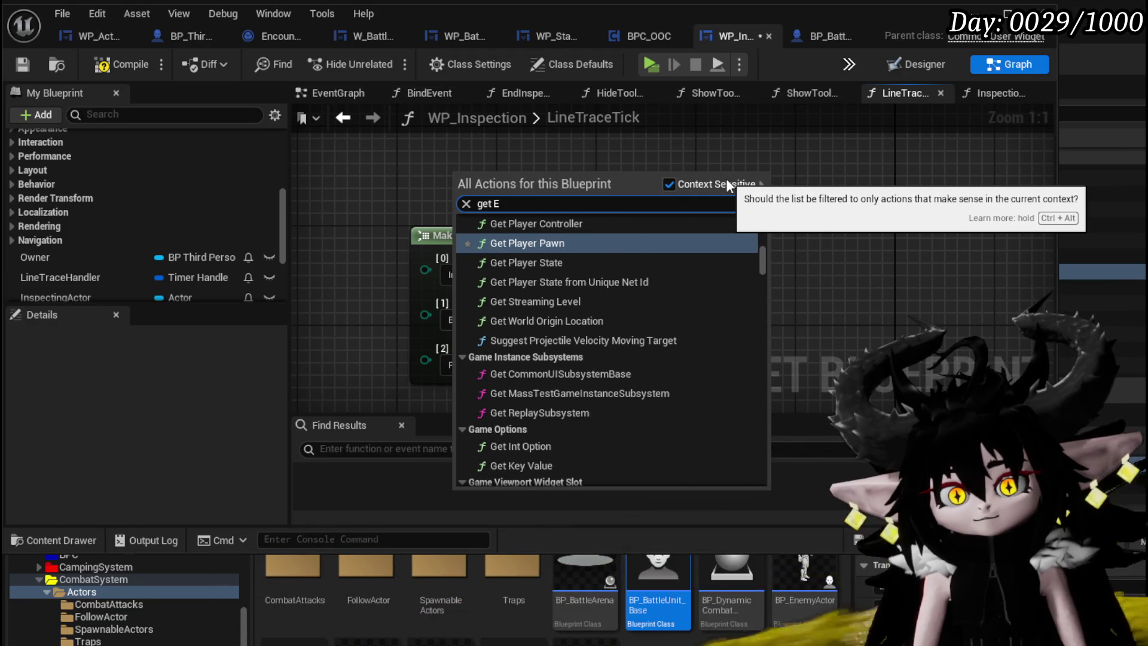
pyautogui.write('Object t')
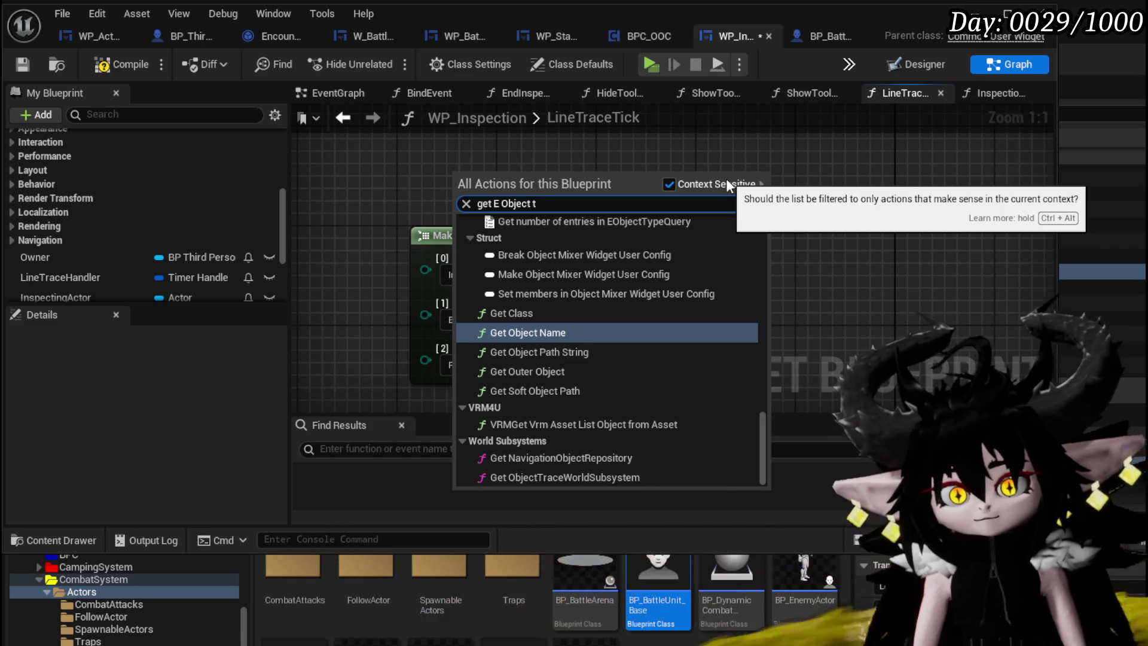
pyautogui.scroll(2, 604, 351)
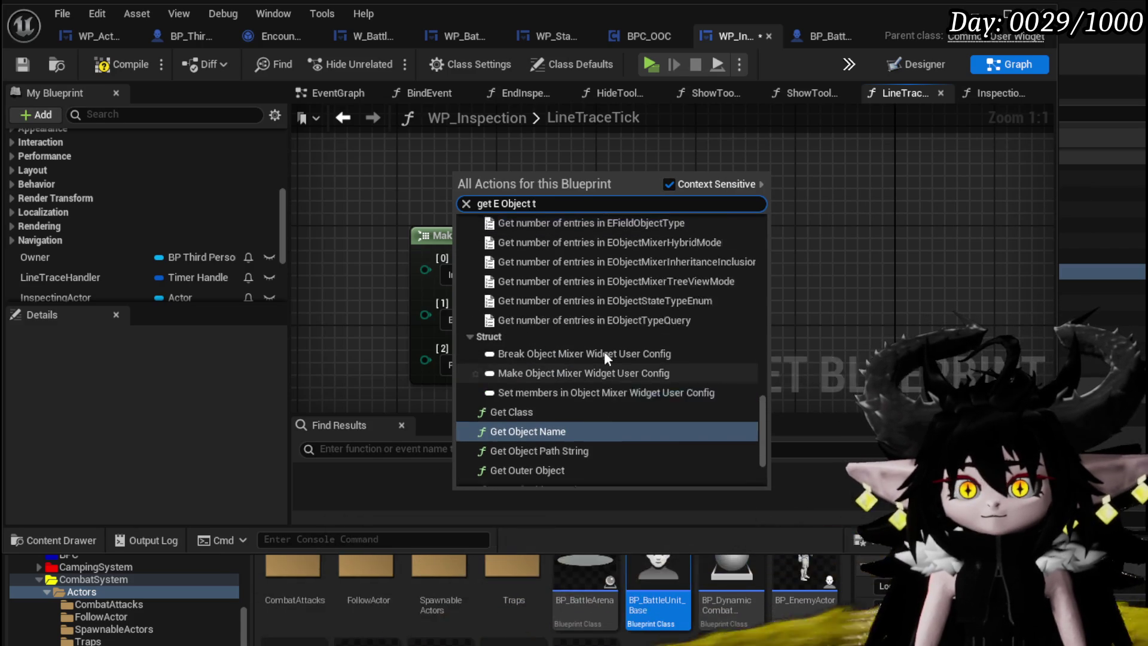
pyautogui.scroll(5, 604, 352)
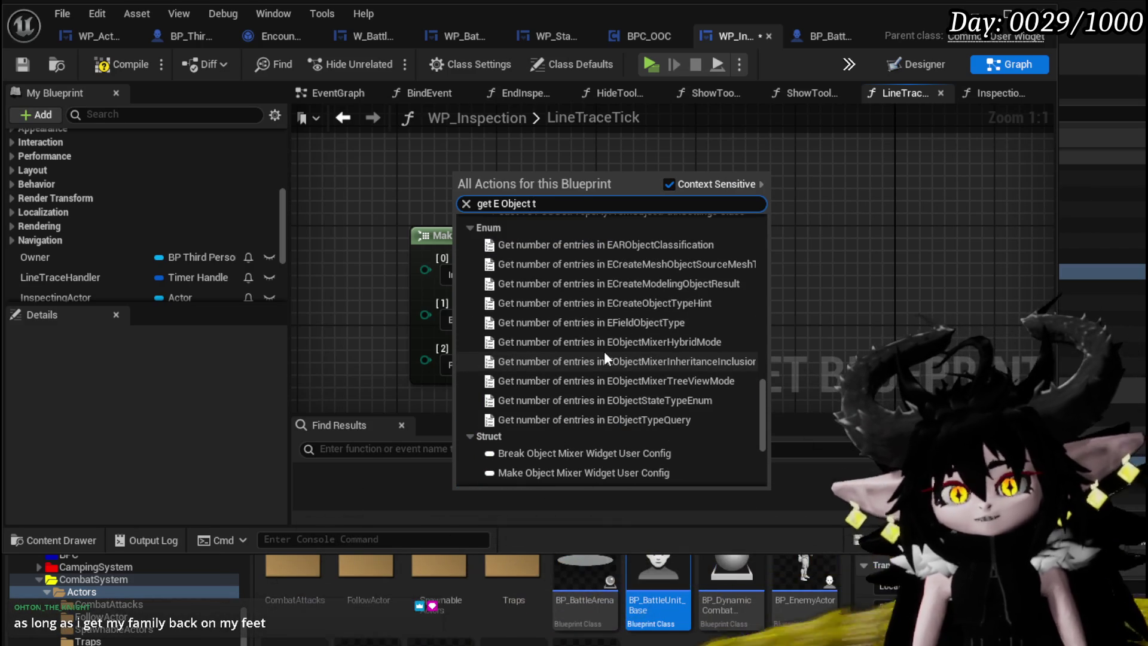
pyautogui.scroll(3, 606, 356)
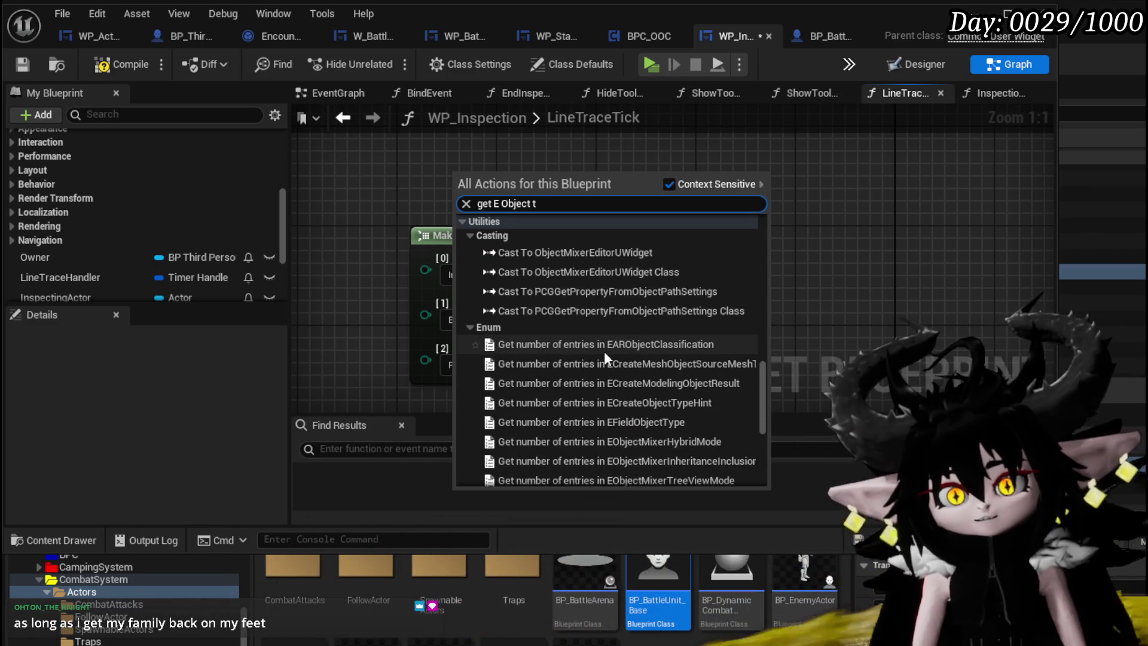
pyautogui.scroll(6, 604, 350)
pyautogui.scroll(18, 604, 351)
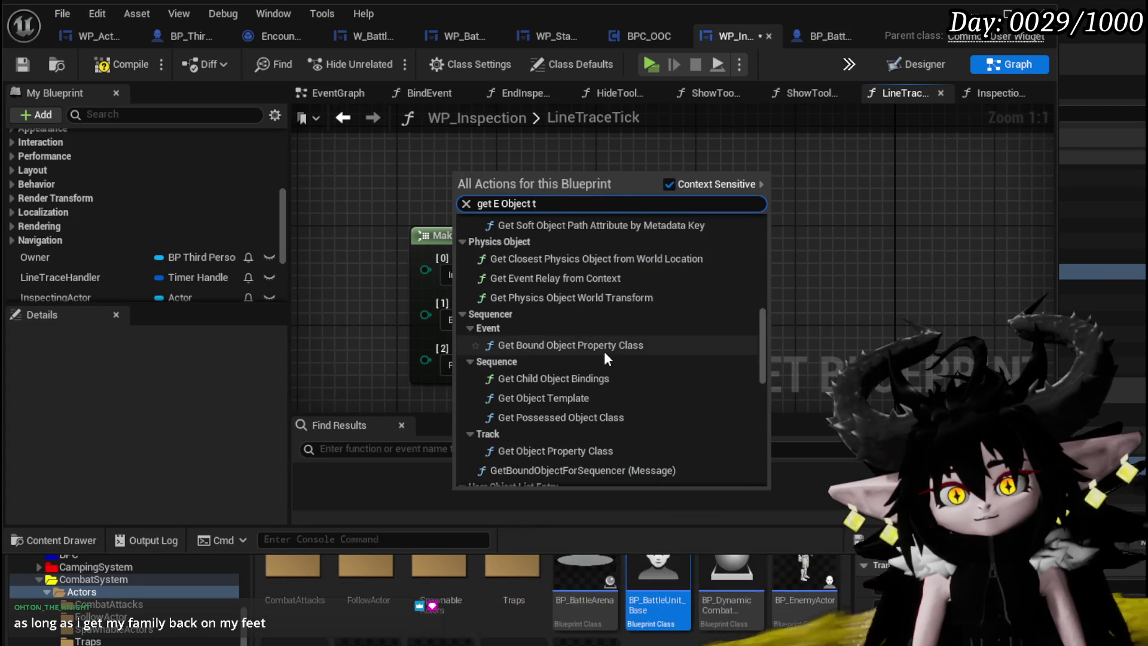
pyautogui.scroll(3, 604, 351)
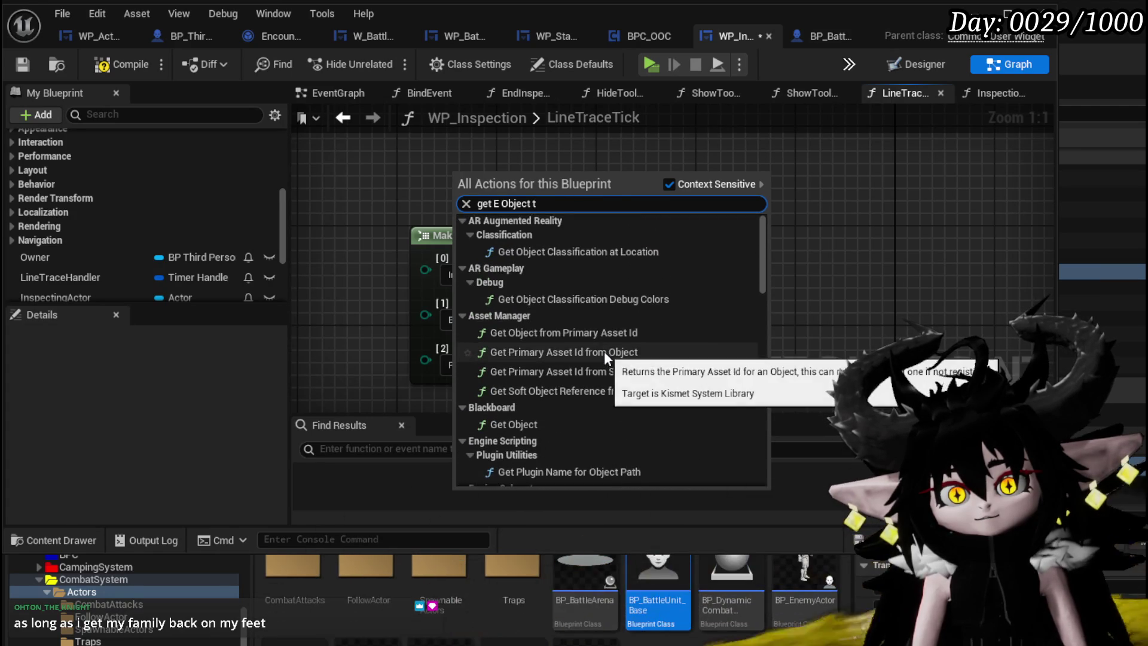
pyautogui.scroll(-20, 622, 284)
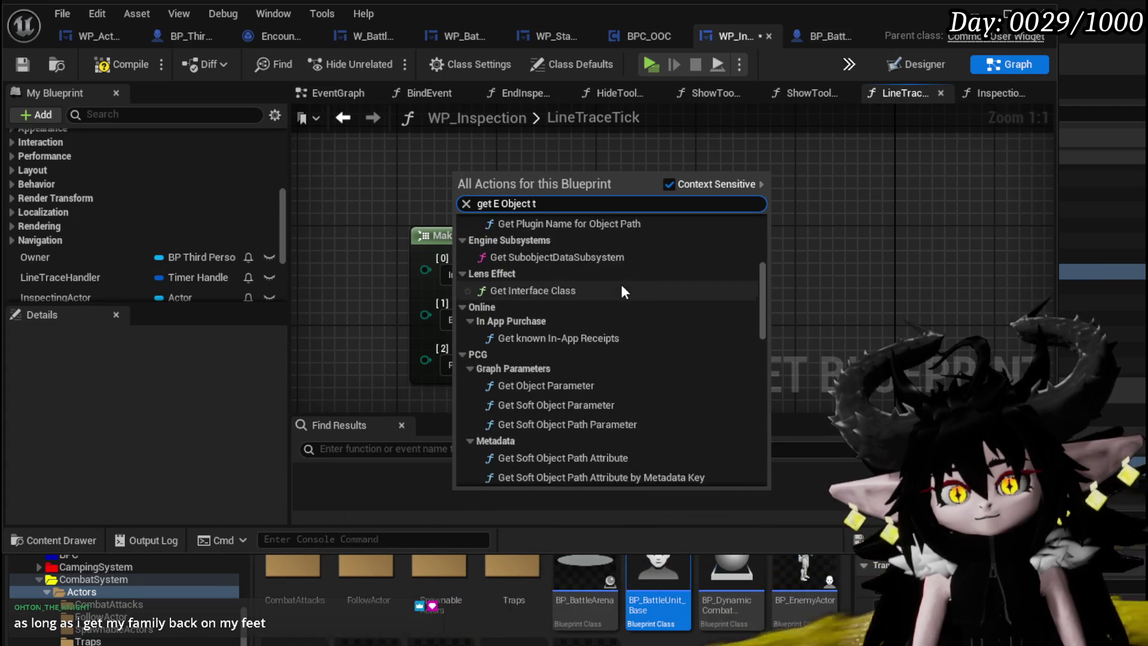
pyautogui.scroll(-2, 622, 274)
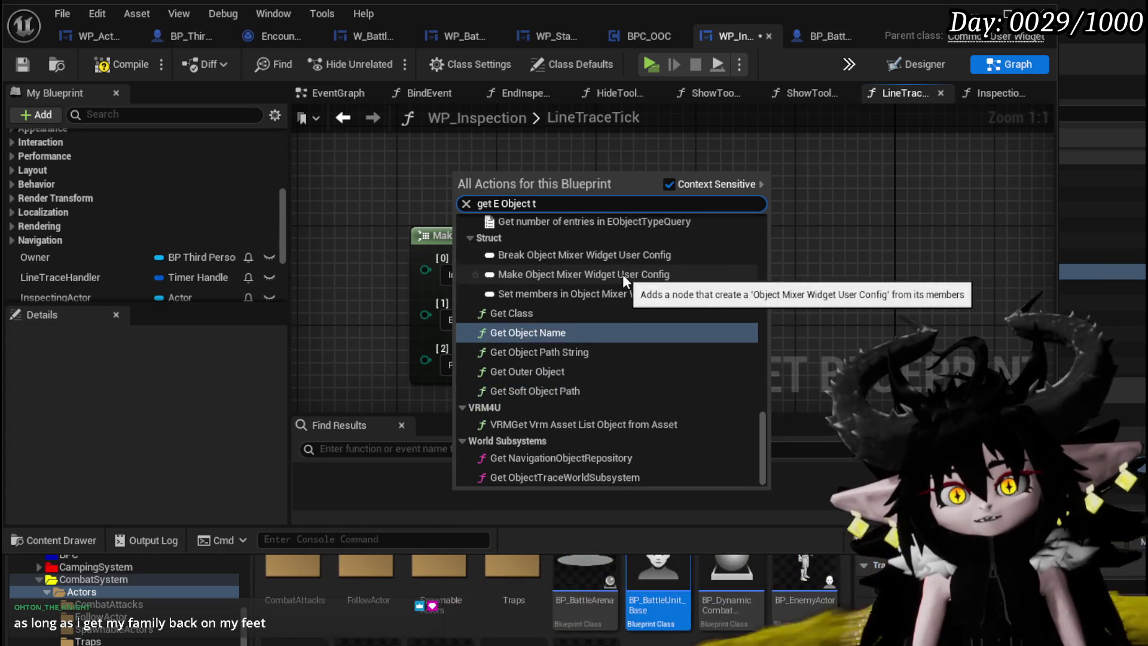
pyautogui.press('Escape')
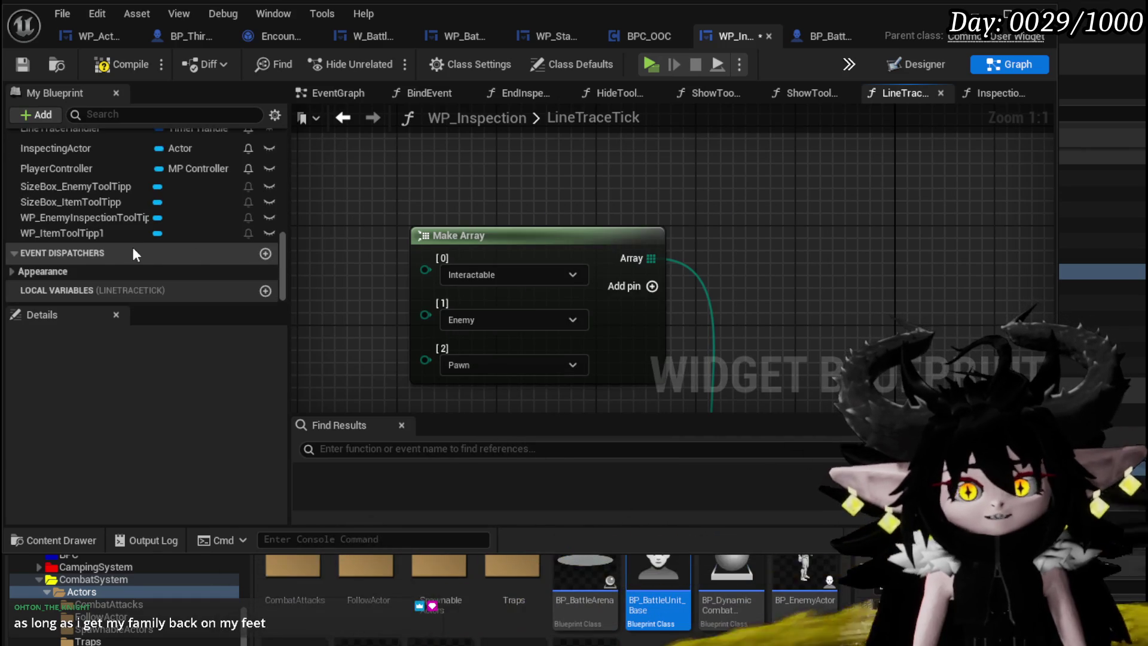
# - Create a new variable, name it ObjectType, and give it the EObject Type Query type
pyautogui.scroll(8, 247, 215)
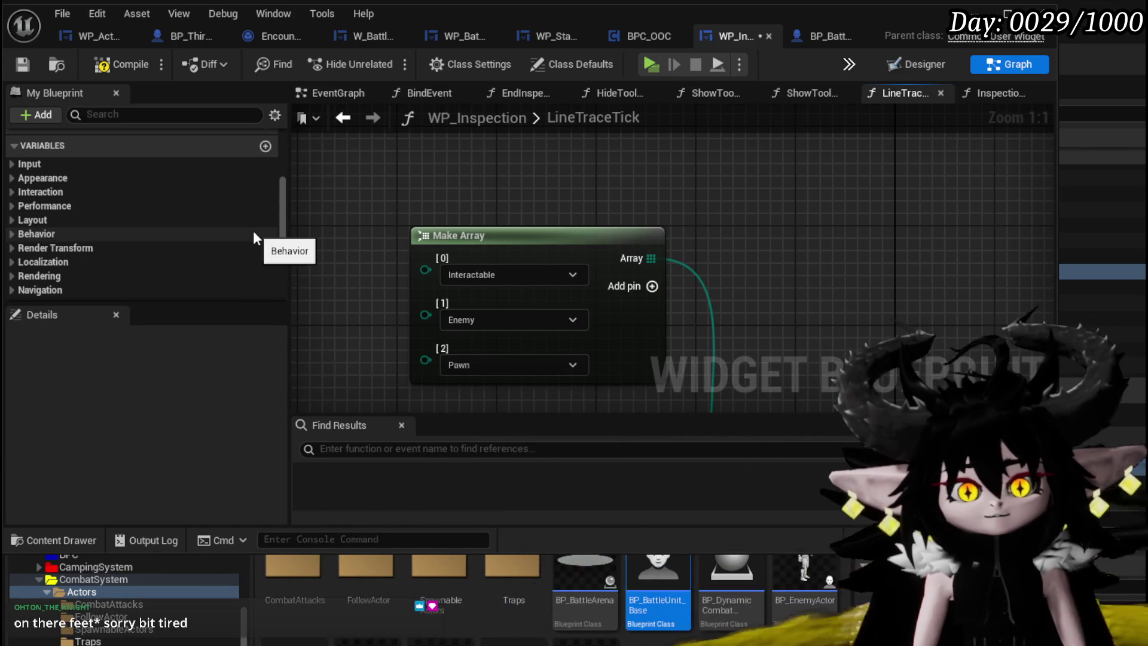
pyautogui.scroll(3, 253, 231)
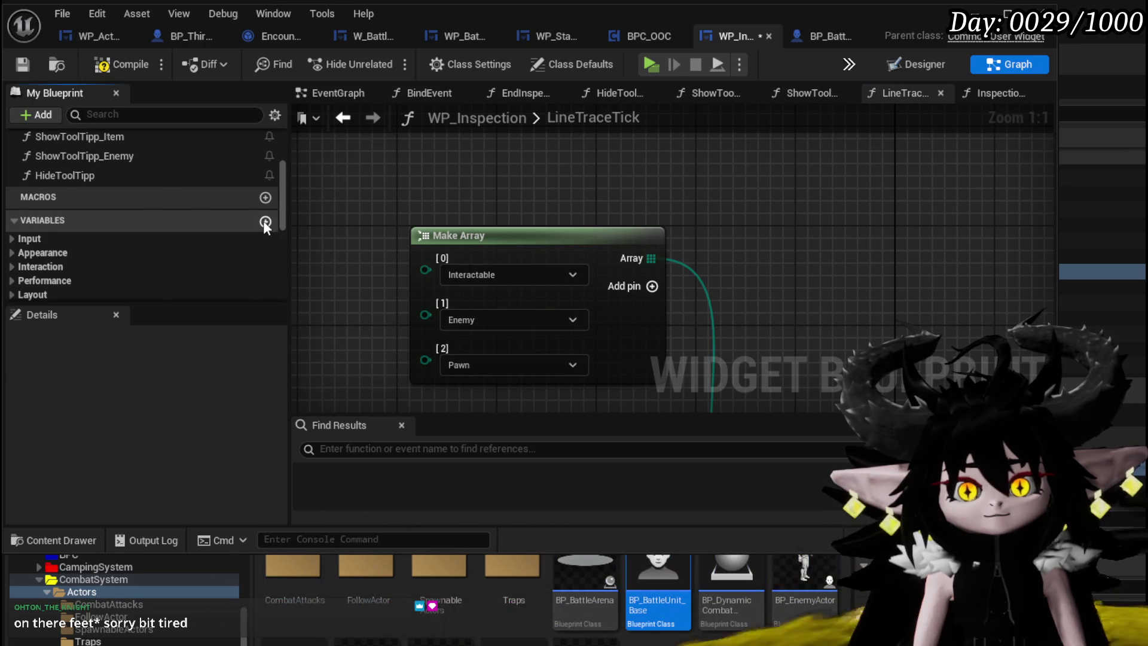
pyautogui.click(265, 221)
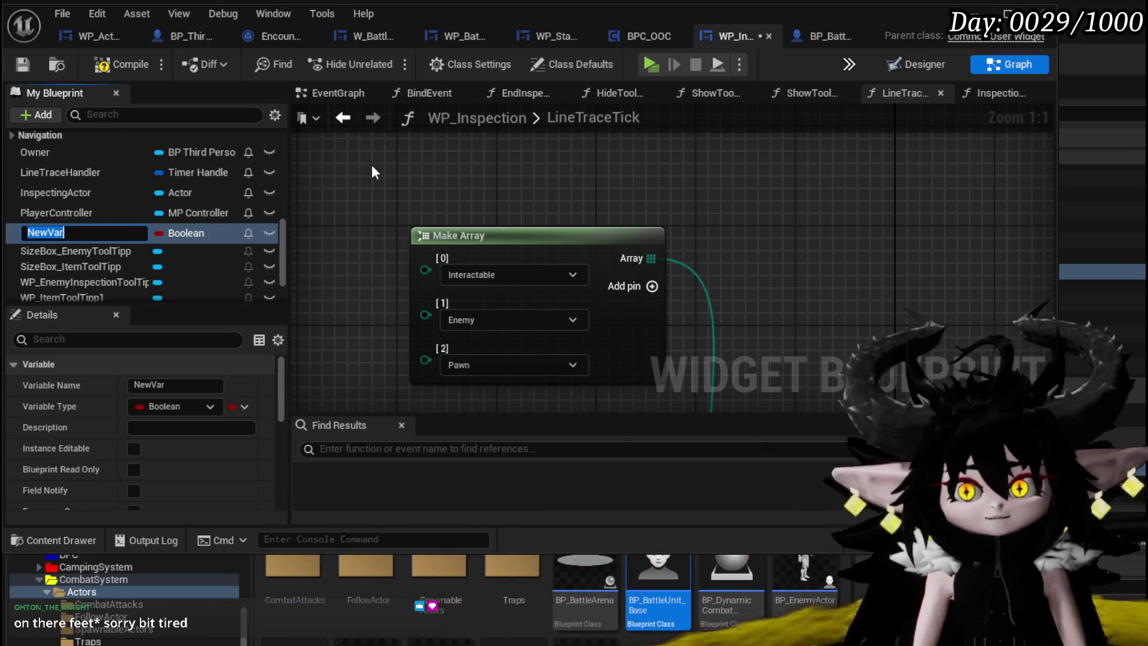
pyautogui.write('O')
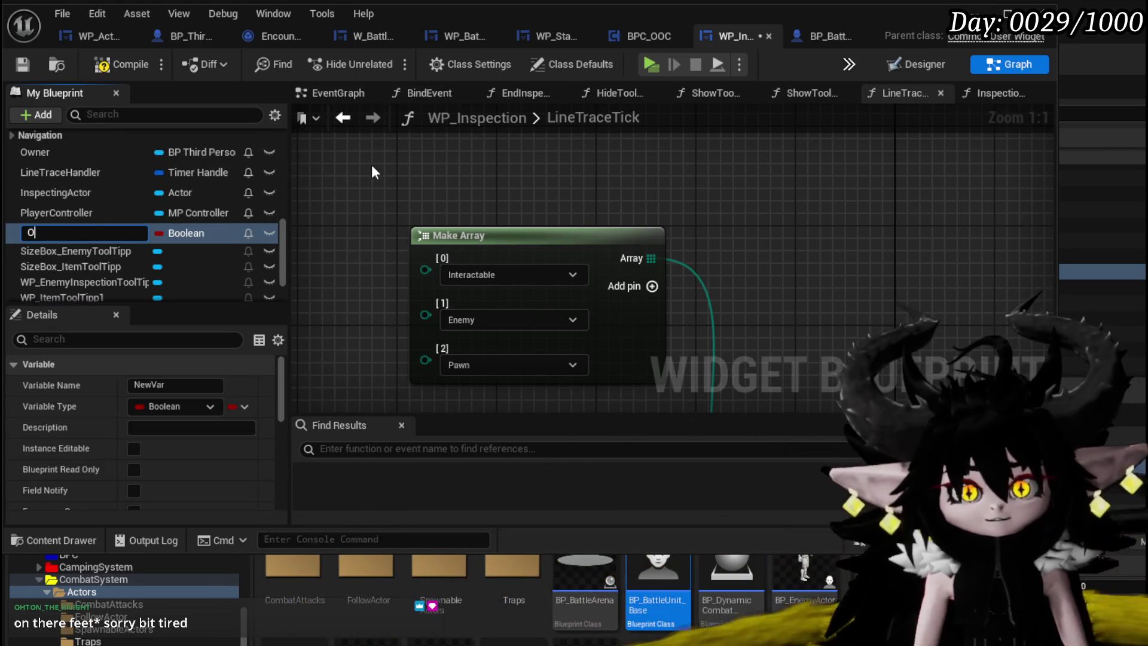
pyautogui.write('bjectType')
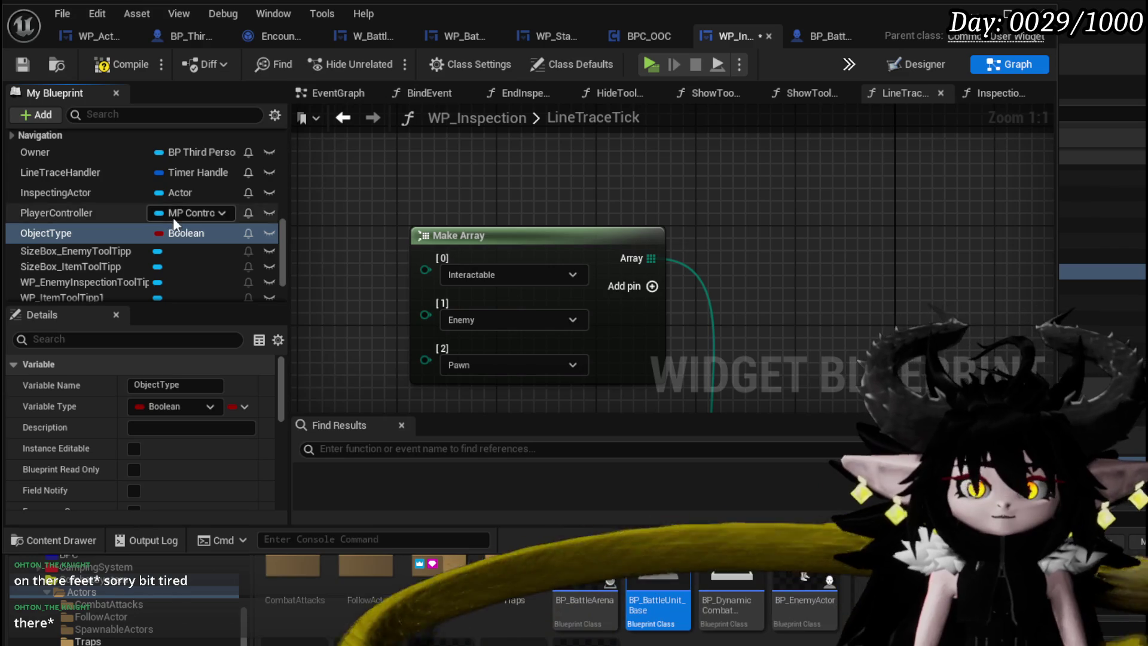
pyautogui.click(180, 233)
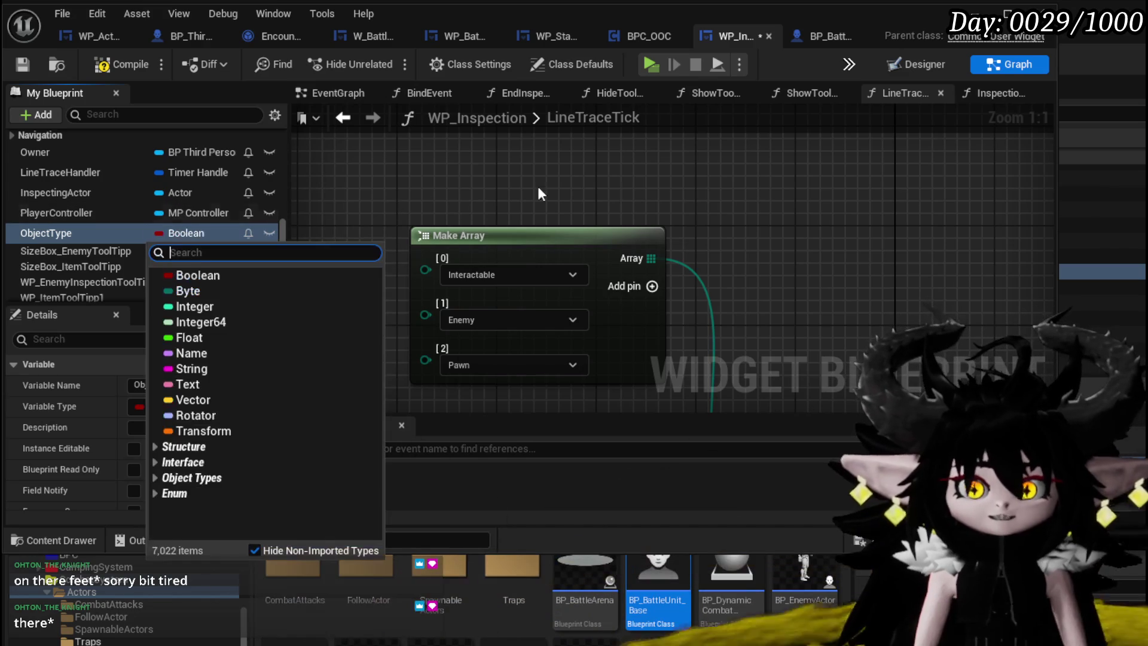
pyautogui.write('E_Object')
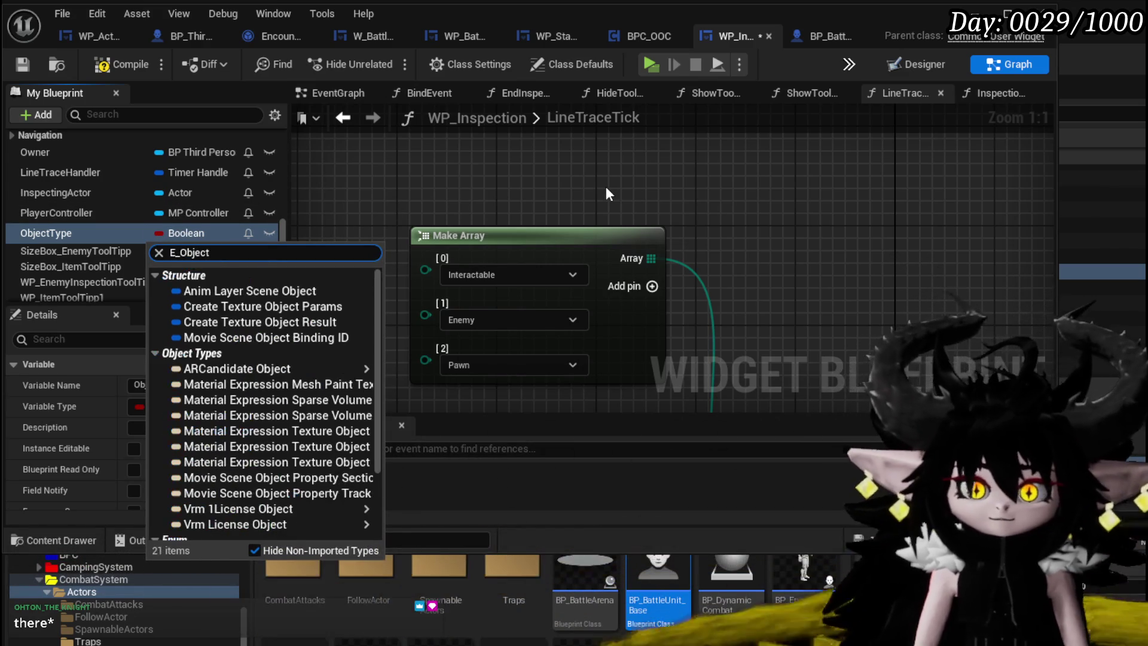
pyautogui.scroll(-3, 360, 327)
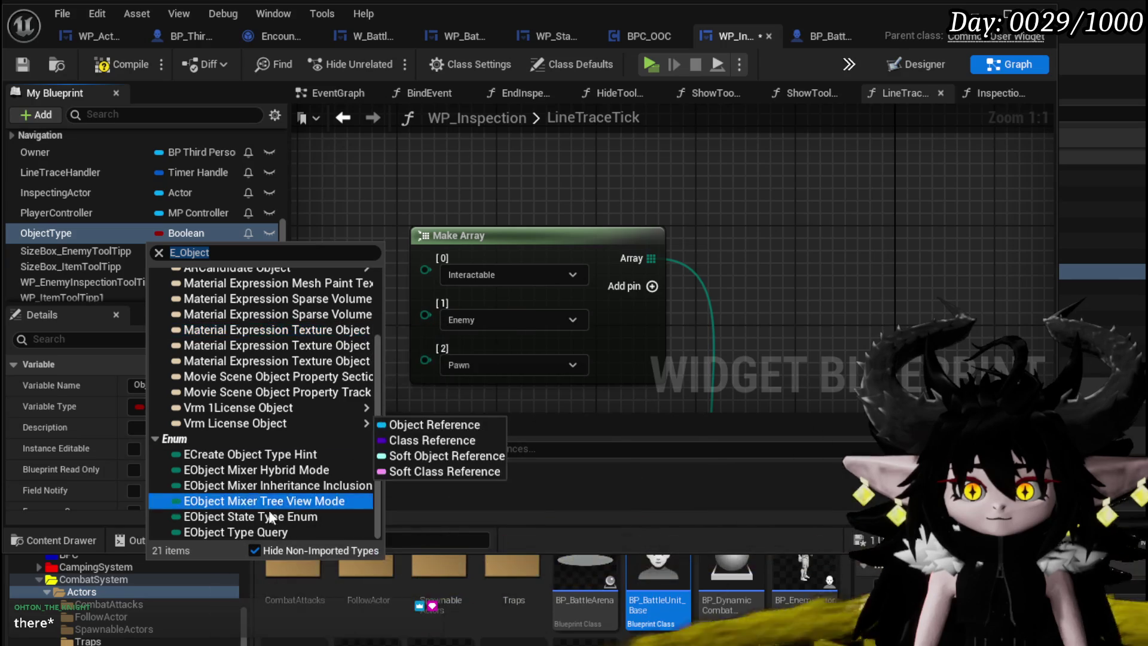
pyautogui.click(241, 532)
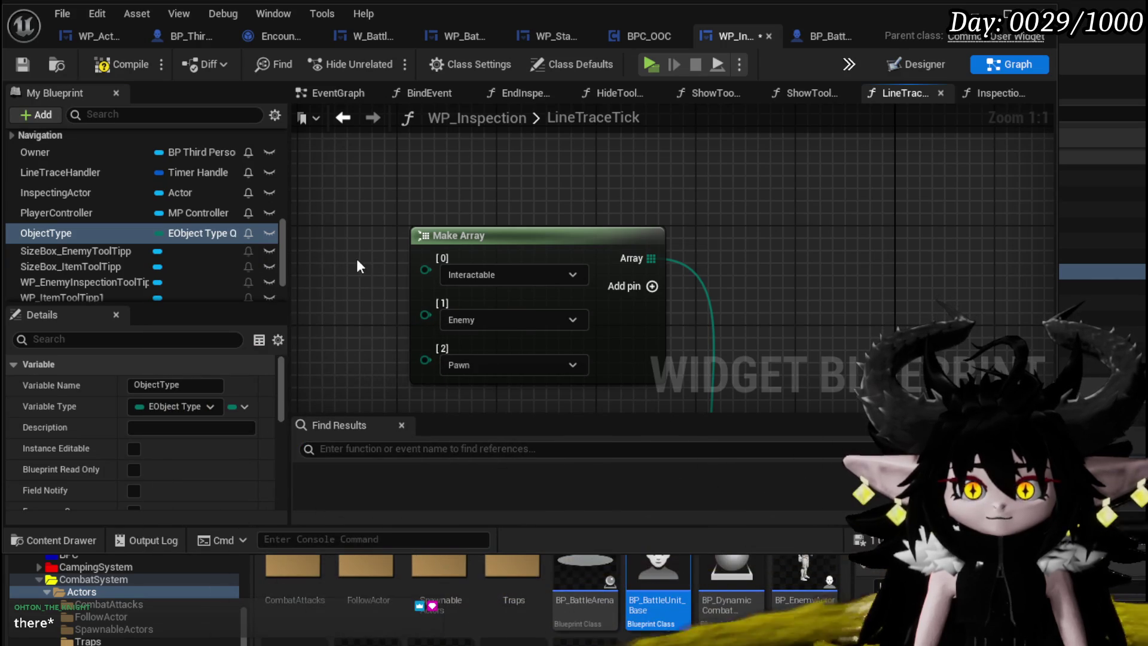
pyautogui.scroll(-2, 359, 254)
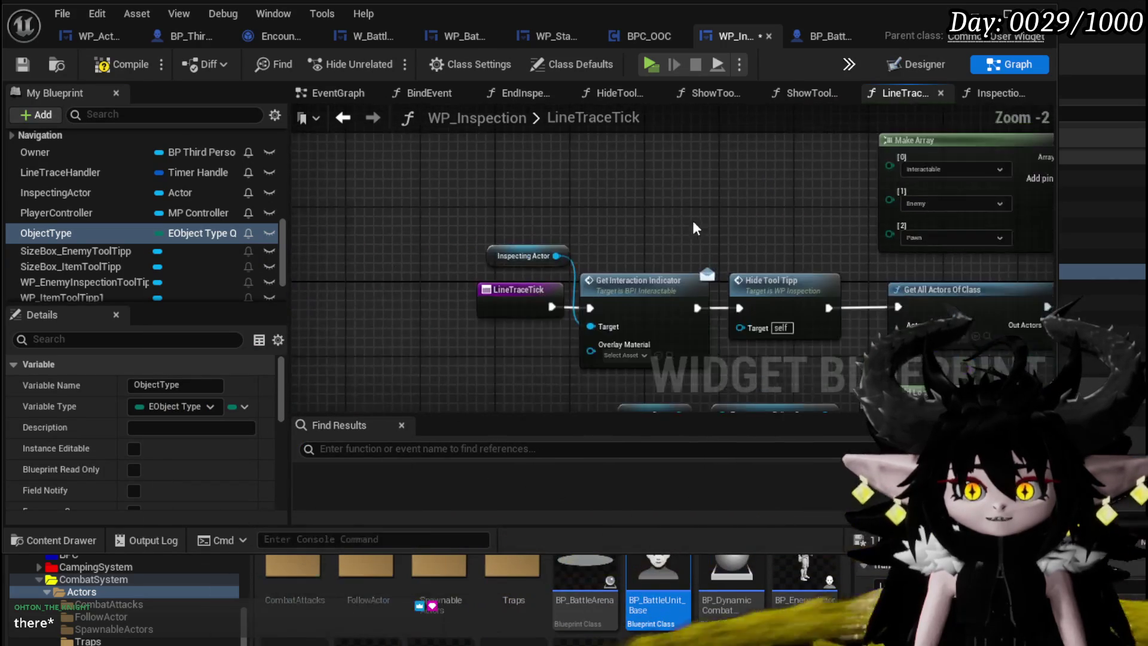
# - Add a local variable named Object, delete ObjectType, then compile and save
pyautogui.scroll(-3, 103, 275)
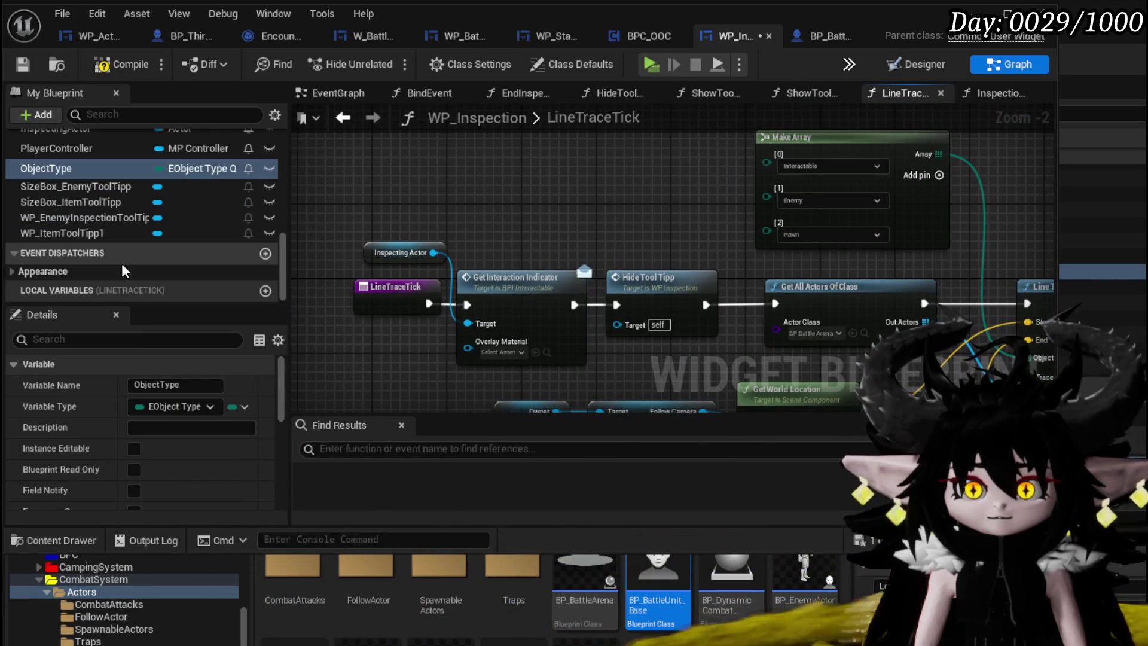
pyautogui.click(265, 282)
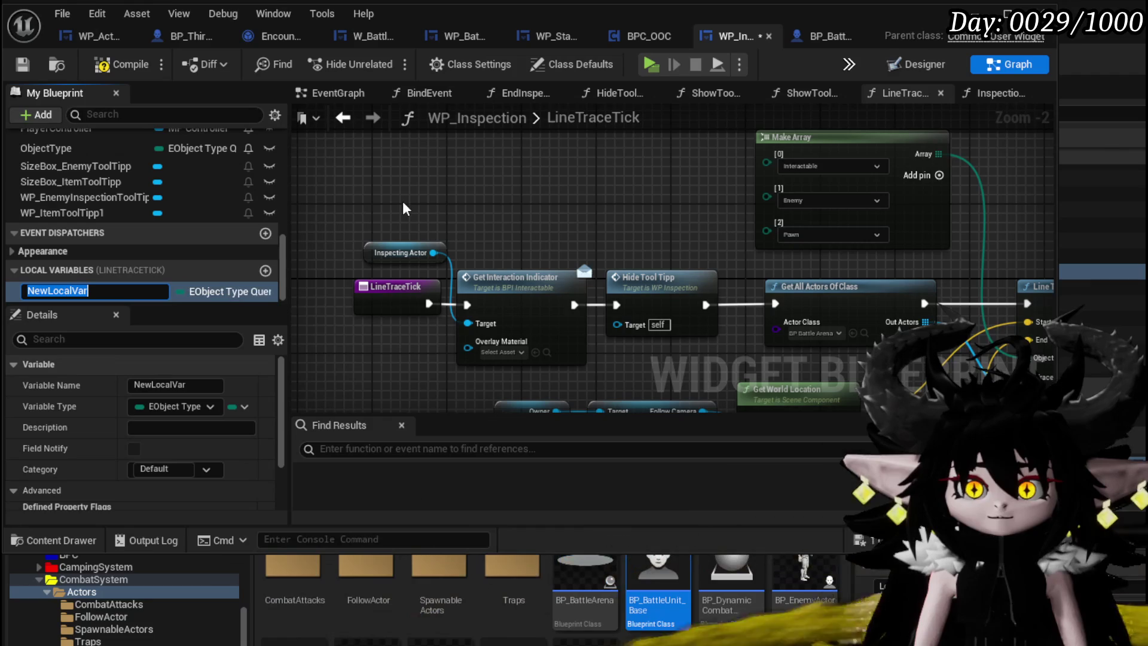
pyautogui.write('Object')
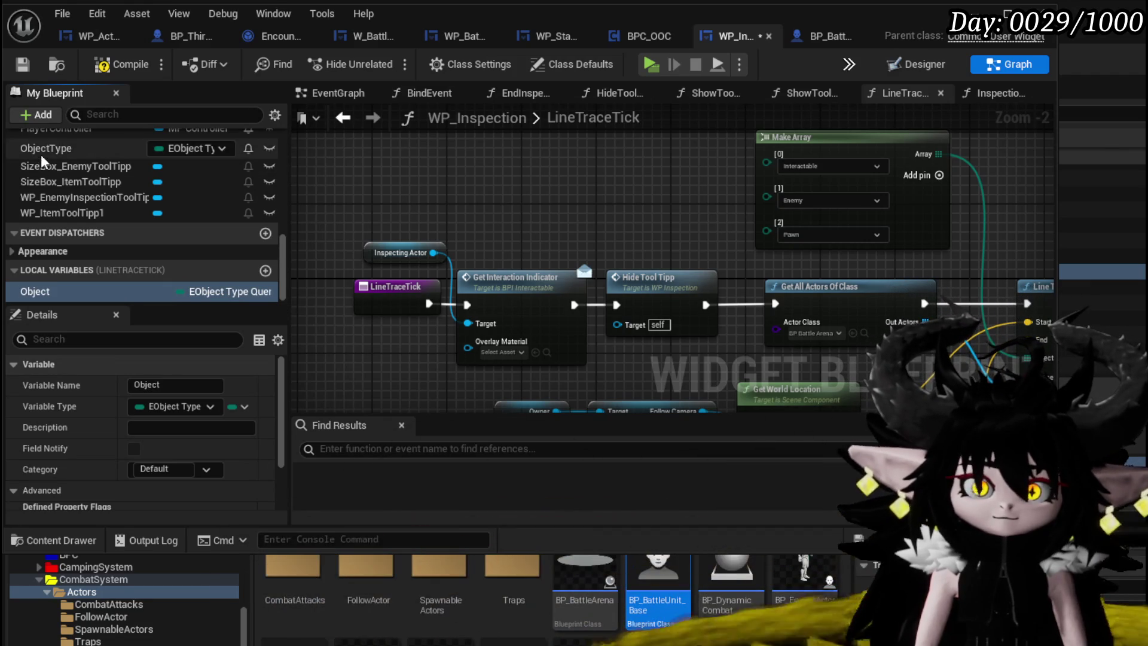
pyautogui.click(65, 148)
pyautogui.press('Delete')
pyautogui.click(123, 64)
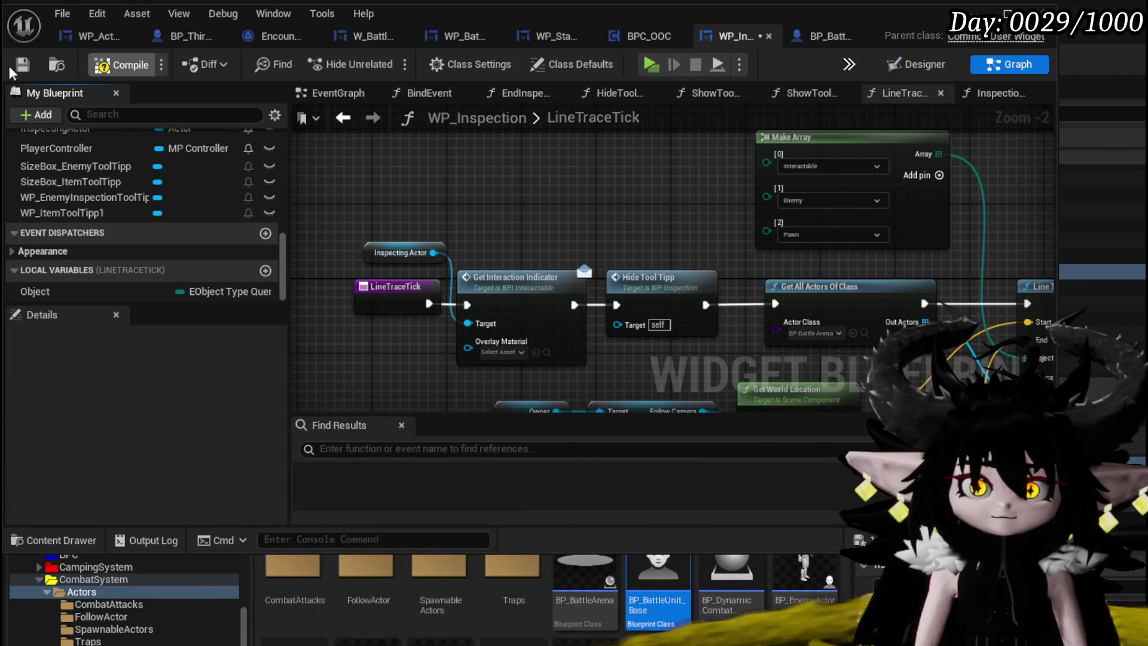
pyautogui.click(22, 64)
# - Place an Object getter wired into a new Switch on EObjectTypeQuery node
pyautogui.click(34, 291)
pyautogui.moveTo(35, 291)
pyautogui.mouseDown()
pyautogui.moveTo(534, 159)
pyautogui.moveTo(376, 235)
pyautogui.moveTo(454, 221)
pyautogui.mouseUp()
pyautogui.write('switch')
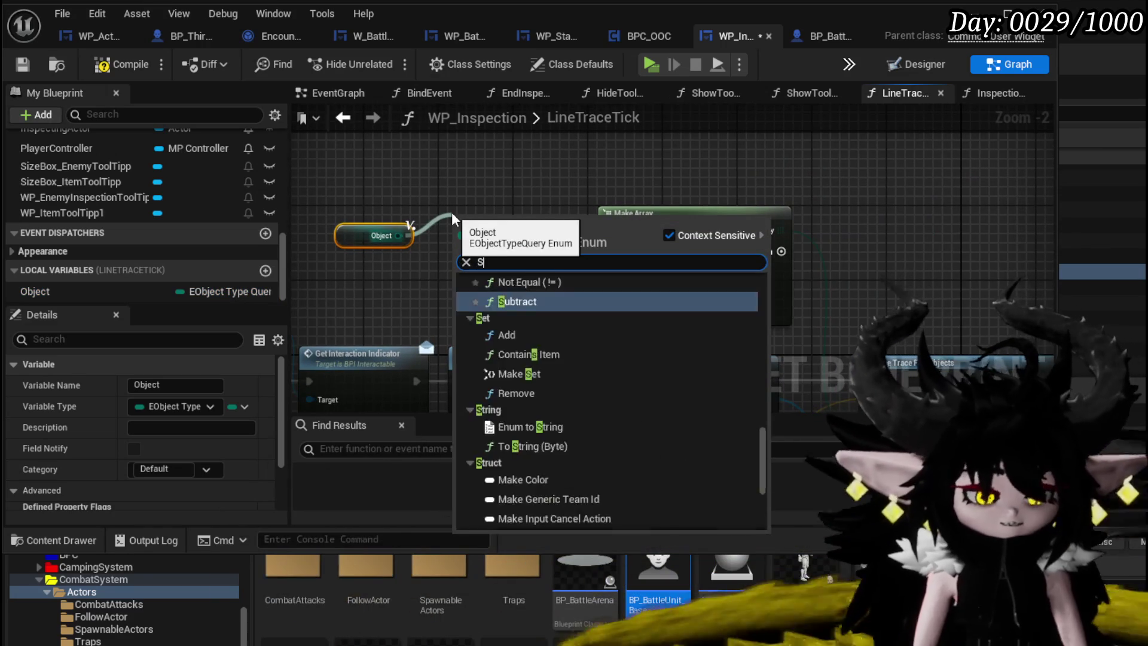
pyautogui.press('Return')
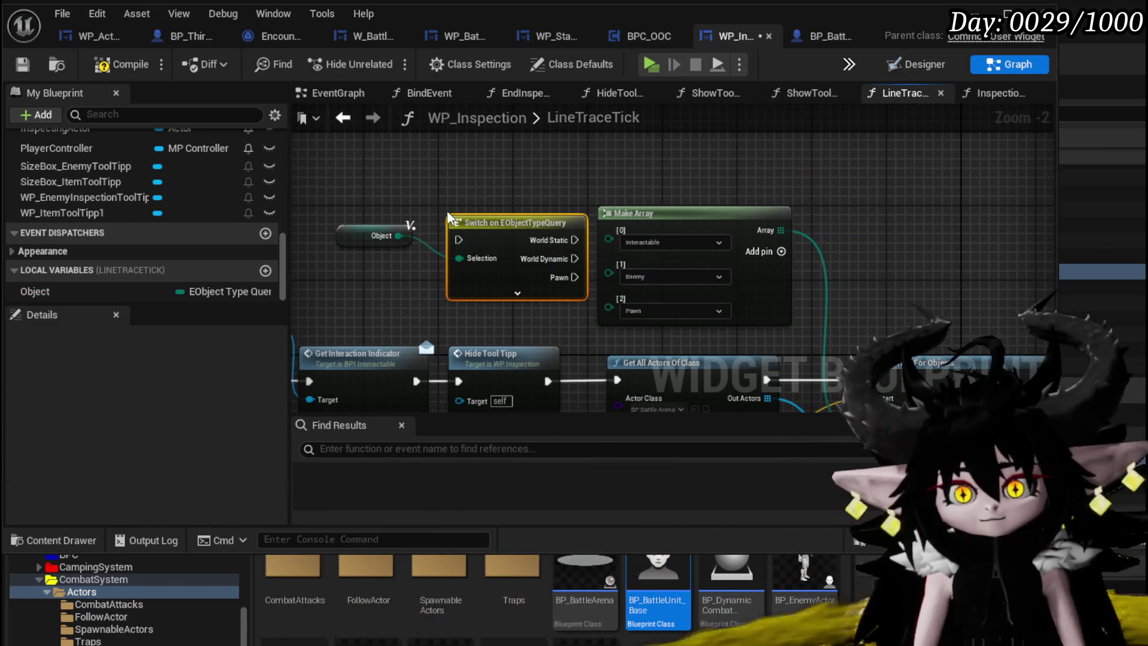
# - Rearrange the LineTraceTick chain and Switch node, then expand the Switch to show all pins
pyautogui.moveTo(567, 312); pyautogui.dragTo(557, 179)
pyautogui.scroll(-3, 559, 179)
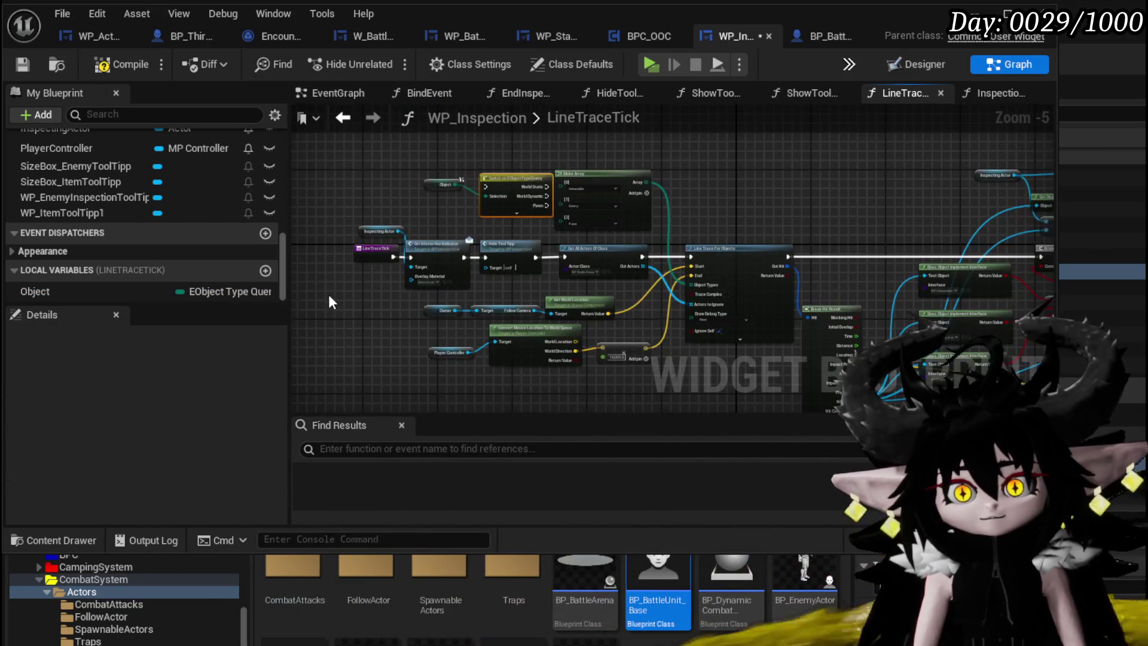
pyautogui.moveTo(486, 245); pyautogui.dragTo(327, 250)
pyautogui.moveTo(404, 317)
pyautogui.mouseDown()
pyautogui.moveTo(591, 323)
pyautogui.moveTo(610, 353)
pyautogui.mouseUp()
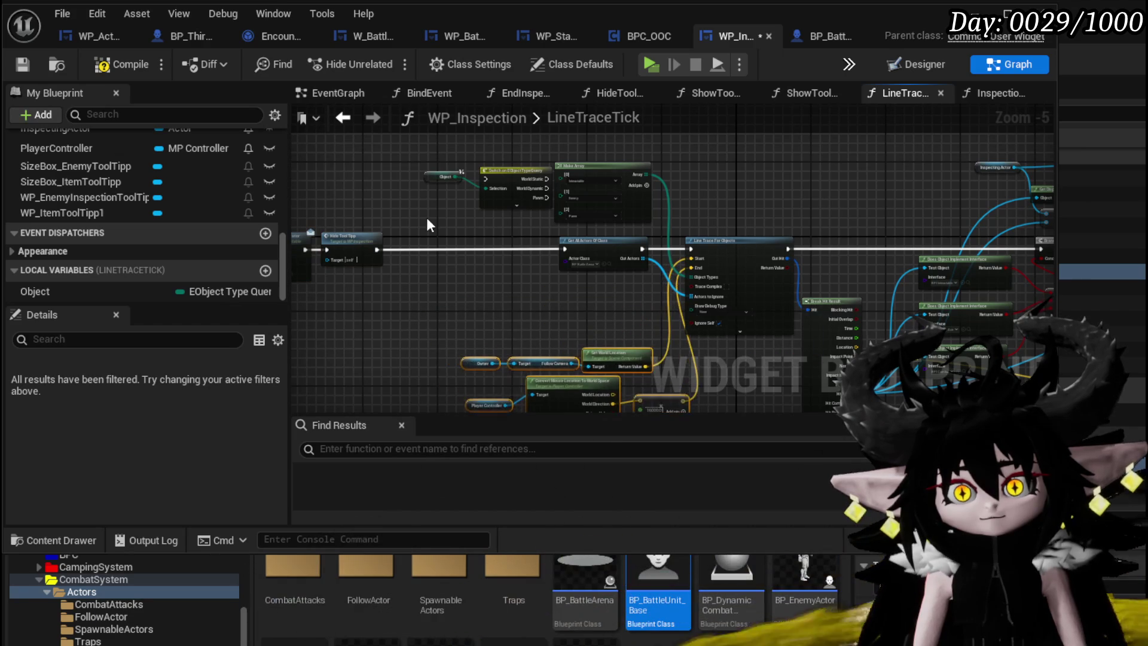
pyautogui.moveTo(517, 168); pyautogui.dragTo(447, 196)
pyautogui.scroll(2, 449, 252)
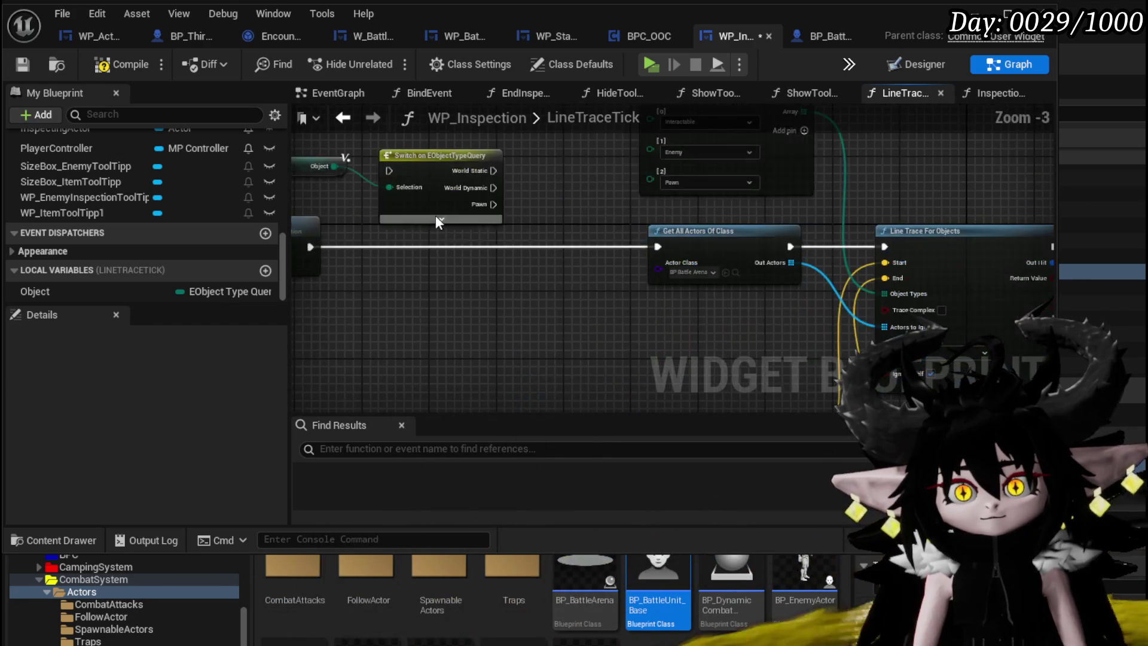
pyautogui.click(440, 219)
# - Connect Make Array's Array output to Line Trace For Objects' Object Types pin
pyautogui.moveTo(561, 303); pyautogui.dragTo(616, 340)
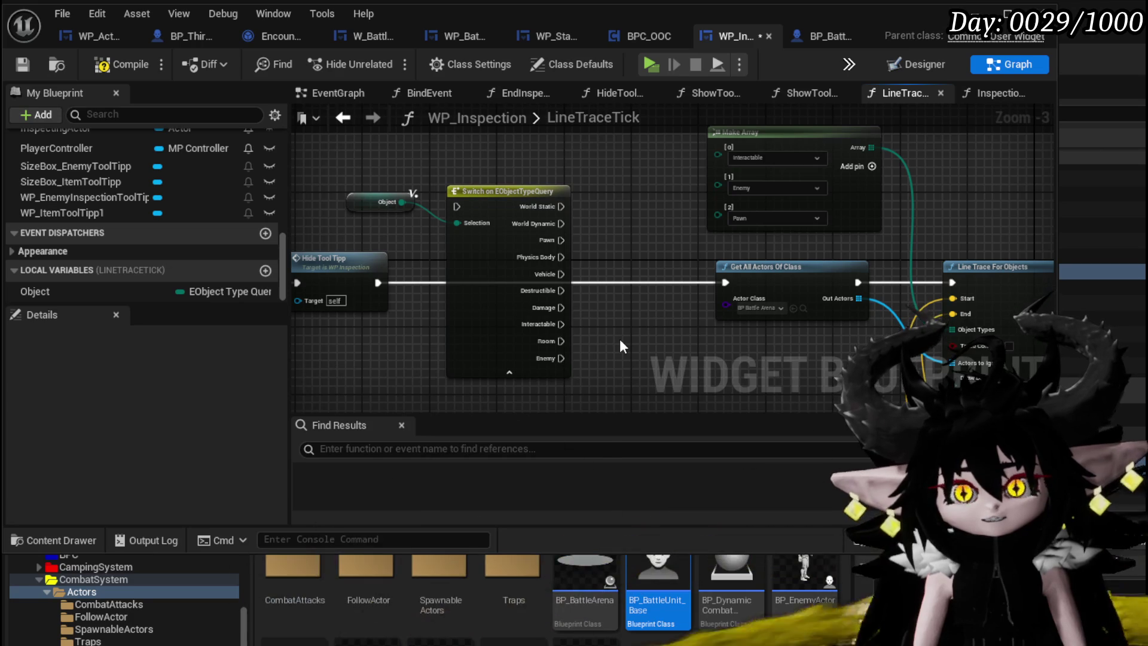
pyautogui.moveTo(573, 222)
pyautogui.mouseDown()
pyautogui.moveTo(391, 209)
pyautogui.moveTo(583, 237)
pyautogui.mouseUp()
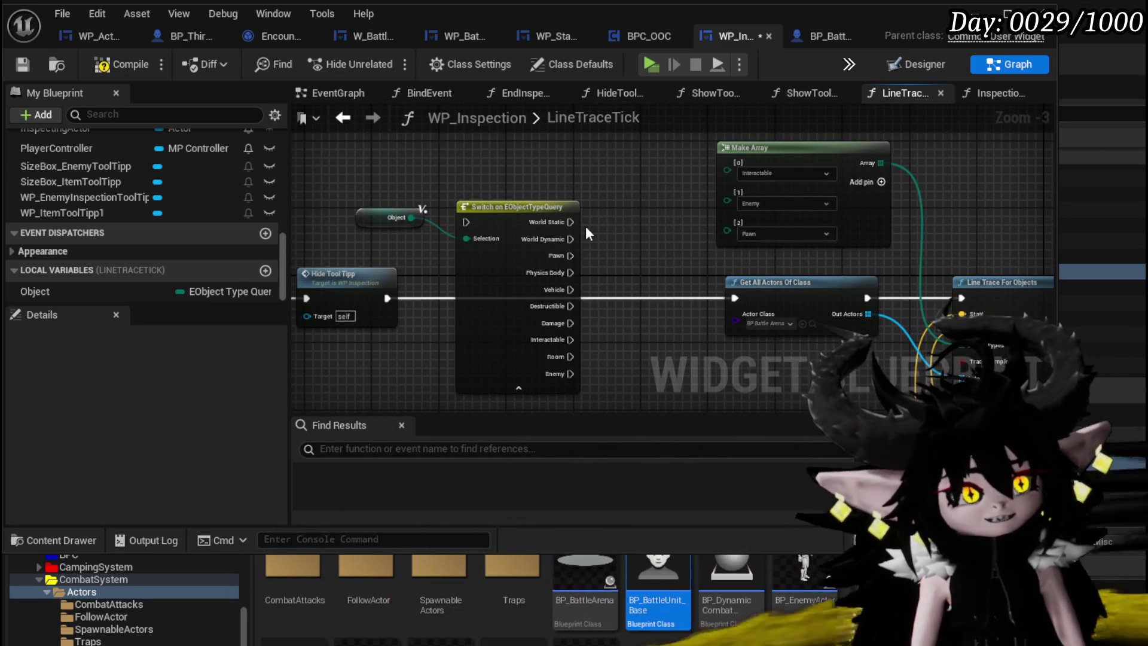
pyautogui.moveTo(687, 222)
pyautogui.mouseDown()
pyautogui.moveTo(604, 237)
pyautogui.moveTo(584, 217)
pyautogui.mouseUp()
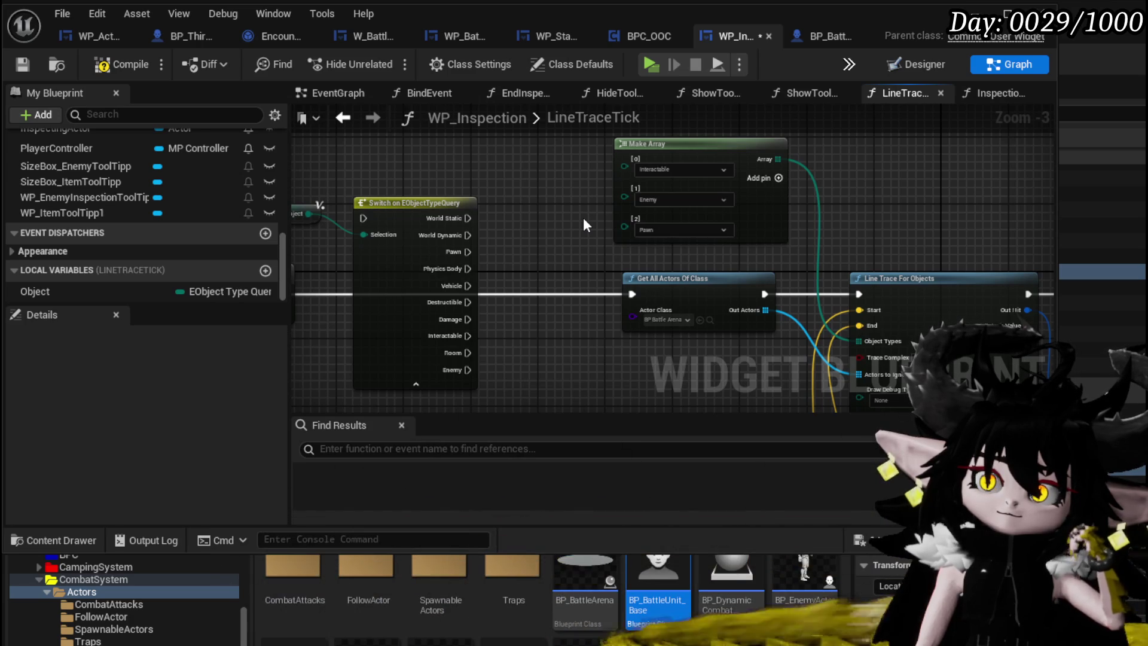
pyautogui.moveTo(806, 169)
pyautogui.mouseDown()
pyautogui.moveTo(684, 185)
pyautogui.moveTo(780, 180)
pyautogui.moveTo(737, 357)
pyautogui.mouseUp()
pyautogui.moveTo(410, 166)
pyautogui.mouseDown()
pyautogui.moveTo(495, 229)
pyautogui.moveTo(898, 185)
pyautogui.moveTo(820, 177)
pyautogui.mouseUp()
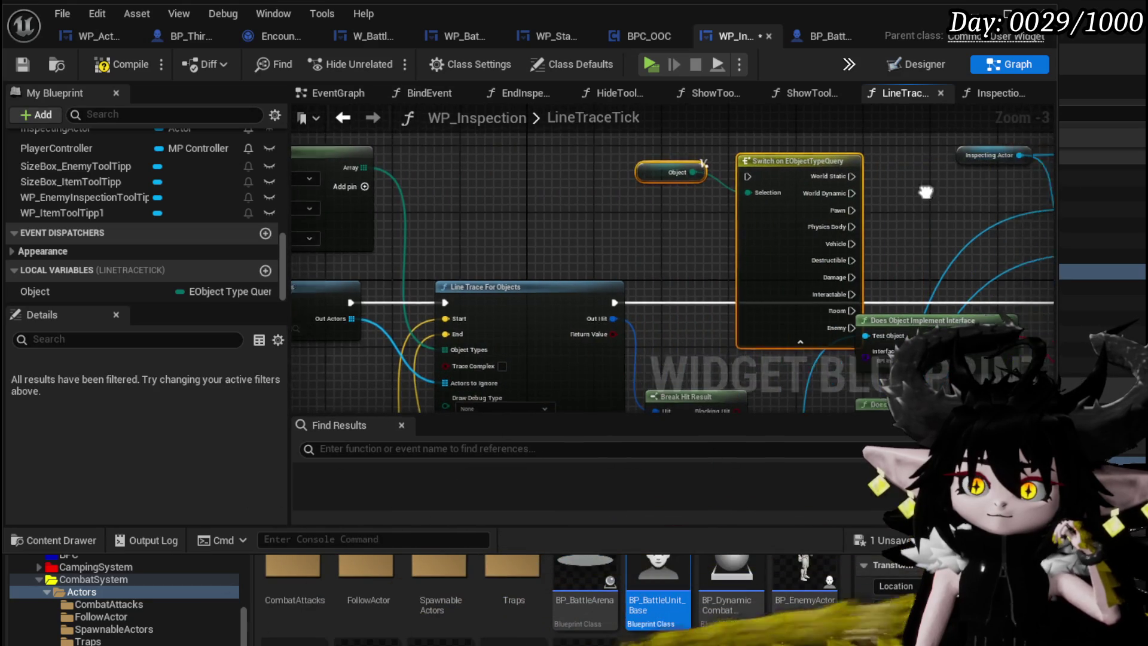
# - Delete the Object getter, the Switch on EObjectTypeQuery node and the Object local variable
pyautogui.moveTo(735, 193)
pyautogui.mouseDown()
pyautogui.moveTo(651, 203)
pyautogui.moveTo(685, 185)
pyautogui.moveTo(664, 185)
pyautogui.moveTo(633, 196)
pyautogui.mouseUp()
pyautogui.click(707, 162)
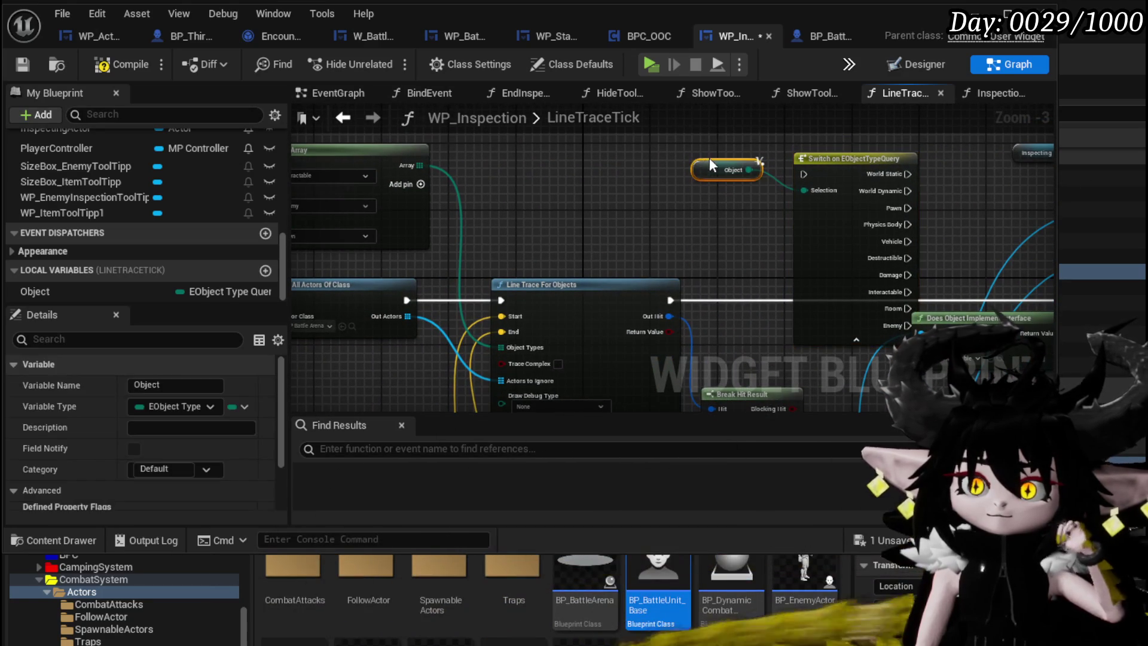
pyautogui.press('Delete')
pyautogui.click(878, 172)
pyautogui.press('Delete')
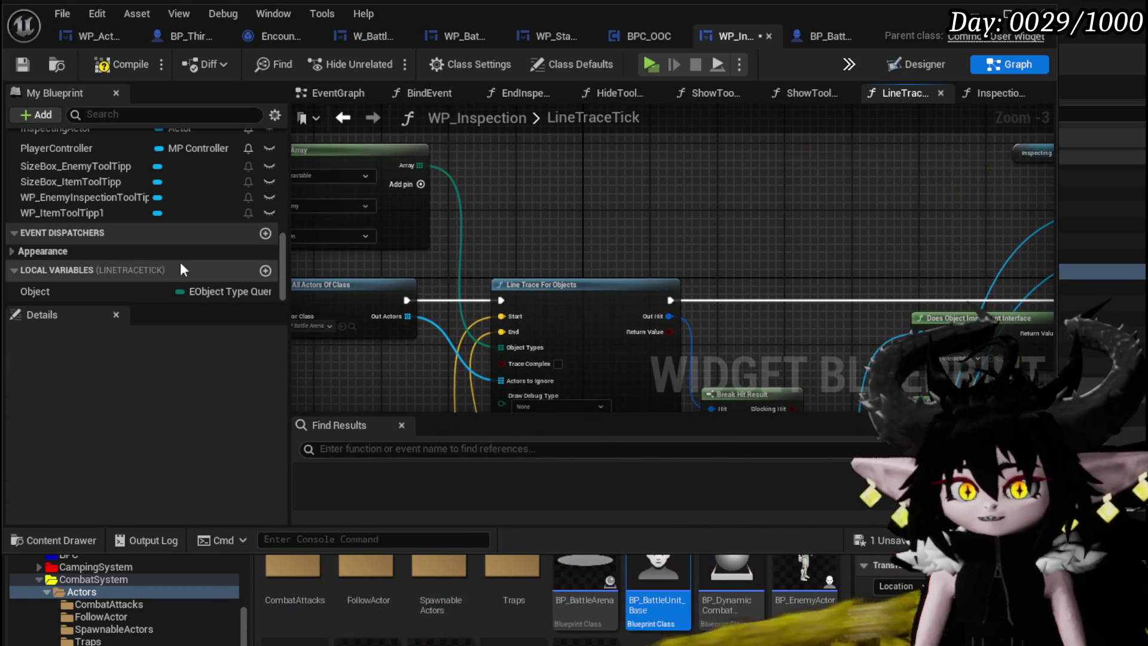
pyautogui.click(99, 289)
pyautogui.press('Delete')
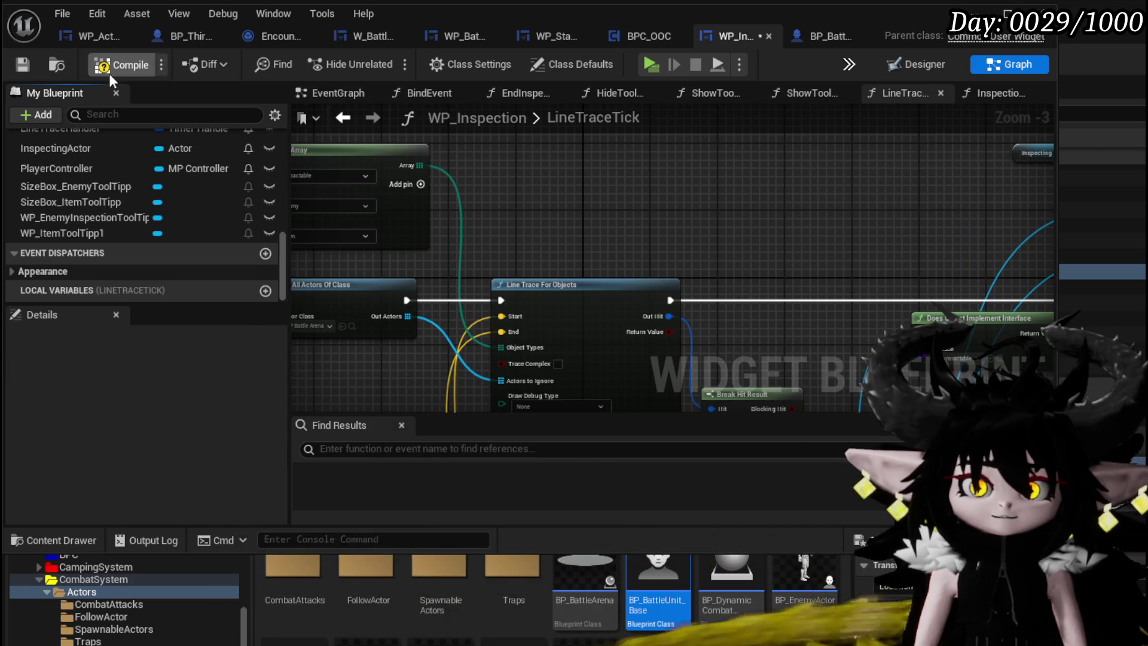
# - Shift the three Does Object Implement Interface nodes left and save the widget blueprint
pyautogui.moveTo(789, 231); pyautogui.dragTo(603, 222)
pyautogui.moveTo(643, 255)
pyautogui.mouseDown()
pyautogui.moveTo(573, 196)
pyautogui.moveTo(542, 120)
pyautogui.moveTo(763, 256)
pyautogui.moveTo(1052, 171)
pyautogui.mouseUp()
pyautogui.moveTo(936, 228)
pyautogui.mouseDown()
pyautogui.moveTo(541, 203)
pyautogui.moveTo(470, 248)
pyautogui.moveTo(451, 244)
pyautogui.moveTo(586, 232)
pyautogui.moveTo(521, 239)
pyautogui.moveTo(523, 223)
pyautogui.mouseUp()
pyautogui.scroll(-2, 523, 228)
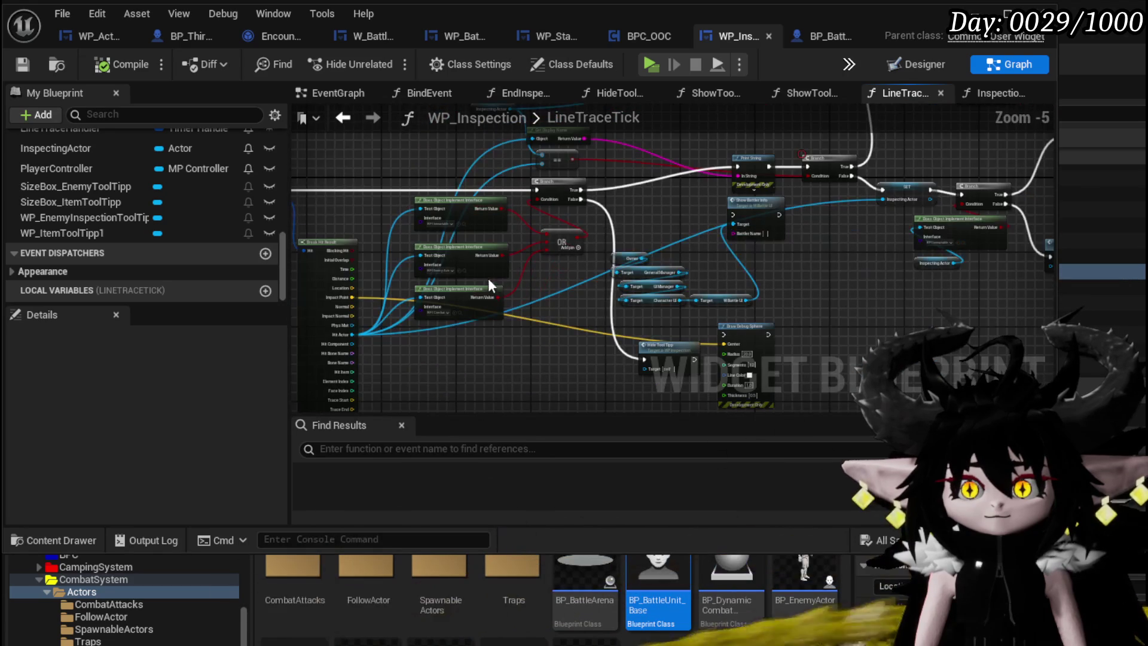
pyautogui.moveTo(467, 253); pyautogui.dragTo(476, 262)
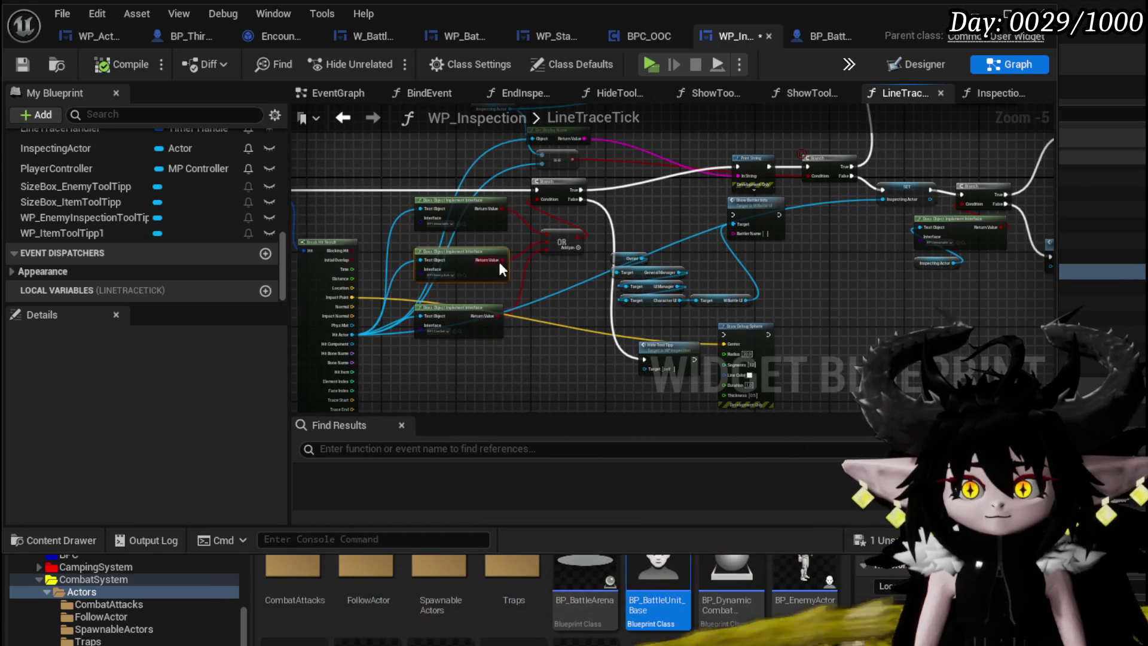
pyautogui.moveTo(488, 367); pyautogui.dragTo(458, 344)
pyautogui.moveTo(512, 169); pyautogui.dragTo(478, 180)
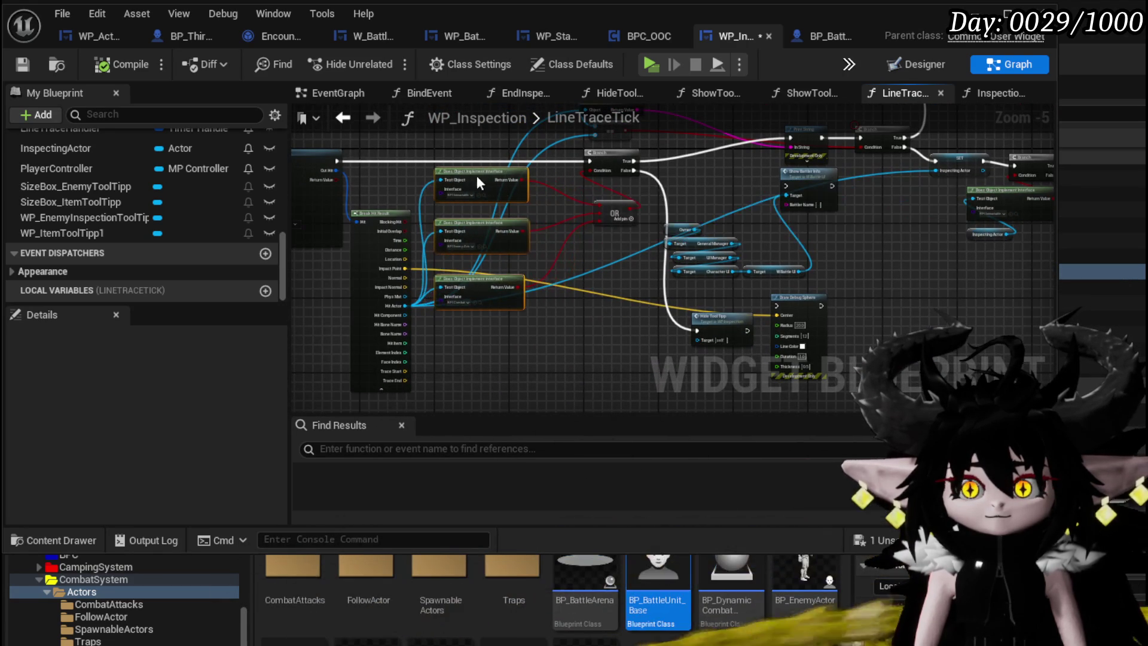
pyautogui.moveTo(601, 288); pyautogui.dragTo(533, 320)
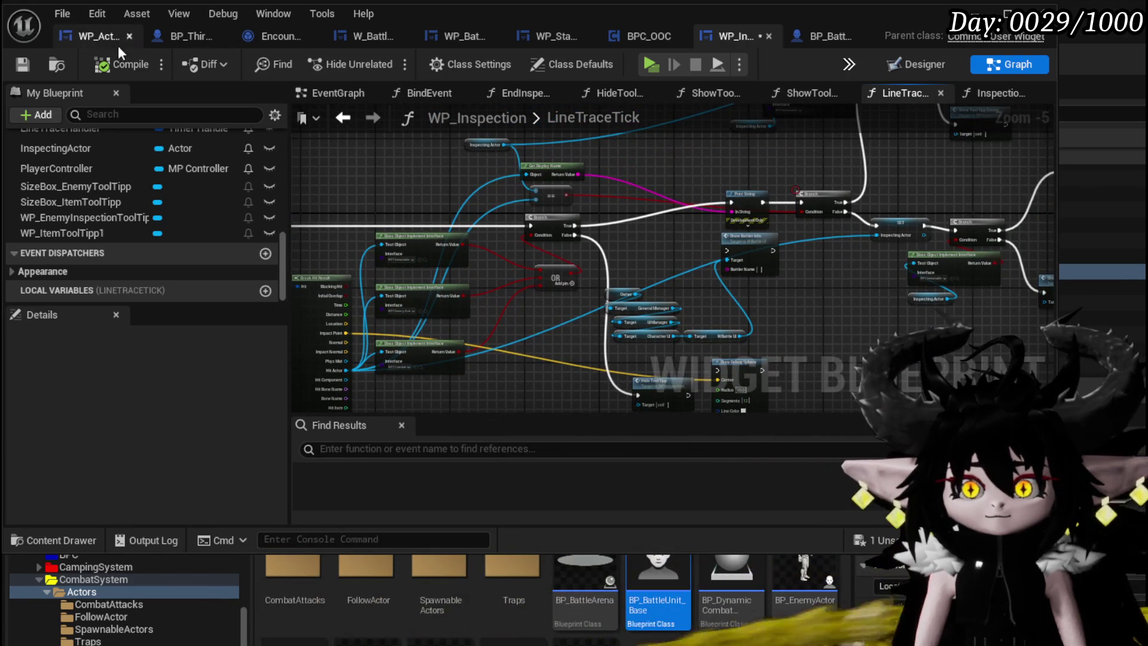
pyautogui.click(35, 64)
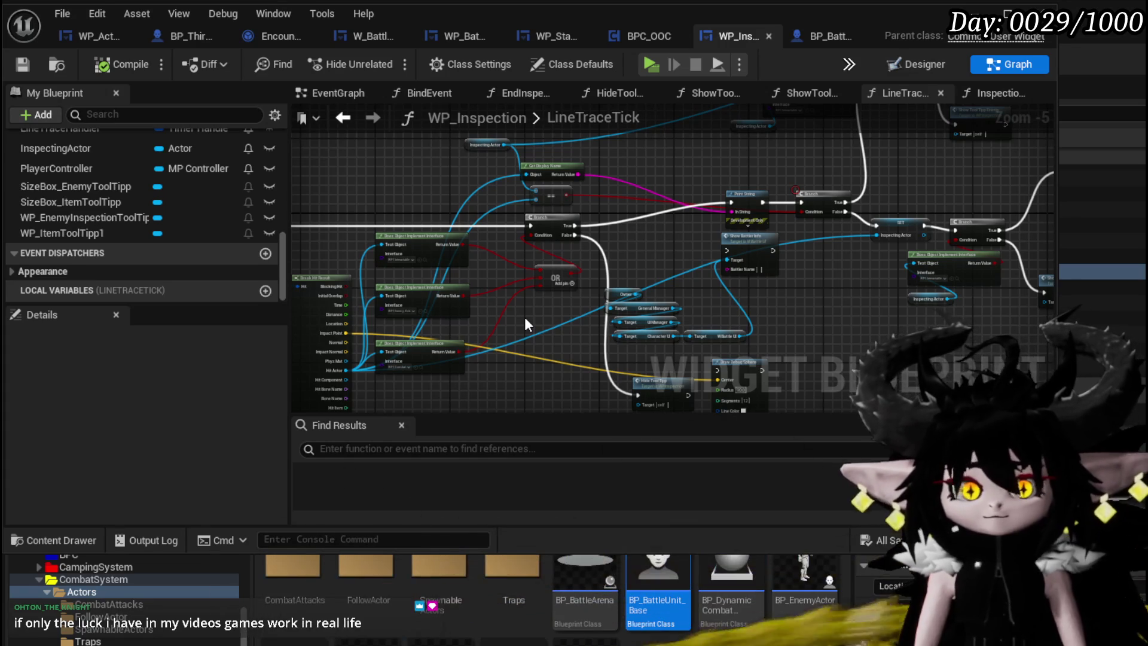
pyautogui.moveTo(526, 319); pyautogui.dragTo(567, 311)
# - Move the battler getter nodes and Show Battler Info further right
pyautogui.scroll(2, 567, 314)
pyautogui.click(594, 257)
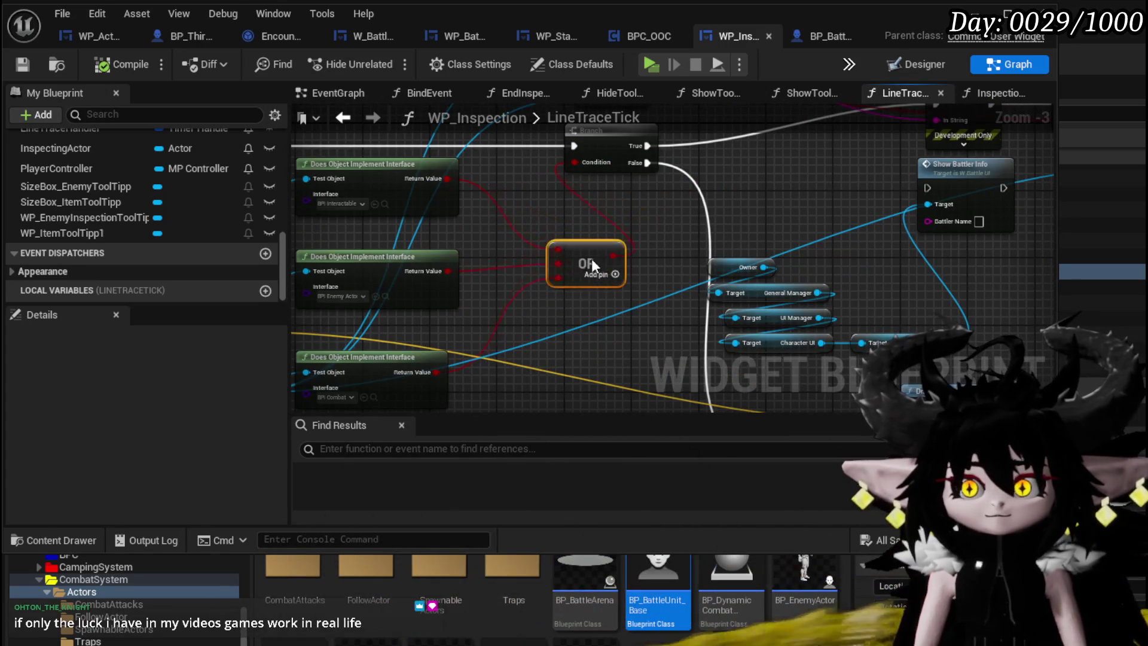
pyautogui.scroll(-1, 571, 270)
pyautogui.moveTo(587, 225)
pyautogui.mouseDown()
pyautogui.moveTo(573, 282)
pyautogui.moveTo(568, 264)
pyautogui.moveTo(387, 218)
pyautogui.moveTo(472, 223)
pyautogui.mouseUp()
pyautogui.moveTo(396, 325)
pyautogui.mouseDown()
pyautogui.moveTo(573, 183)
pyautogui.moveTo(683, 224)
pyautogui.moveTo(640, 197)
pyautogui.moveTo(591, 208)
pyautogui.mouseUp()
pyautogui.click(590, 196)
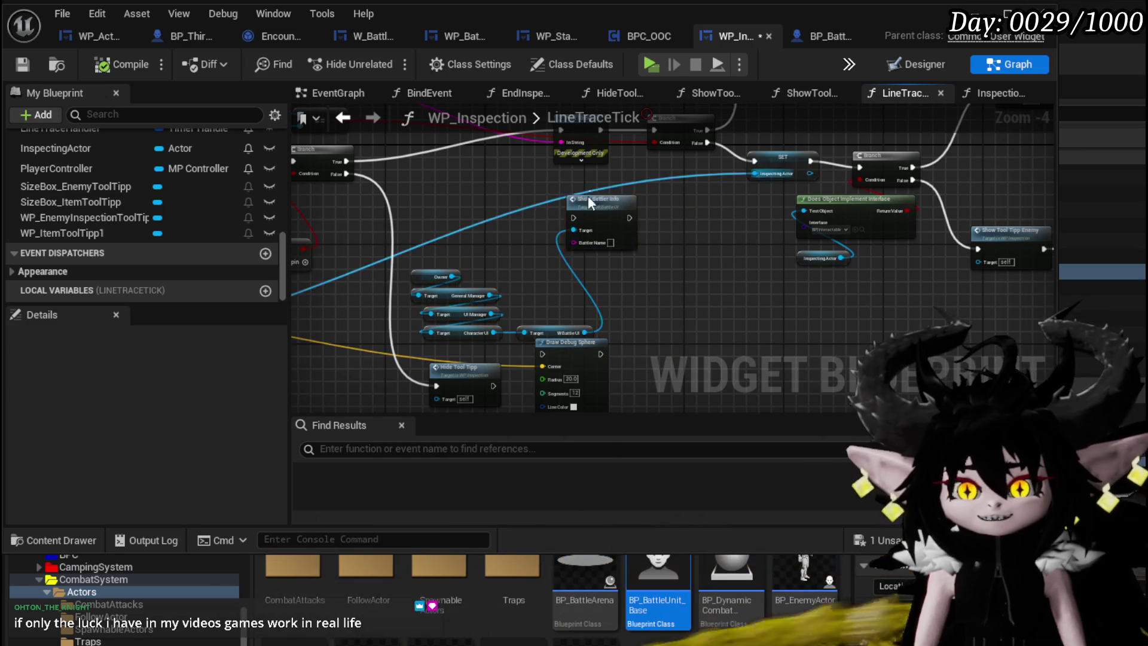
pyautogui.moveTo(422, 221); pyautogui.dragTo(552, 324)
pyautogui.moveTo(560, 266); pyautogui.dragTo(625, 252)
pyautogui.click(462, 199)
pyautogui.moveTo(462, 200)
pyautogui.mouseDown()
pyautogui.moveTo(725, 327)
pyautogui.moveTo(513, 347)
pyautogui.mouseUp()
# - Shift the right-hand node group right to open space between the OR node and Branch
pyautogui.scroll(-2, 411, 225)
pyautogui.moveTo(439, 274); pyautogui.dragTo(452, 281)
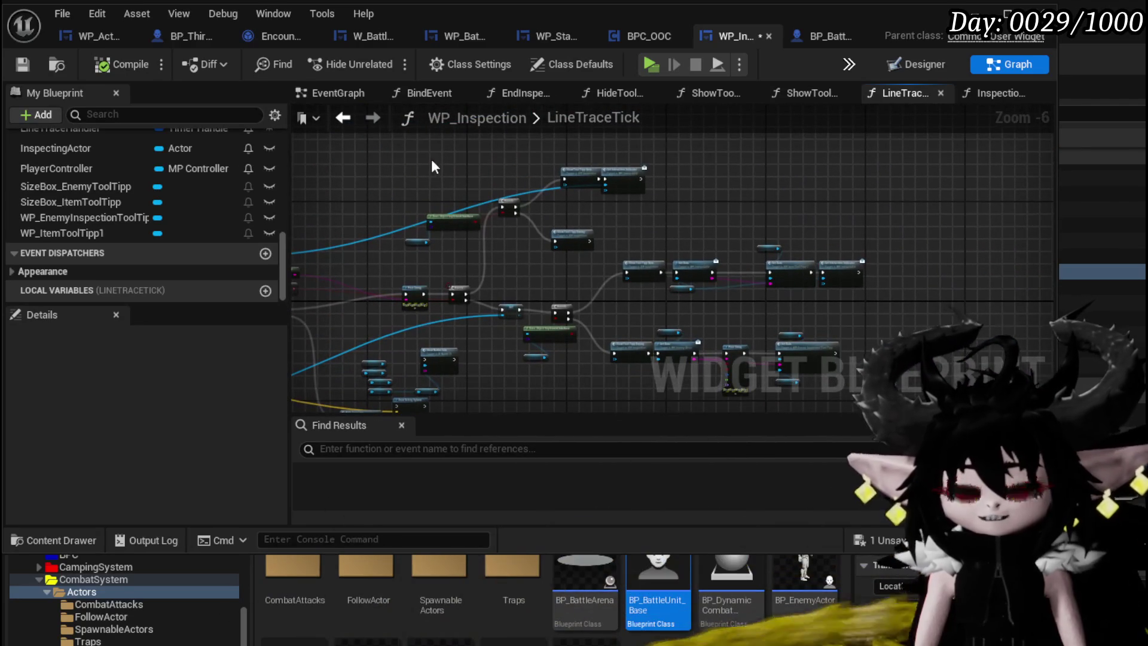
pyautogui.moveTo(741, 304); pyautogui.dragTo(744, 308)
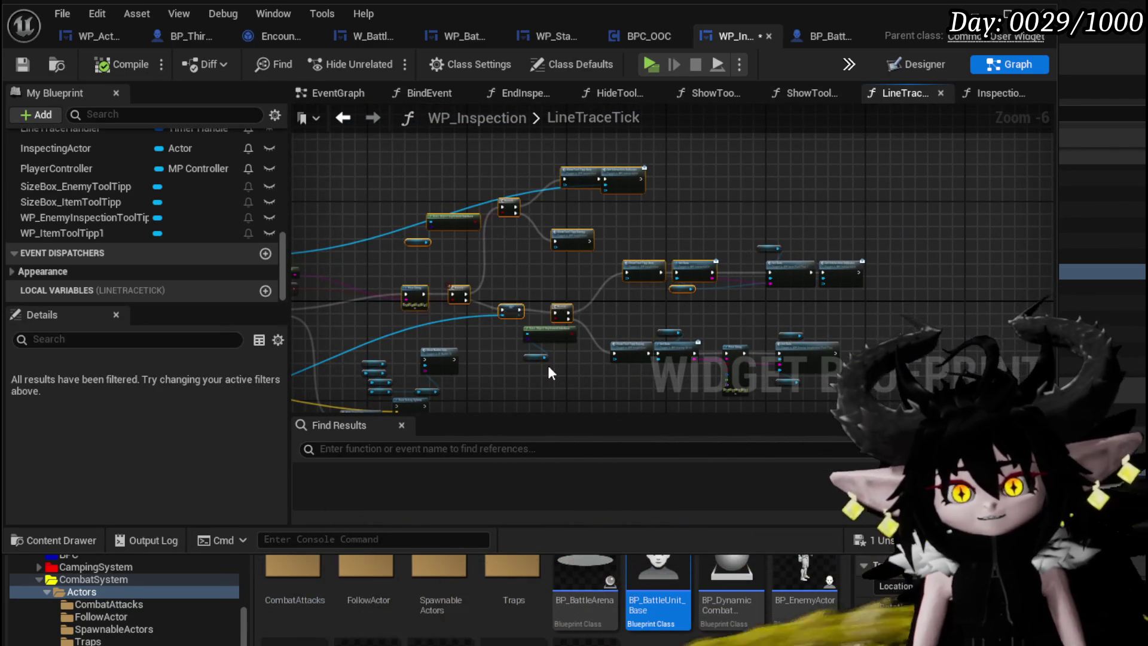
pyautogui.moveTo(479, 357); pyautogui.dragTo(884, 196)
pyautogui.moveTo(523, 293)
pyautogui.mouseDown()
pyautogui.moveTo(632, 317)
pyautogui.moveTo(698, 308)
pyautogui.mouseUp()
pyautogui.click(610, 256)
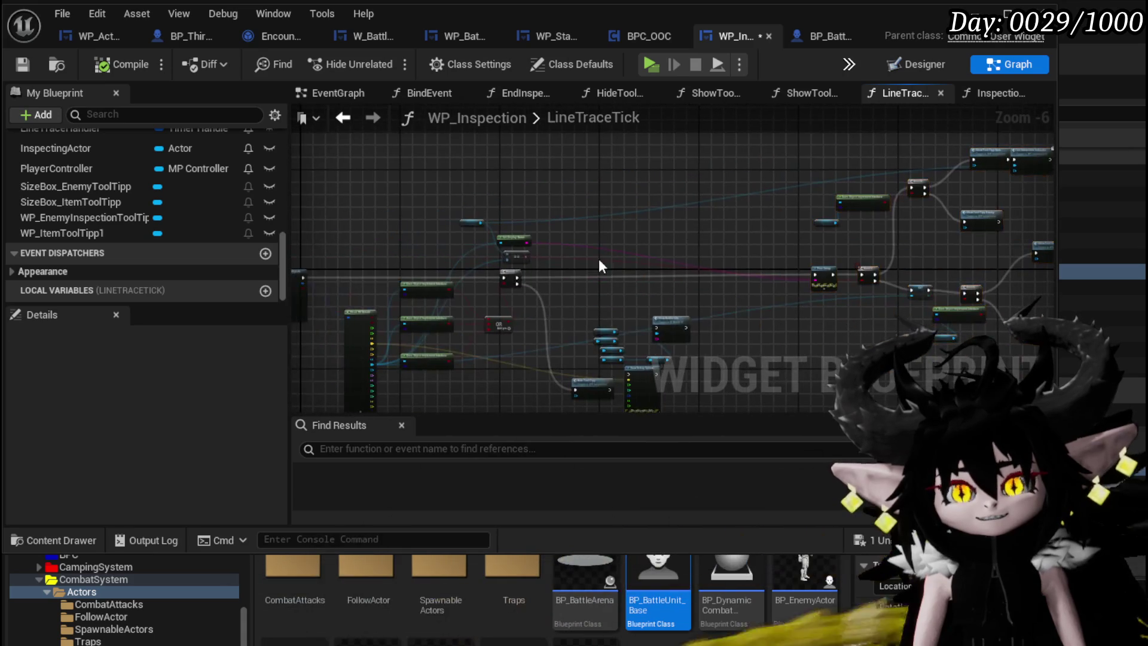
pyautogui.scroll(2, 585, 253)
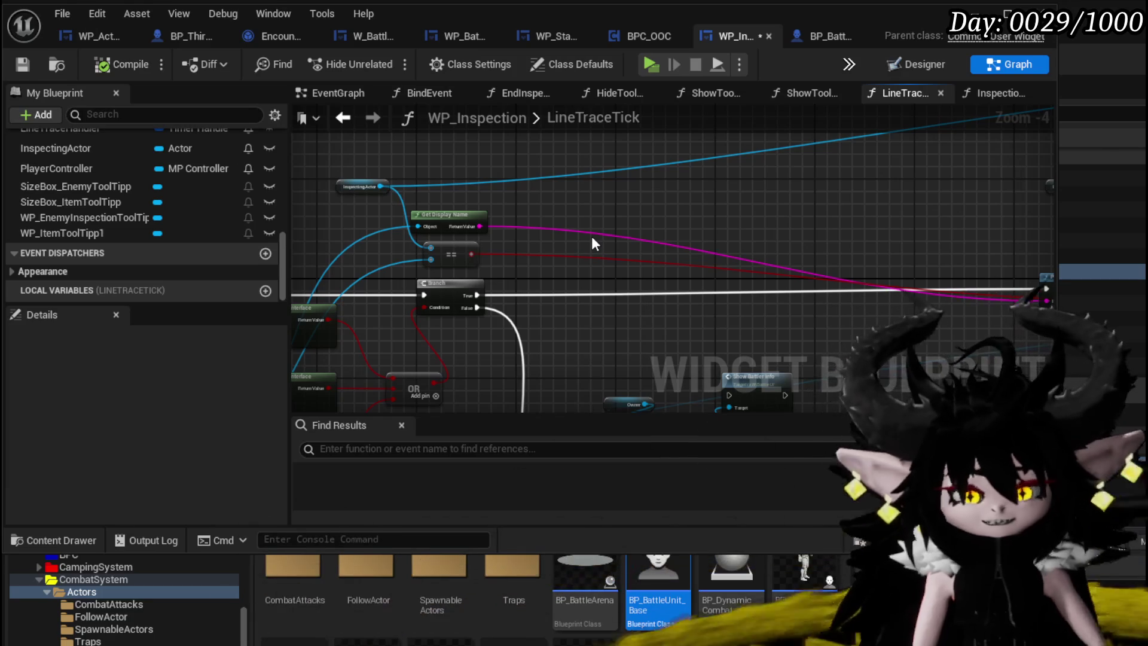
pyautogui.moveTo(583, 235)
pyautogui.mouseDown()
pyautogui.moveTo(616, 267)
pyautogui.moveTo(670, 217)
pyautogui.moveTo(750, 174)
pyautogui.moveTo(753, 201)
pyautogui.mouseUp()
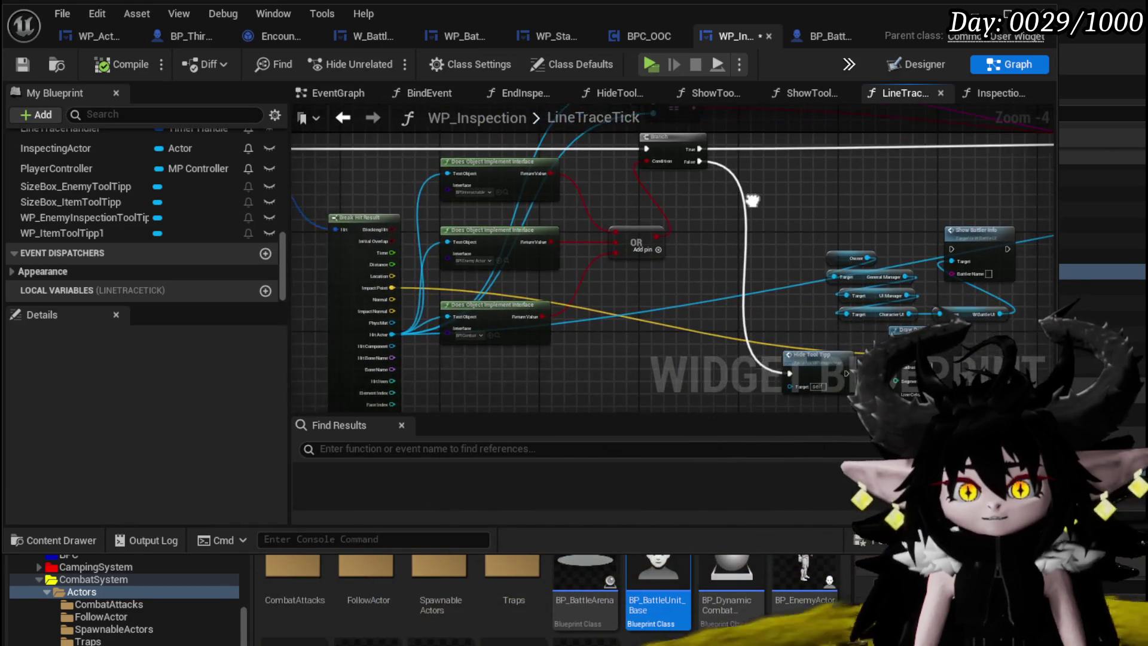
pyautogui.scroll(1, 576, 330)
pyautogui.moveTo(581, 329); pyautogui.dragTo(565, 380)
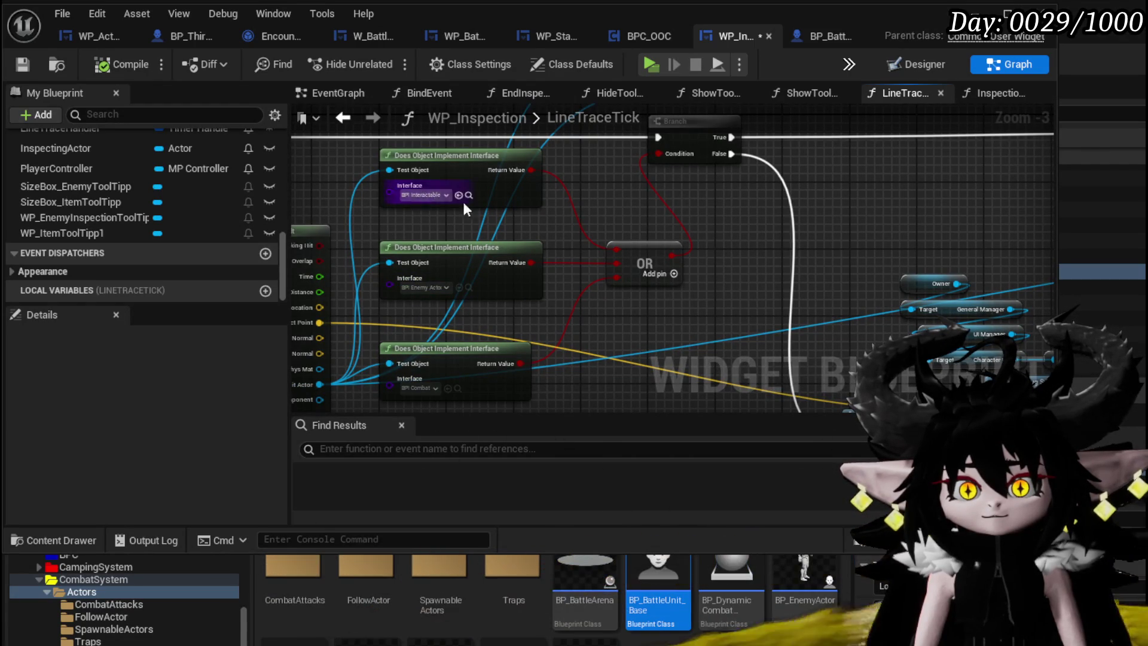
pyautogui.moveTo(662, 213)
pyautogui.mouseDown()
pyautogui.moveTo(634, 233)
pyautogui.moveTo(541, 243)
pyautogui.moveTo(531, 317)
pyautogui.moveTo(504, 250)
pyautogui.mouseUp()
pyautogui.rightClick(500, 247)
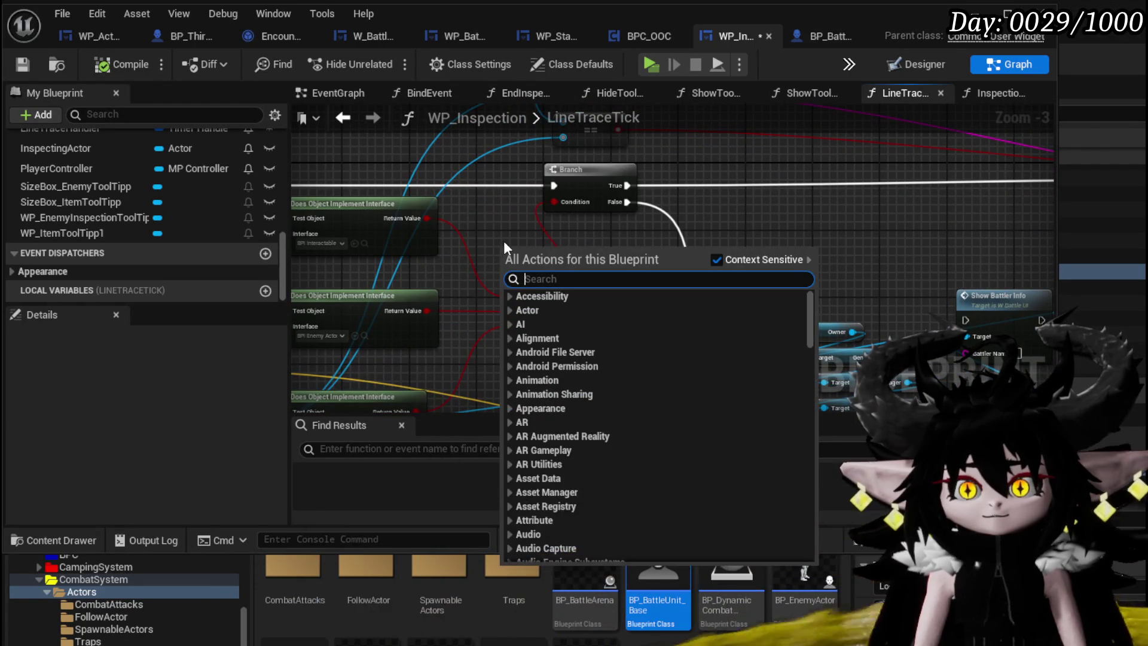
# - Add a Sequence node and place it to the left of the Branch
pyautogui.write('Sequence')
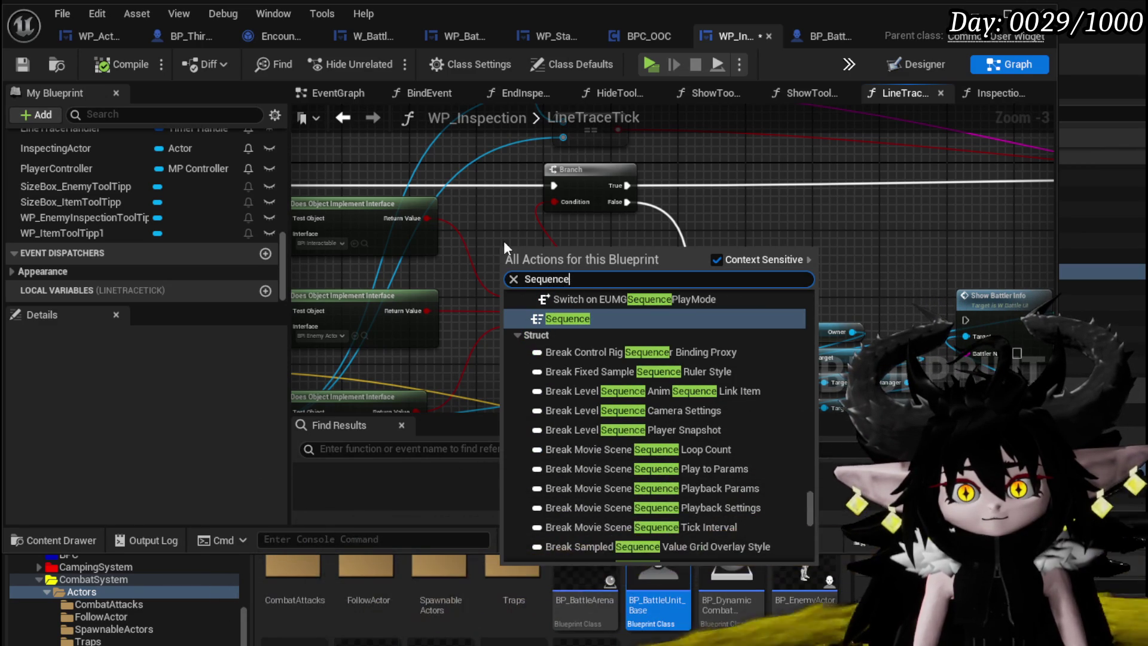
pyautogui.press('Return')
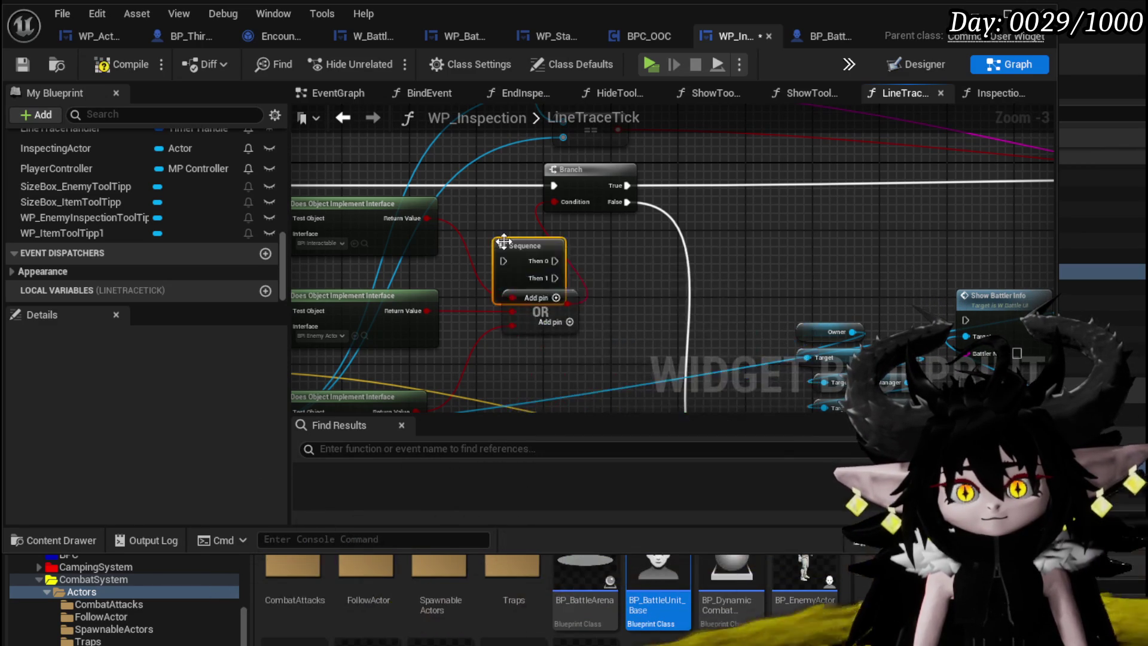
pyautogui.moveTo(524, 230)
pyautogui.mouseDown()
pyautogui.moveTo(692, 229)
pyautogui.moveTo(486, 176)
pyautogui.mouseUp()
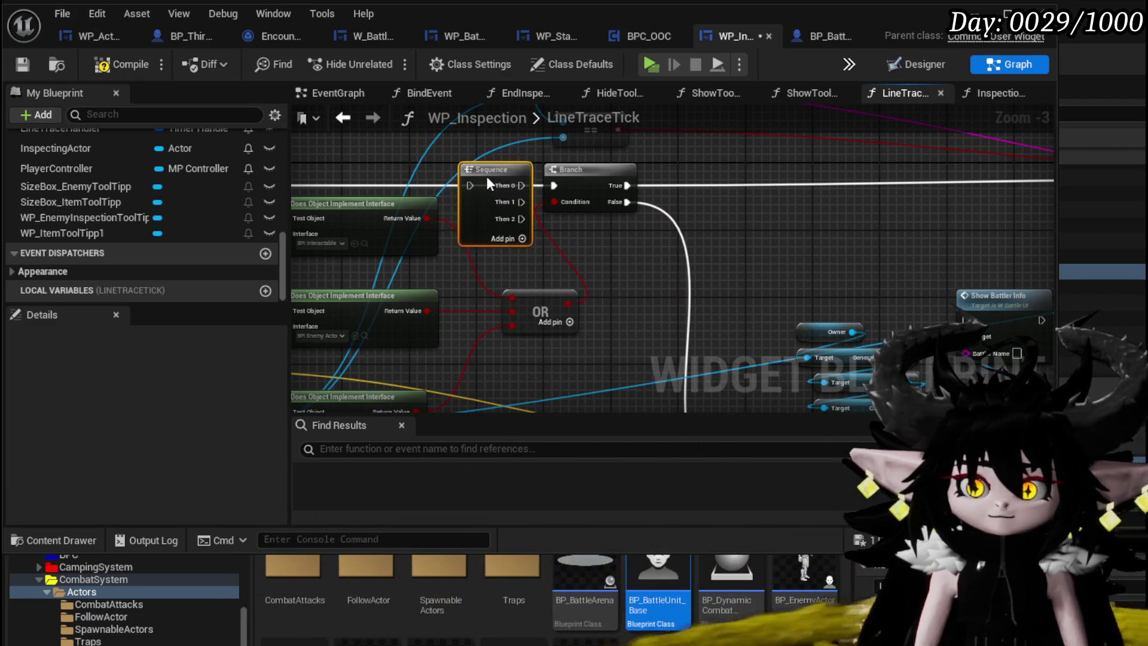
pyautogui.moveTo(632, 245); pyautogui.dragTo(648, 219)
# - Move the three interface-check nodes lower to clear space left of the Branch
pyautogui.scroll(-2, 588, 284)
pyautogui.moveTo(479, 382); pyautogui.dragTo(496, 183)
pyautogui.moveTo(499, 227)
pyautogui.mouseDown()
pyautogui.moveTo(508, 338)
pyautogui.moveTo(517, 318)
pyautogui.moveTo(493, 228)
pyautogui.mouseUp()
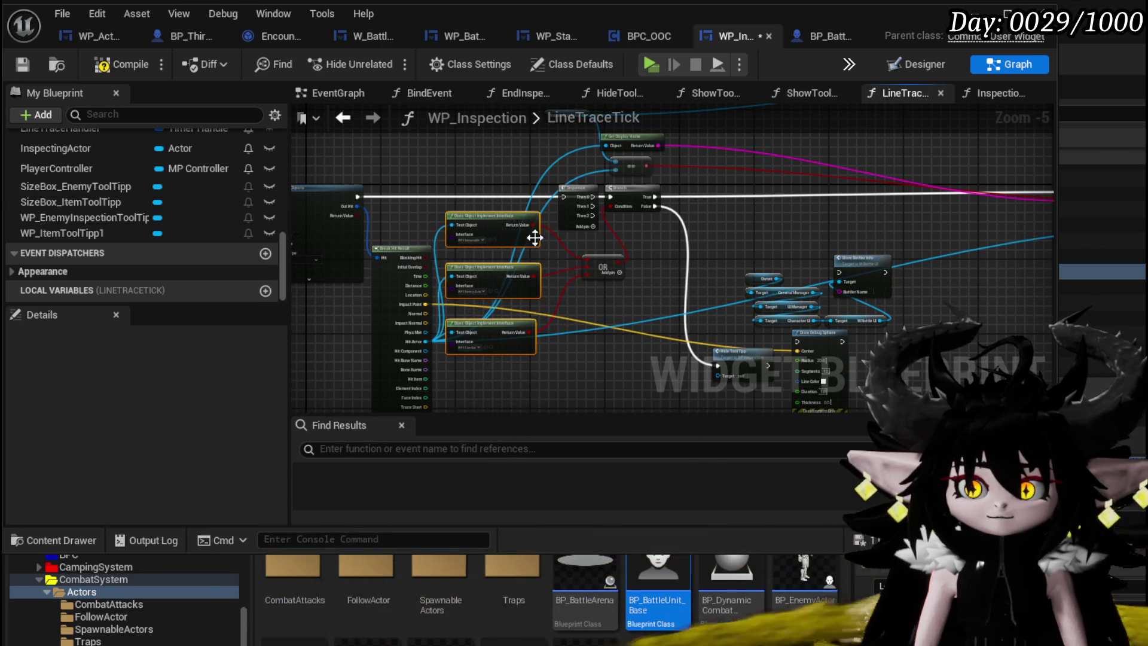
pyautogui.scroll(3, 573, 248)
pyautogui.moveTo(608, 242); pyautogui.dragTo(549, 305)
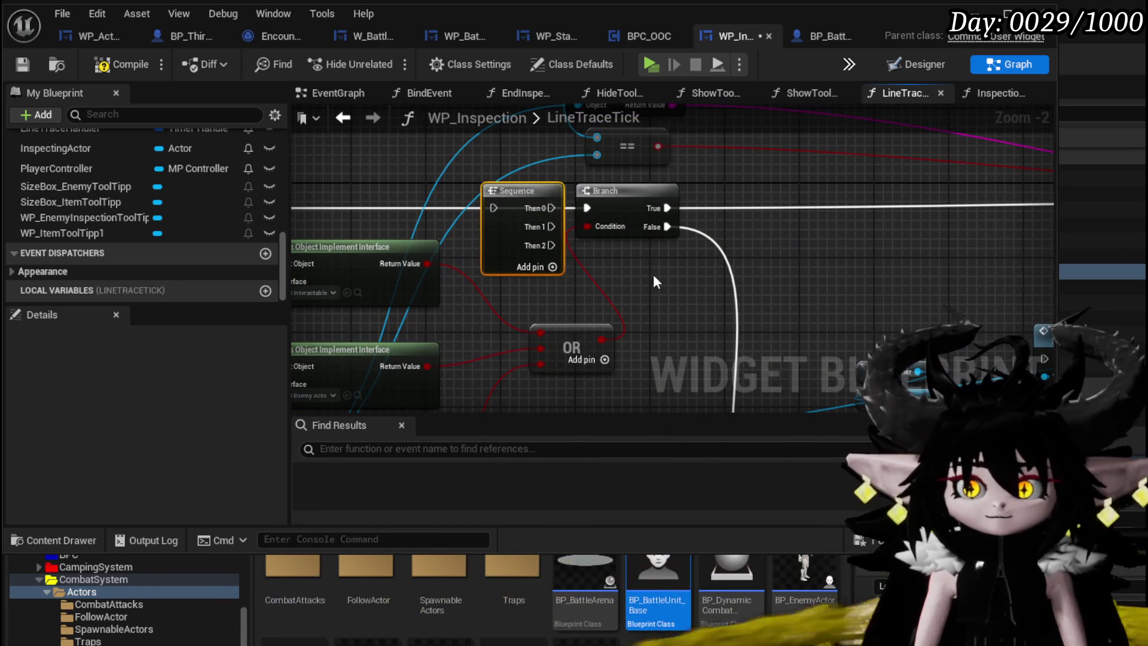
pyautogui.scroll(-3, 551, 268)
pyautogui.moveTo(547, 263)
pyautogui.mouseDown()
pyautogui.moveTo(495, 236)
pyautogui.moveTo(501, 213)
pyautogui.mouseUp()
pyautogui.scroll(2, 667, 238)
# - Paste an Owner getter and pull its In Combat value from it
pyautogui.click(713, 292)
pyautogui.scroll(1, 713, 292)
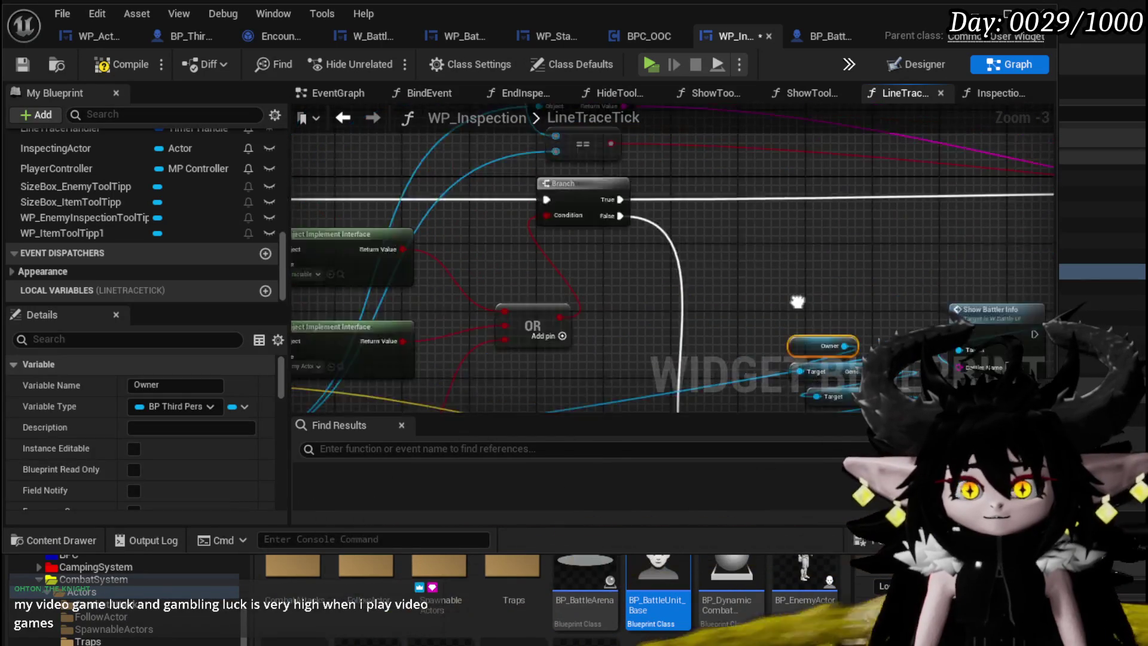
pyautogui.hotkey('ctrl', 'v')
pyautogui.moveTo(435, 155); pyautogui.dragTo(457, 191)
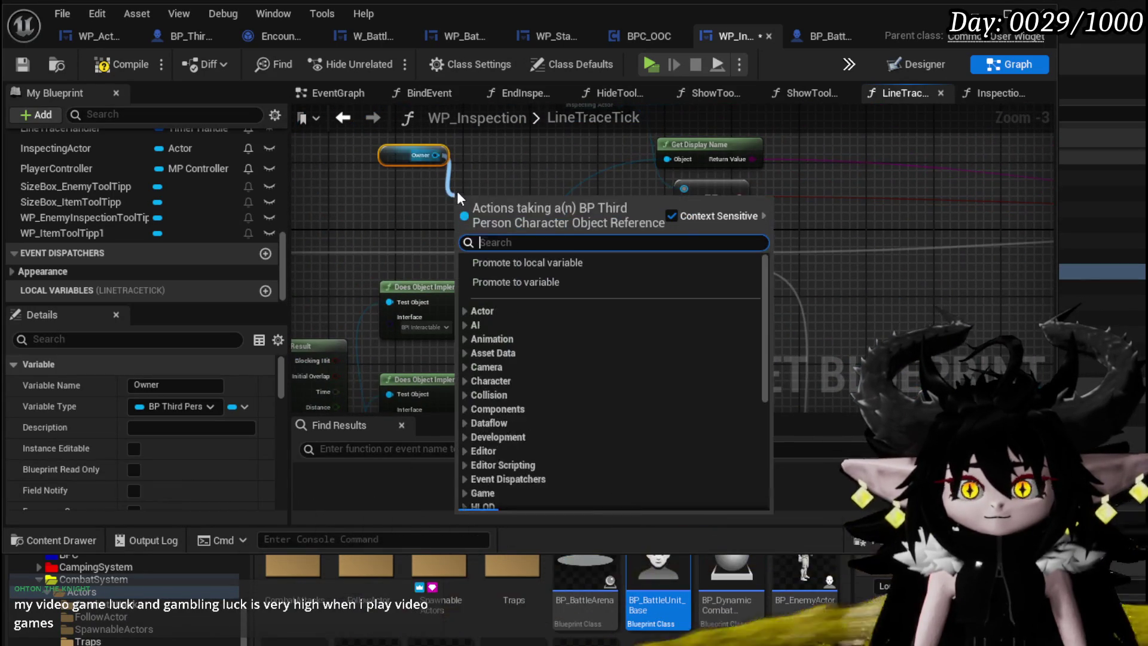
pyautogui.write('combat')
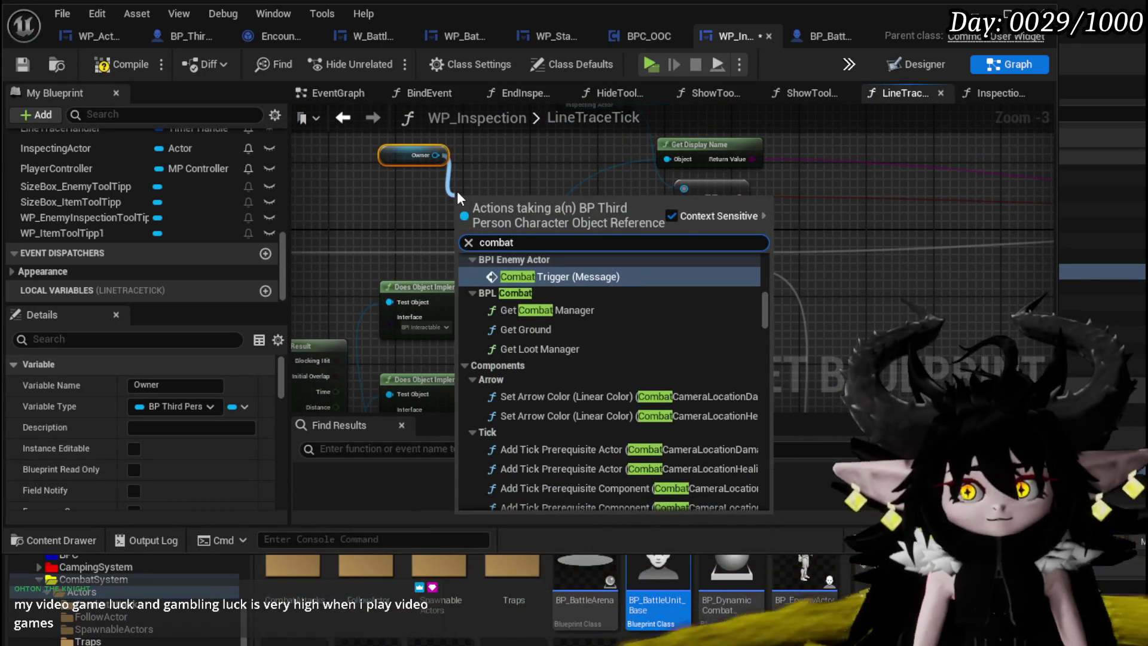
pyautogui.moveTo(764, 304); pyautogui.dragTo(736, 525)
pyautogui.click(532, 403)
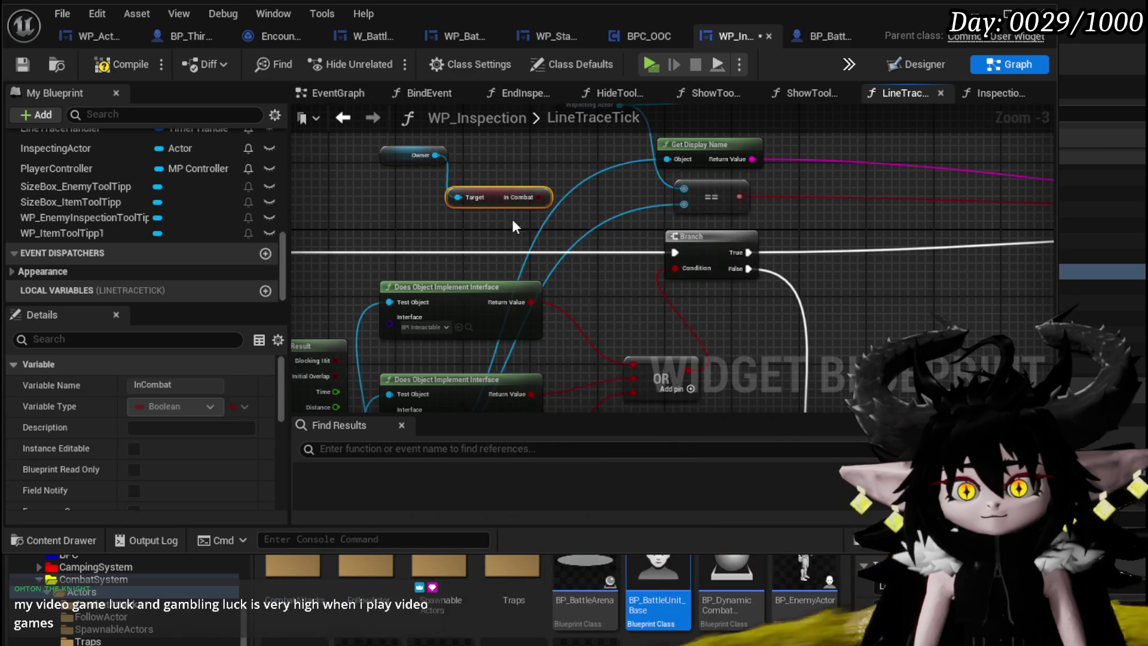
# - Add a Branch fed by the trace execution, with its False output leading to the old Branch
pyautogui.click(515, 217)
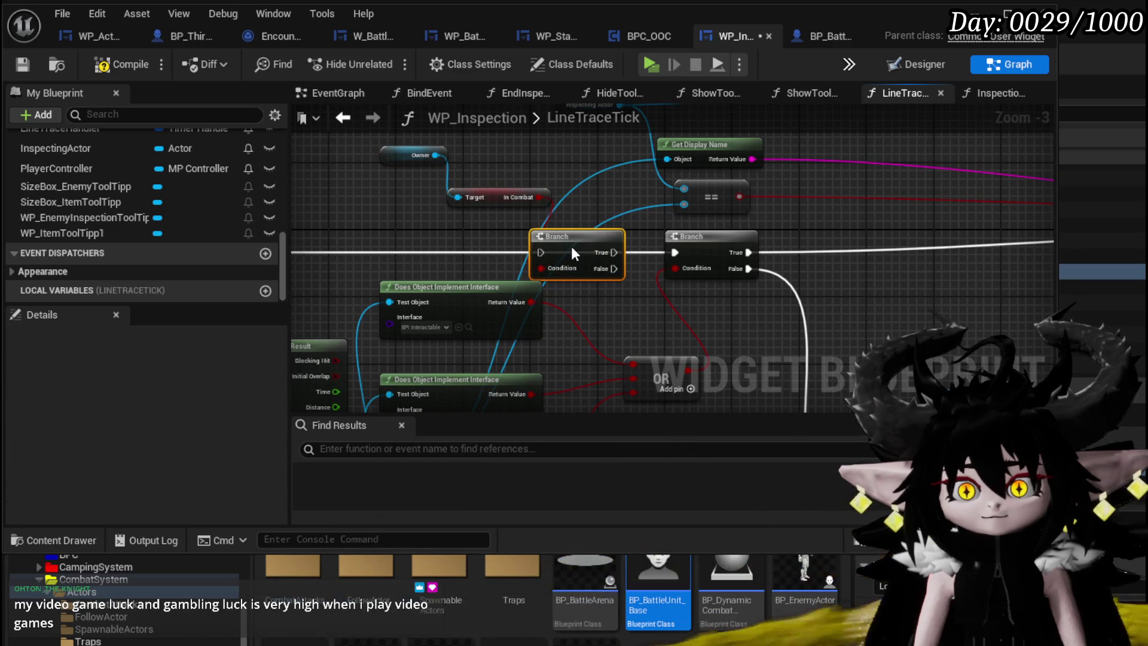
pyautogui.moveTo(572, 246); pyautogui.dragTo(743, 254)
pyautogui.moveTo(619, 259); pyautogui.dragTo(711, 260)
pyautogui.moveTo(786, 276)
pyautogui.mouseDown()
pyautogui.moveTo(833, 254)
pyautogui.moveTo(502, 233)
pyautogui.mouseUp()
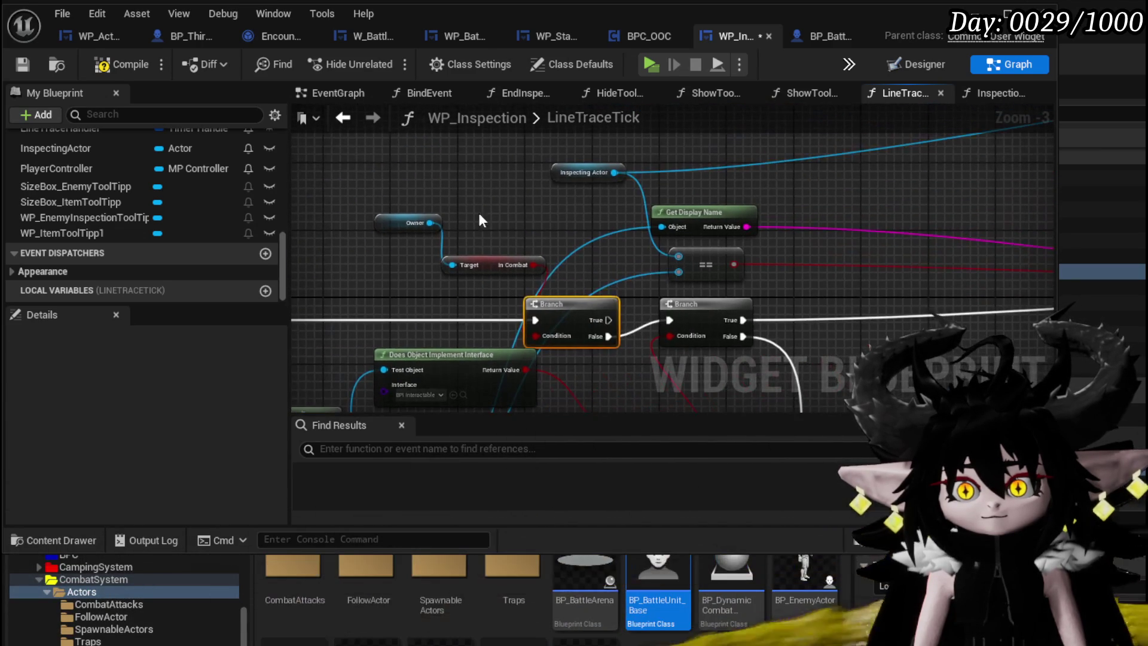
pyautogui.keyDown('ctrl'); pyautogui.click(556, 302); pyautogui.keyUp('ctrl')
pyautogui.moveTo(556, 302)
pyautogui.mouseDown()
pyautogui.moveTo(528, 300)
pyautogui.moveTo(443, 220)
pyautogui.mouseUp()
# - Remove the unused lower input pin from the OR node
pyautogui.scroll(-1, 443, 220)
pyautogui.moveTo(512, 258); pyautogui.dragTo(666, 258)
pyautogui.scroll(2, 556, 275)
pyautogui.rightClick(571, 280)
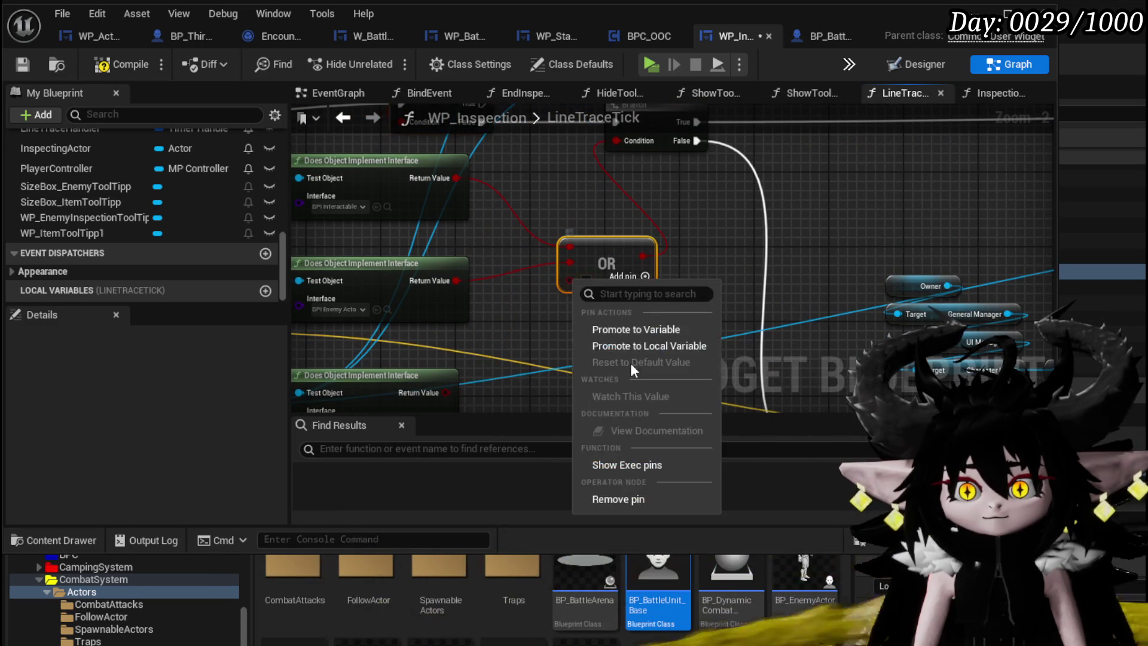
pyautogui.click(616, 497)
# - Move the name-check nodes right and route In Combat's True into a second Branch with an interface check
pyautogui.scroll(-1, 638, 312)
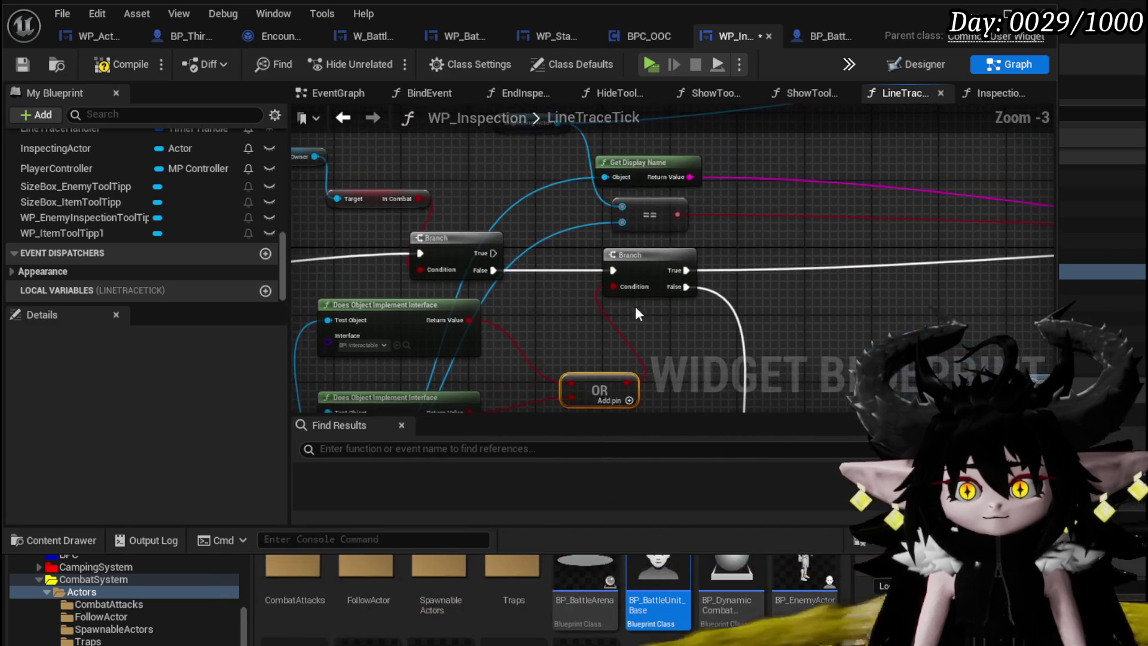
pyautogui.moveTo(659, 277); pyautogui.dragTo(501, 377)
pyautogui.moveTo(499, 325); pyautogui.dragTo(678, 217)
pyautogui.moveTo(641, 281)
pyautogui.mouseDown()
pyautogui.moveTo(697, 276)
pyautogui.moveTo(900, 316)
pyautogui.mouseUp()
pyautogui.moveTo(583, 305); pyautogui.dragTo(604, 410)
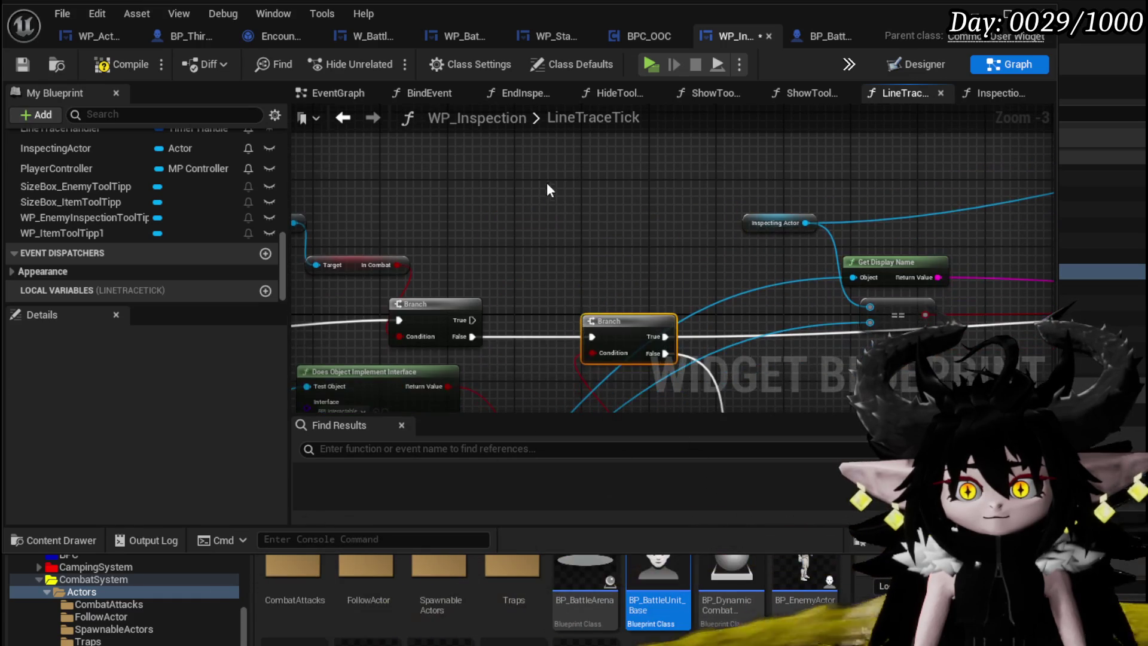
pyautogui.moveTo(565, 193); pyautogui.dragTo(567, 185)
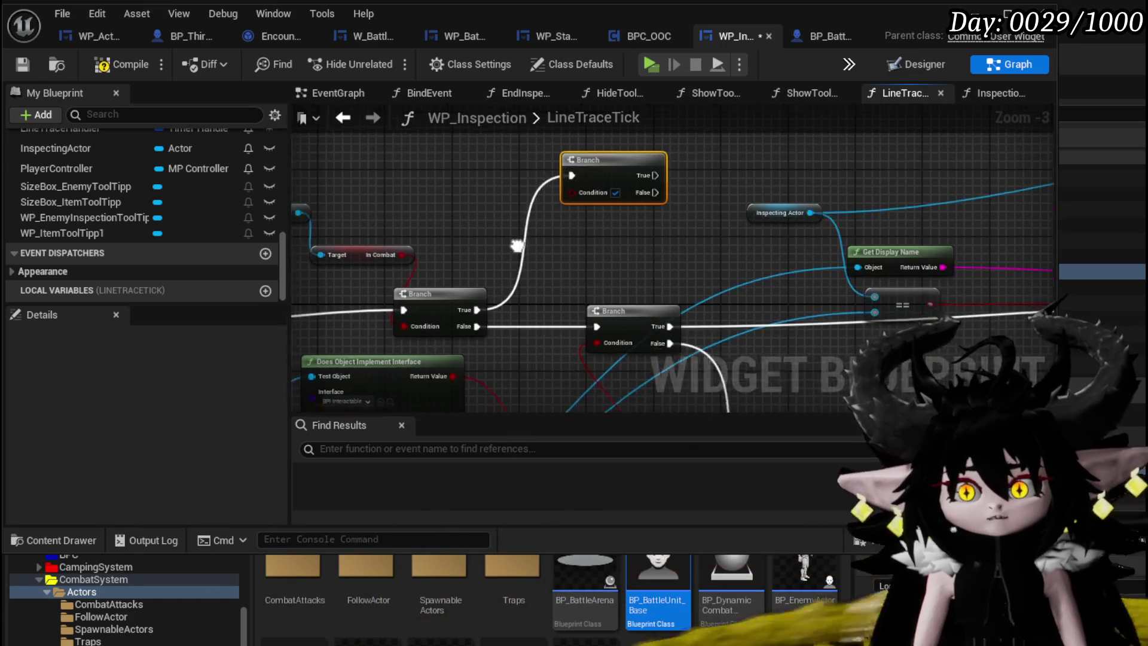
pyautogui.moveTo(504, 308)
pyautogui.mouseDown()
pyautogui.moveTo(542, 247)
pyautogui.moveTo(508, 188)
pyautogui.moveTo(511, 156)
pyautogui.moveTo(669, 235)
pyautogui.moveTo(472, 149)
pyautogui.mouseUp()
# - Move the battler getter nodes up with Show Battler Info below them
pyautogui.scroll(-3, 717, 259)
pyautogui.scroll(2, 644, 271)
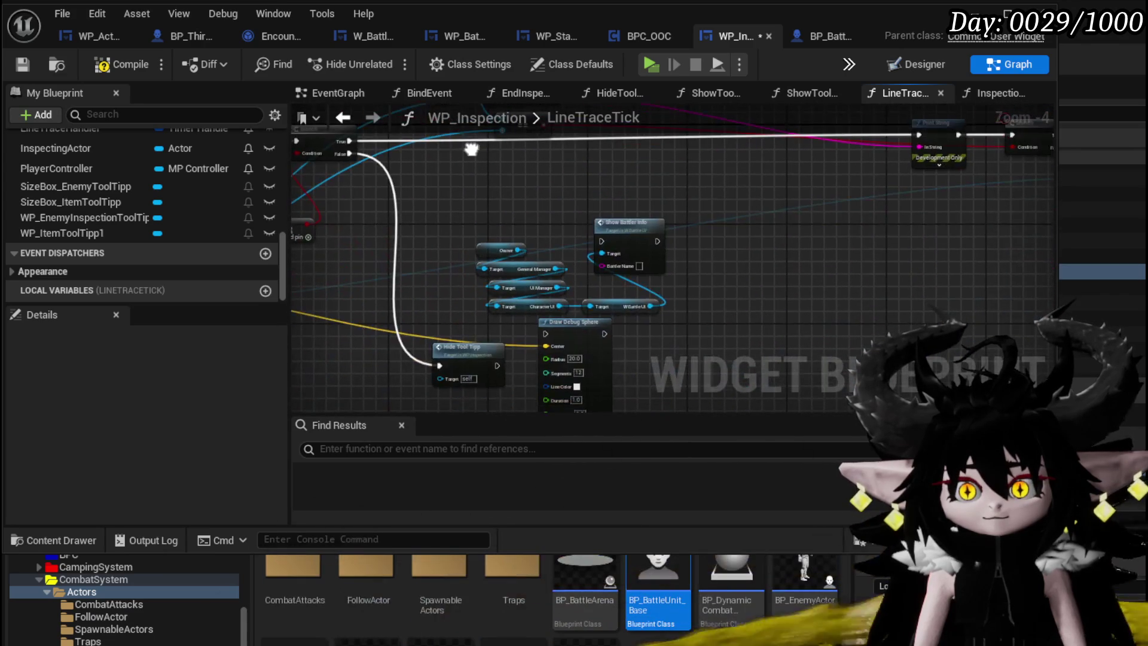
pyautogui.moveTo(635, 310)
pyautogui.mouseDown()
pyautogui.moveTo(620, 186)
pyautogui.moveTo(647, 151)
pyautogui.mouseUp()
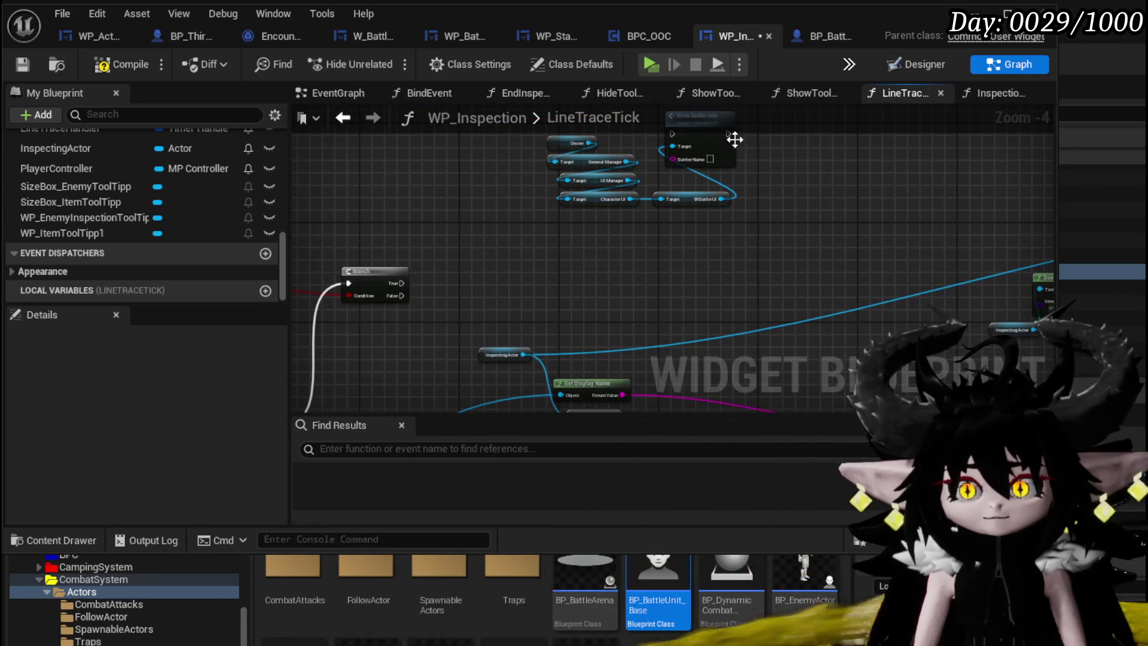
pyautogui.moveTo(710, 131)
pyautogui.mouseDown()
pyautogui.moveTo(674, 253)
pyautogui.moveTo(698, 255)
pyautogui.mouseUp()
pyautogui.scroll(1, 555, 272)
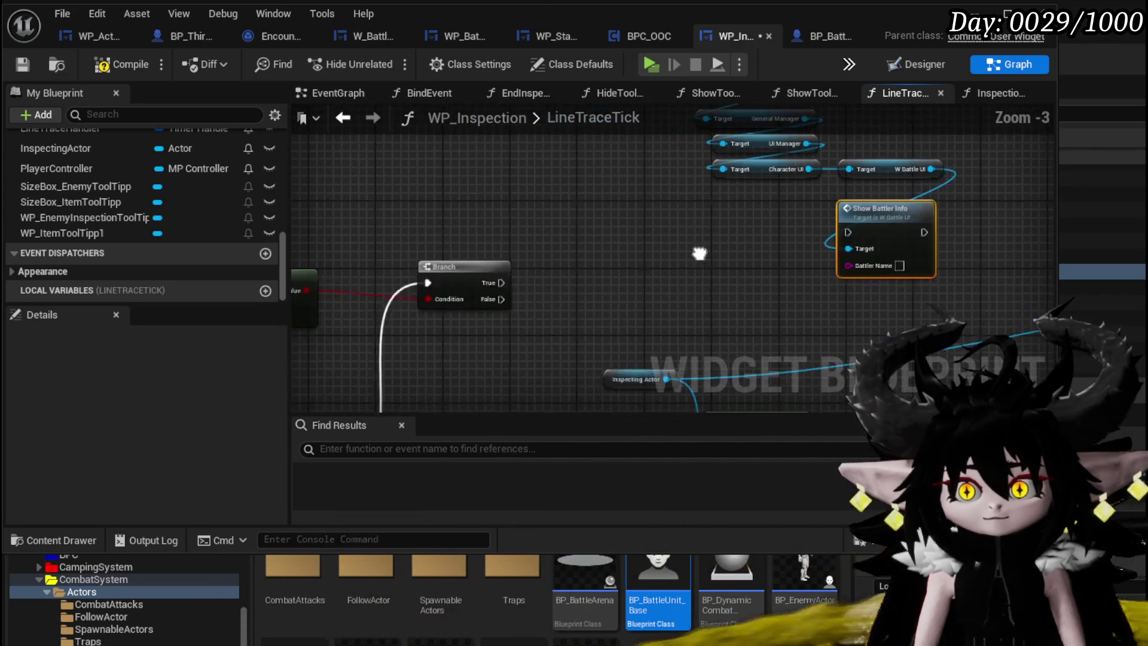
pyautogui.click(447, 225)
# - Add a Cast To BP_BattleUnit_Base after the Branch and feed its Battler ID into Show Battler Info's Battler Name
pyautogui.moveTo(482, 243); pyautogui.dragTo(579, 240)
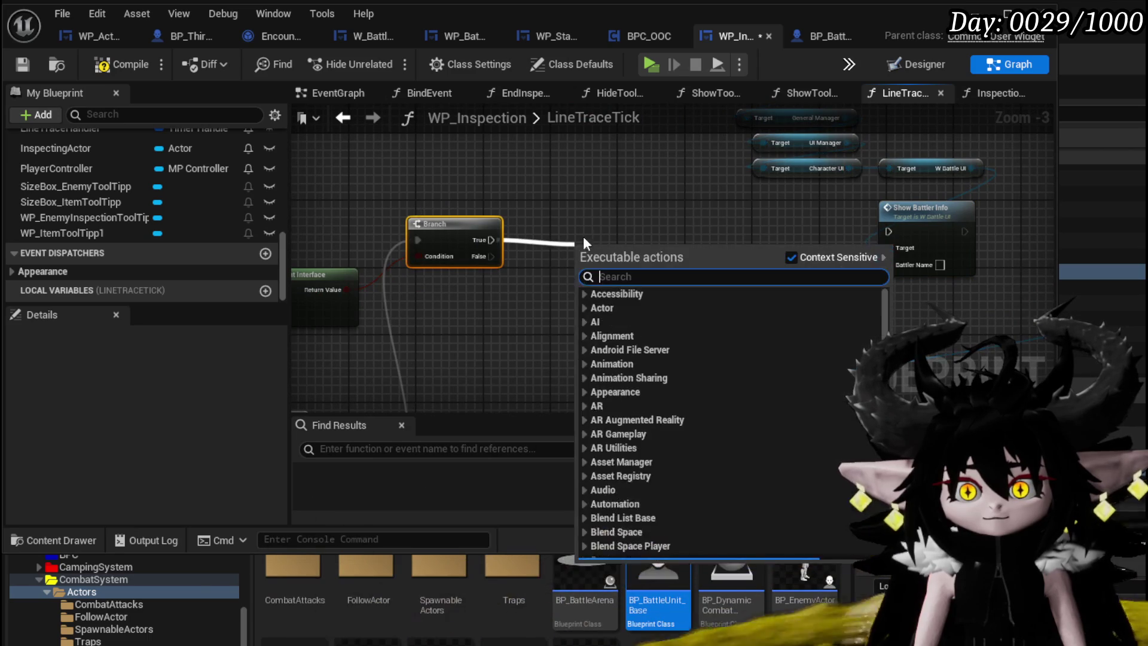
pyautogui.write('cast to BP battle')
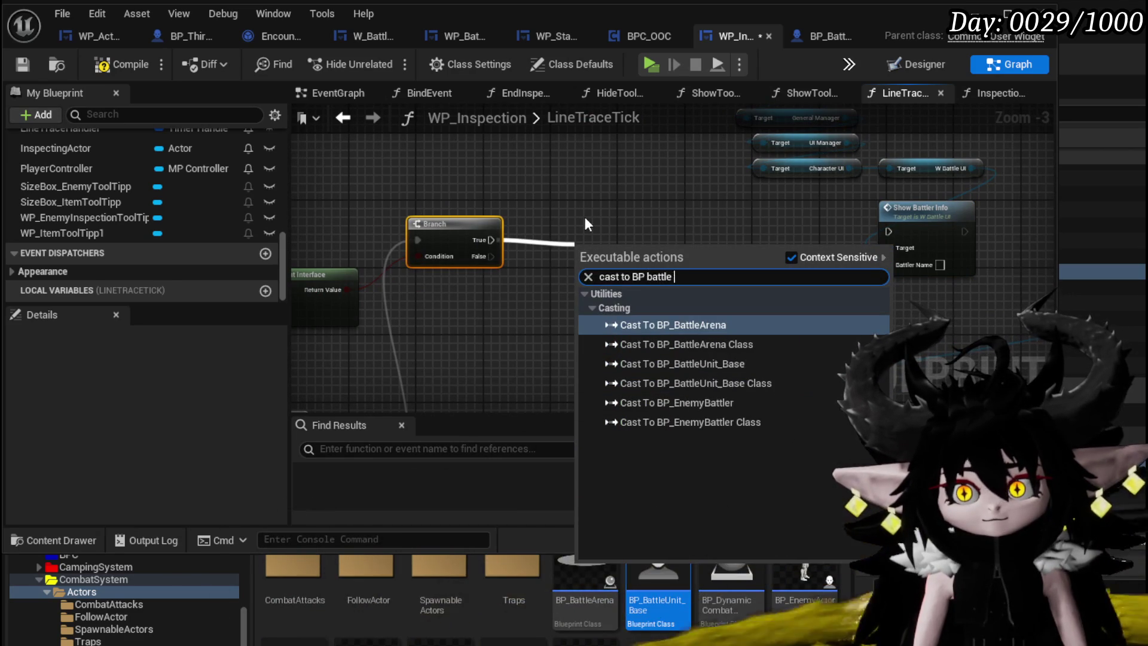
pyautogui.write(' unit')
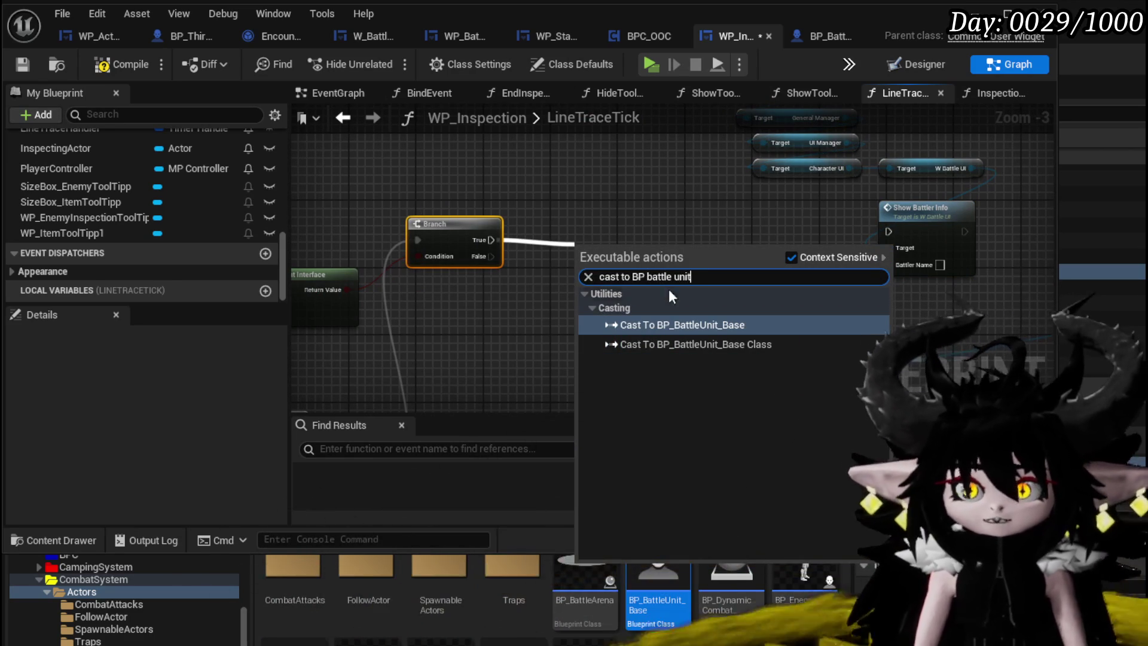
pyautogui.click(681, 324)
pyautogui.moveTo(667, 269)
pyautogui.mouseDown()
pyautogui.moveTo(646, 234)
pyautogui.moveTo(622, 289)
pyautogui.moveTo(577, 308)
pyautogui.mouseUp()
pyautogui.write('get battler i')
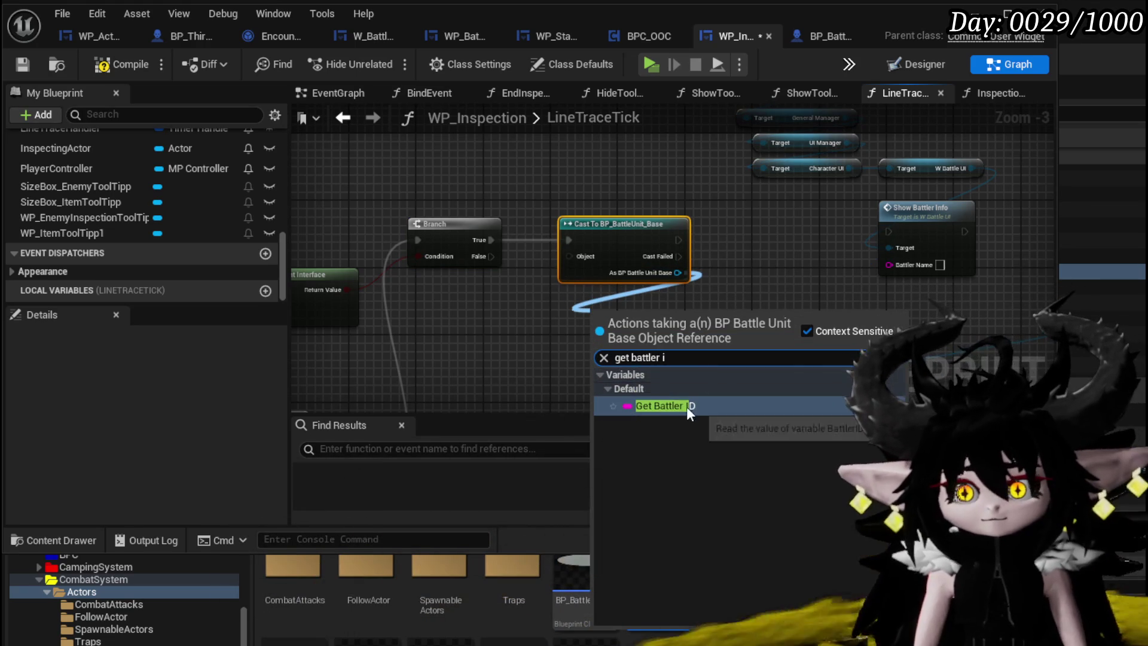
pyautogui.click(686, 406)
pyautogui.moveTo(889, 261); pyautogui.dragTo(897, 231)
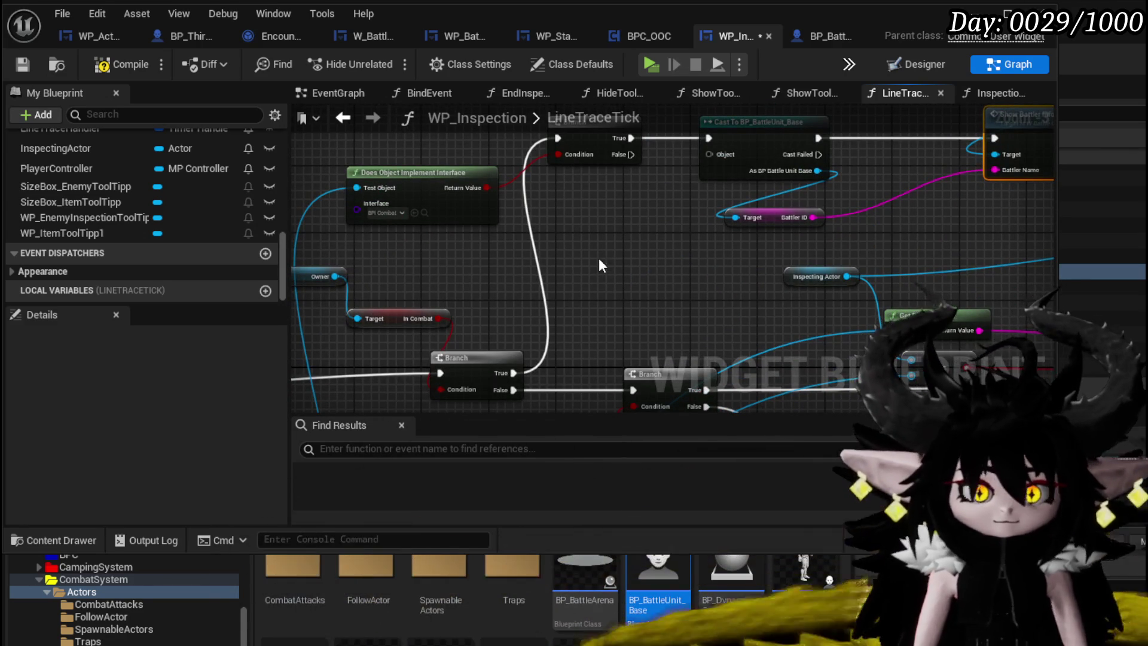
# - Move the Get Display Name and == nodes beside Print String, wire the hit actor into the cast's Object, and save
pyautogui.moveTo(598, 257)
pyautogui.mouseDown()
pyautogui.moveTo(622, 195)
pyautogui.moveTo(557, 189)
pyautogui.mouseUp()
pyautogui.scroll(-2, 601, 256)
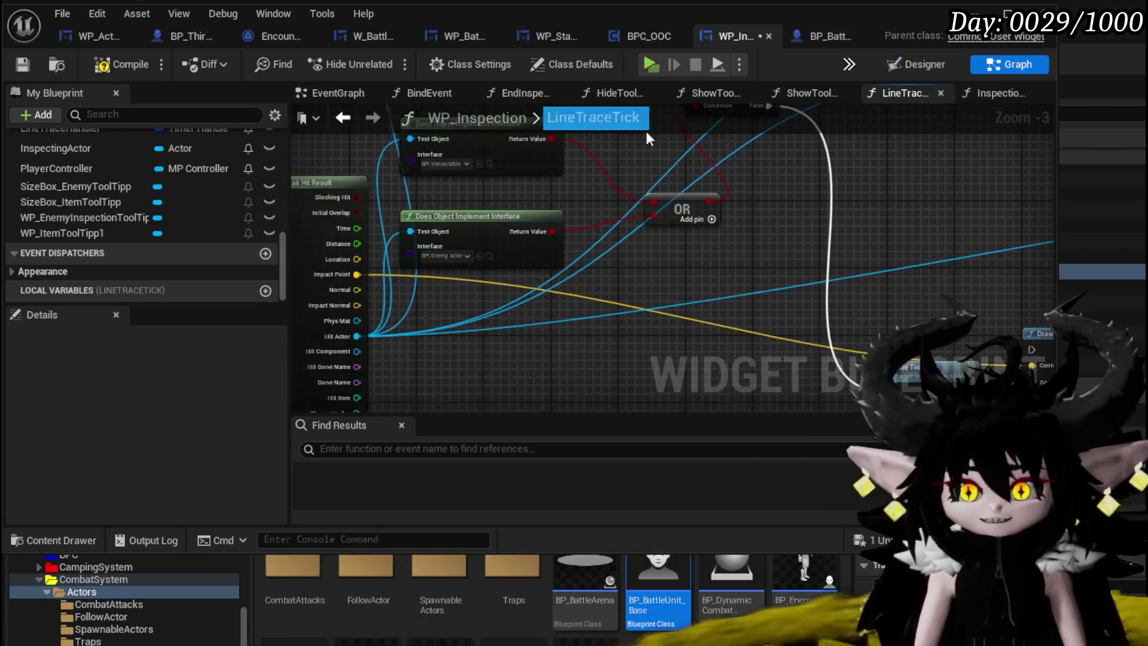
pyautogui.moveTo(573, 279)
pyautogui.mouseDown()
pyautogui.moveTo(400, 351)
pyautogui.moveTo(539, 312)
pyautogui.moveTo(616, 339)
pyautogui.moveTo(525, 320)
pyautogui.mouseUp()
pyautogui.moveTo(525, 221); pyautogui.dragTo(746, 209)
pyautogui.moveTo(858, 247)
pyautogui.mouseDown()
pyautogui.moveTo(620, 270)
pyautogui.moveTo(431, 264)
pyautogui.moveTo(539, 180)
pyautogui.moveTo(703, 219)
pyautogui.moveTo(704, 308)
pyautogui.moveTo(687, 256)
pyautogui.moveTo(670, 264)
pyautogui.moveTo(665, 238)
pyautogui.moveTo(608, 271)
pyautogui.moveTo(536, 233)
pyautogui.moveTo(485, 346)
pyautogui.moveTo(667, 279)
pyautogui.moveTo(673, 155)
pyautogui.moveTo(683, 145)
pyautogui.mouseUp()
pyautogui.moveTo(684, 145); pyautogui.dragTo(482, 280)
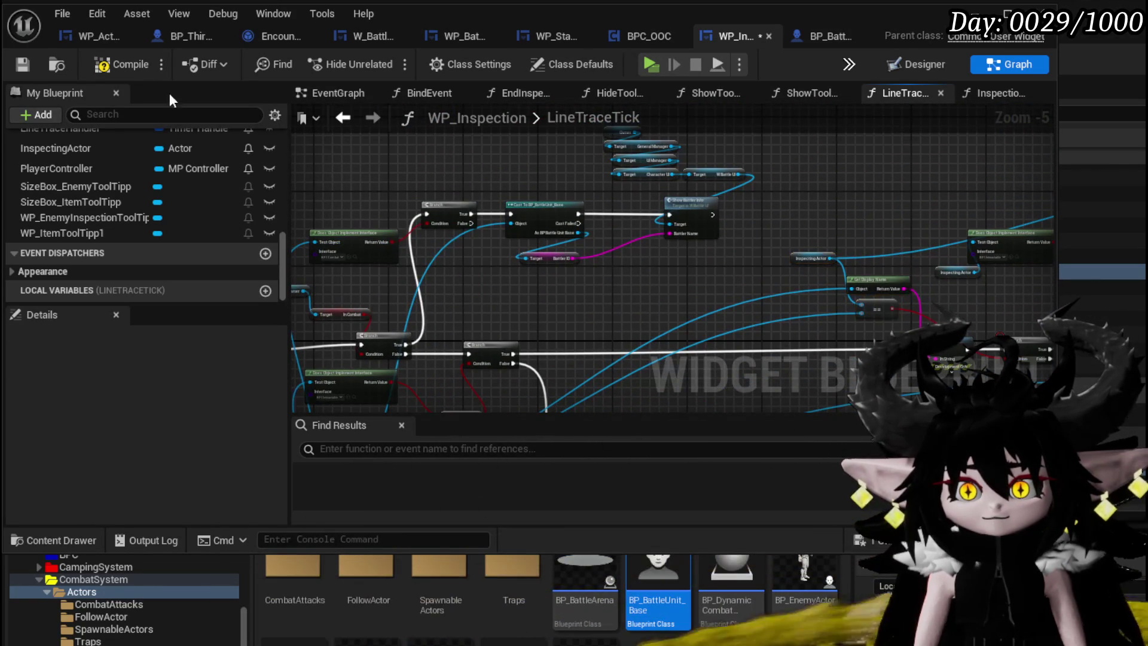
pyautogui.click(25, 65)
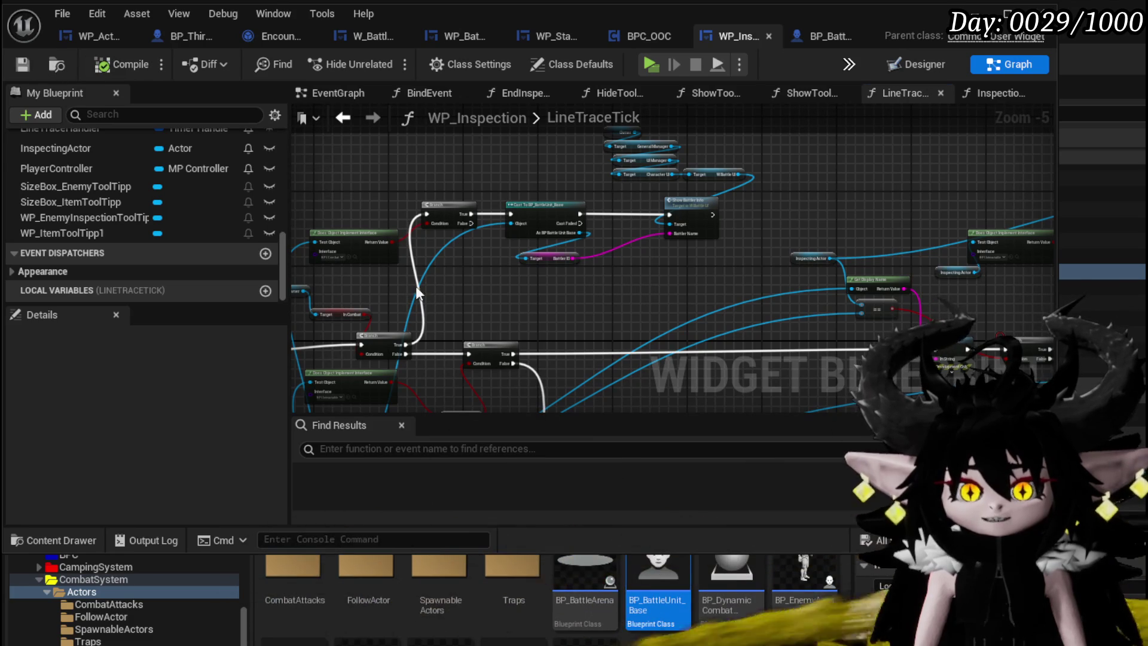
# - Shift the getter nodes and Show Battler Info to the left
pyautogui.scroll(3, 533, 274)
pyautogui.moveTo(556, 379); pyautogui.dragTo(740, 199)
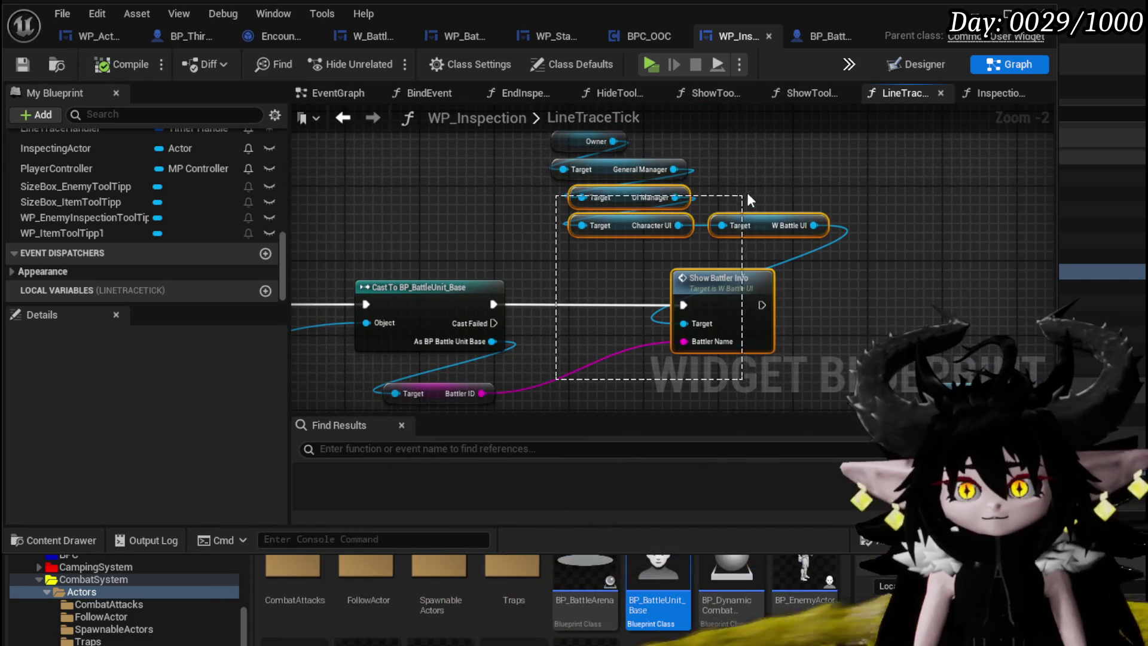
pyautogui.moveTo(726, 279)
pyautogui.mouseDown()
pyautogui.moveTo(643, 282)
pyautogui.moveTo(697, 248)
pyautogui.mouseUp()
pyautogui.click(787, 267)
# - Check the In Combat condition and start a play-test of the level
pyautogui.moveTo(751, 278)
pyautogui.mouseDown()
pyautogui.moveTo(702, 187)
pyautogui.moveTo(688, 174)
pyautogui.moveTo(669, 184)
pyautogui.mouseUp()
pyautogui.scroll(-1, 708, 216)
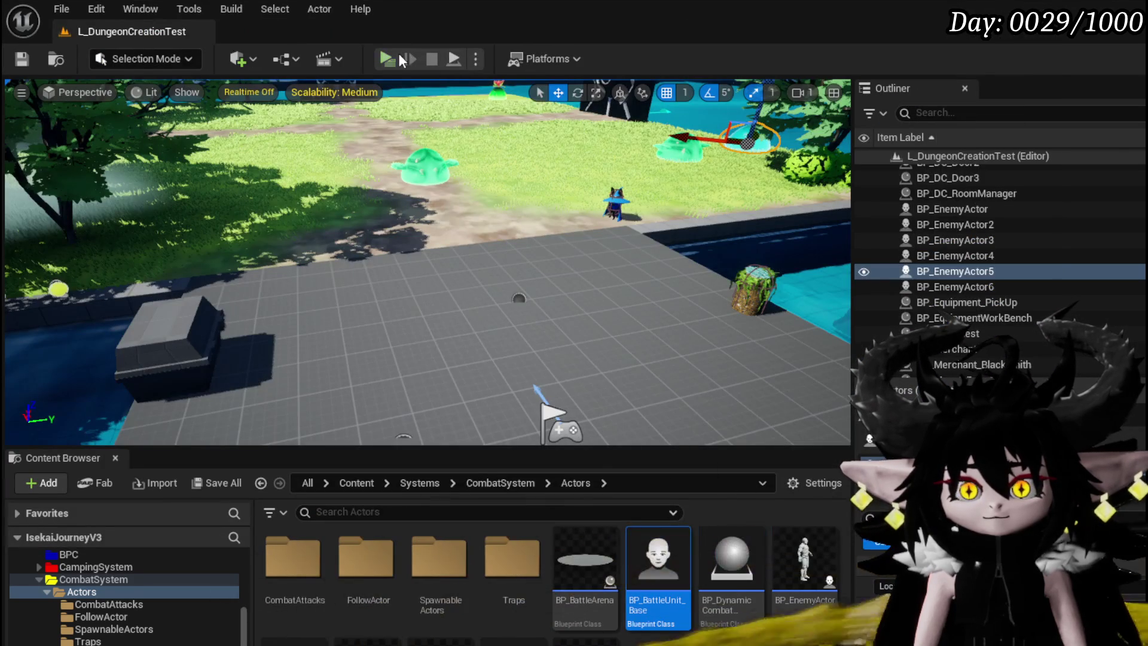
pyautogui.click(386, 58)
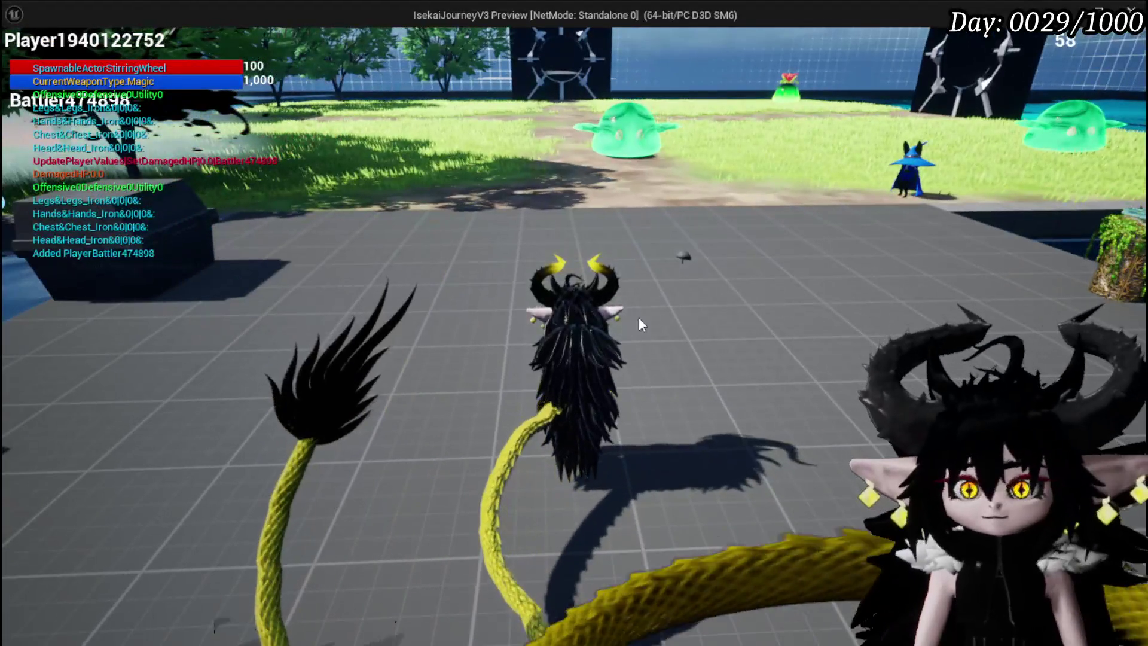
pyautogui.moveTo(687, 257)
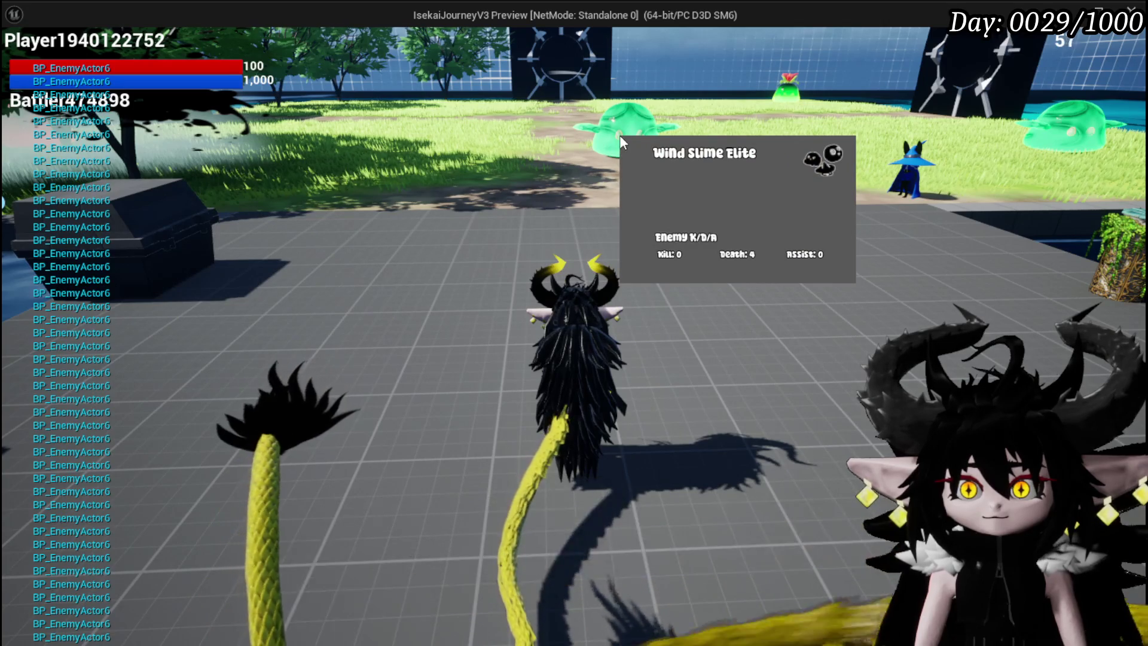
pyautogui.click(619, 135)
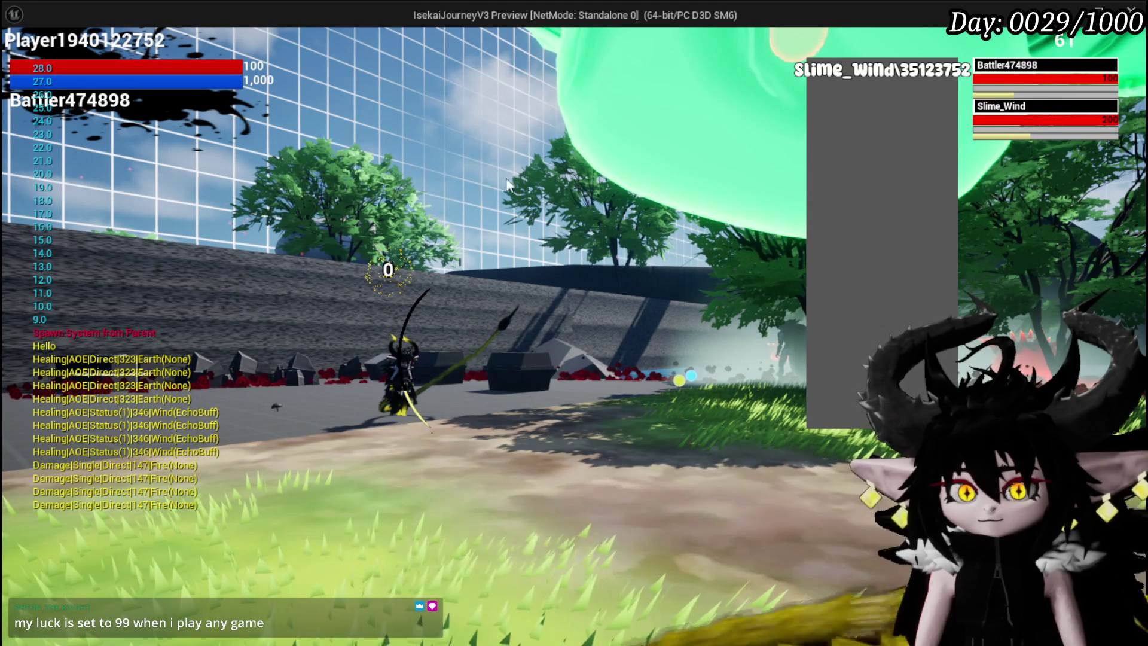
pyautogui.press('Escape')
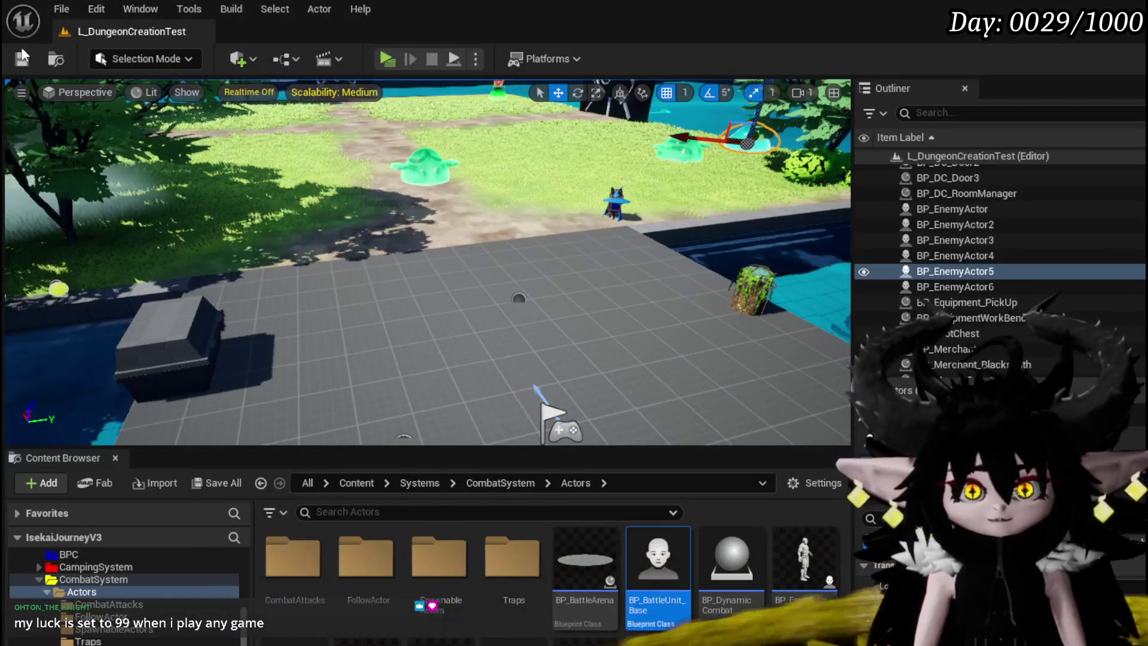
# - Stop the play-test and look over WP_Inspection's LineTraceTick graph and its Branch and interface-check nodes
pyautogui.hotkey('ctrl', 's')
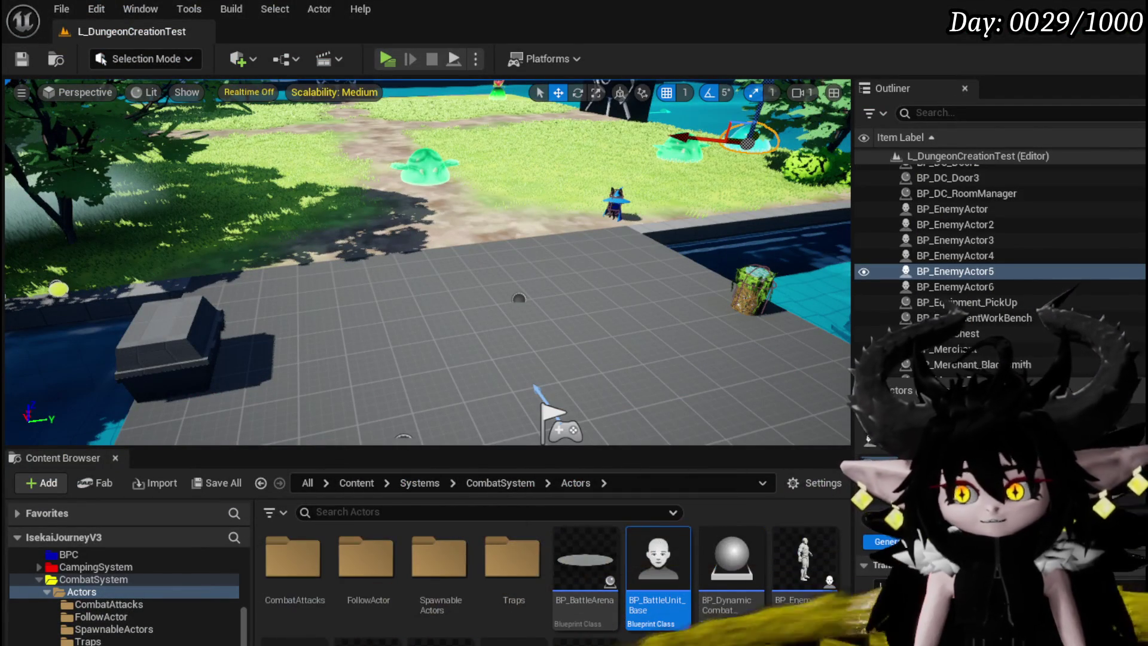
pyautogui.hotkey('alt', 'Tab')
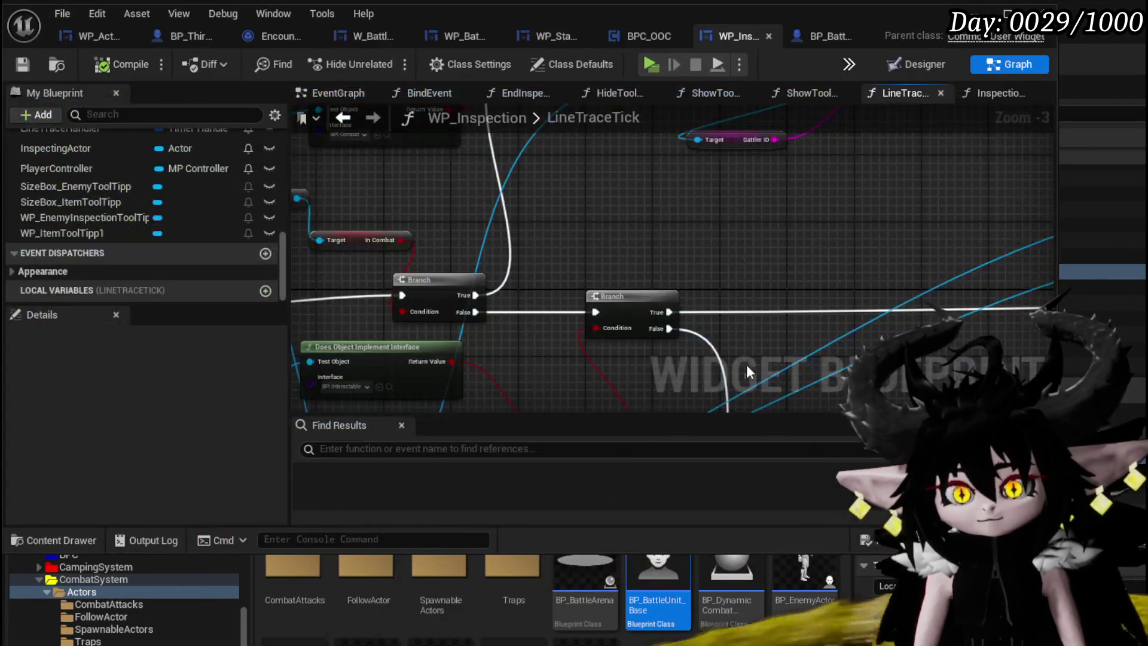
pyautogui.moveTo(861, 183)
pyautogui.mouseDown()
pyautogui.moveTo(748, 271)
pyautogui.moveTo(546, 289)
pyautogui.moveTo(592, 257)
pyautogui.moveTo(1029, 231)
pyautogui.moveTo(604, 219)
pyautogui.mouseUp()
pyautogui.scroll(-2, 546, 289)
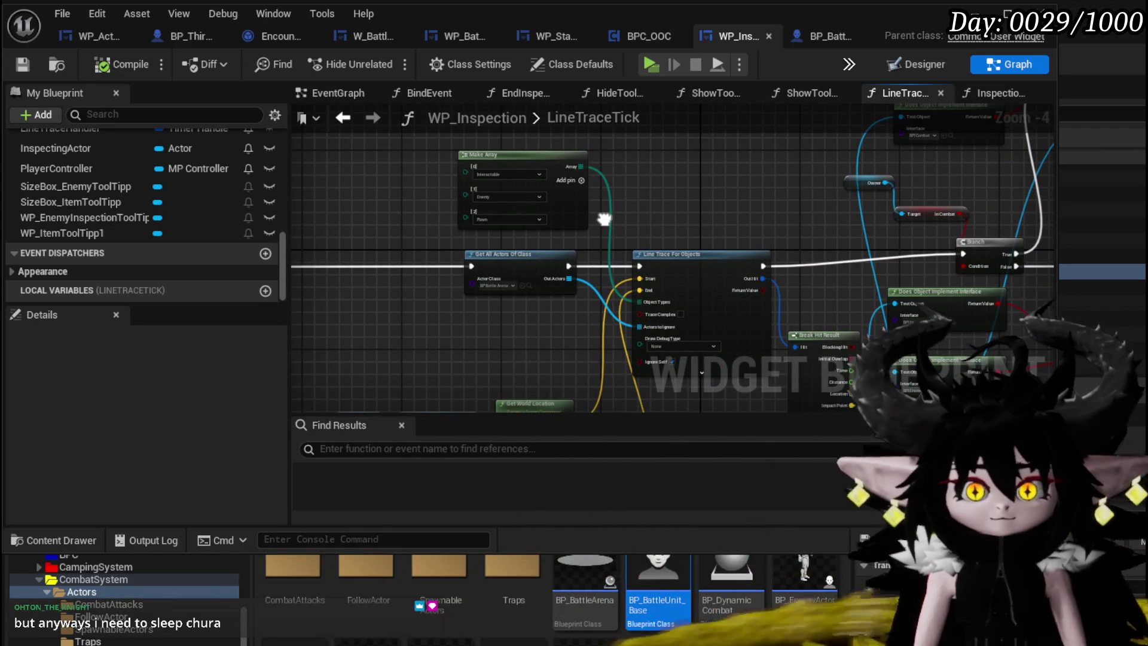
pyautogui.moveTo(837, 221); pyautogui.dragTo(517, 217)
pyautogui.moveTo(897, 230)
pyautogui.mouseDown()
pyautogui.moveTo(726, 228)
pyautogui.moveTo(537, 265)
pyautogui.moveTo(609, 225)
pyautogui.moveTo(544, 267)
pyautogui.moveTo(320, 277)
pyautogui.moveTo(456, 225)
pyautogui.moveTo(335, 241)
pyautogui.mouseUp()
pyautogui.moveTo(493, 291)
pyautogui.mouseDown()
pyautogui.moveTo(412, 301)
pyautogui.moveTo(400, 320)
pyautogui.mouseUp()
pyautogui.moveTo(720, 285); pyautogui.dragTo(481, 312)
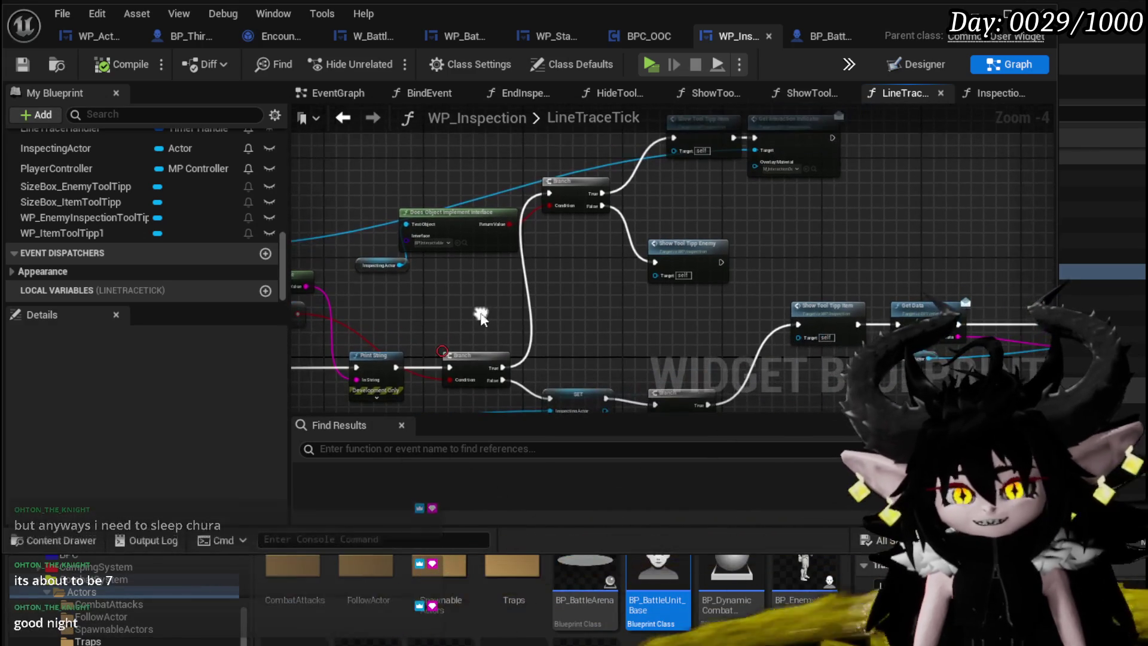
pyautogui.scroll(3, 393, 302)
pyautogui.moveTo(502, 239)
pyautogui.mouseDown()
pyautogui.moveTo(608, 231)
pyautogui.moveTo(750, 304)
pyautogui.moveTo(610, 205)
pyautogui.mouseUp()
# - Duplicate the Inspecting Actor getter and == node, placing the copy near the cast nodes
pyautogui.click(498, 184)
pyautogui.moveTo(705, 212); pyautogui.dragTo(580, 170)
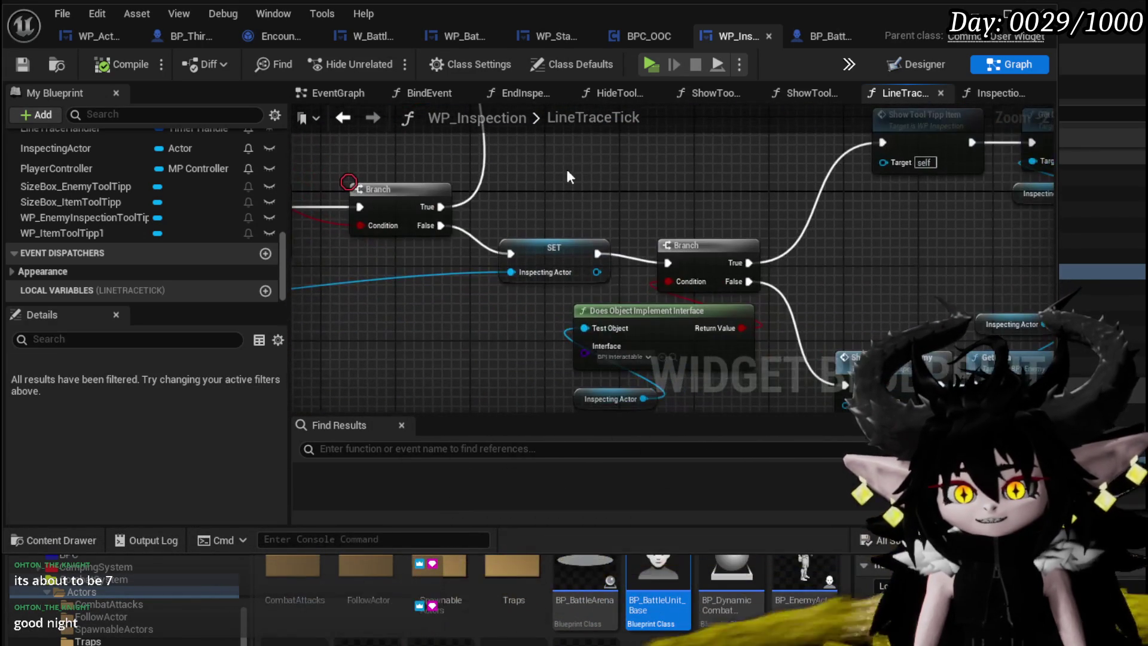
pyautogui.scroll(-1, 614, 284)
pyautogui.moveTo(613, 285); pyautogui.dragTo(757, 207)
pyautogui.moveTo(507, 411); pyautogui.dragTo(651, 332)
pyautogui.click(679, 293)
pyautogui.moveTo(461, 201)
pyautogui.mouseDown()
pyautogui.moveTo(673, 276)
pyautogui.moveTo(836, 293)
pyautogui.mouseUp()
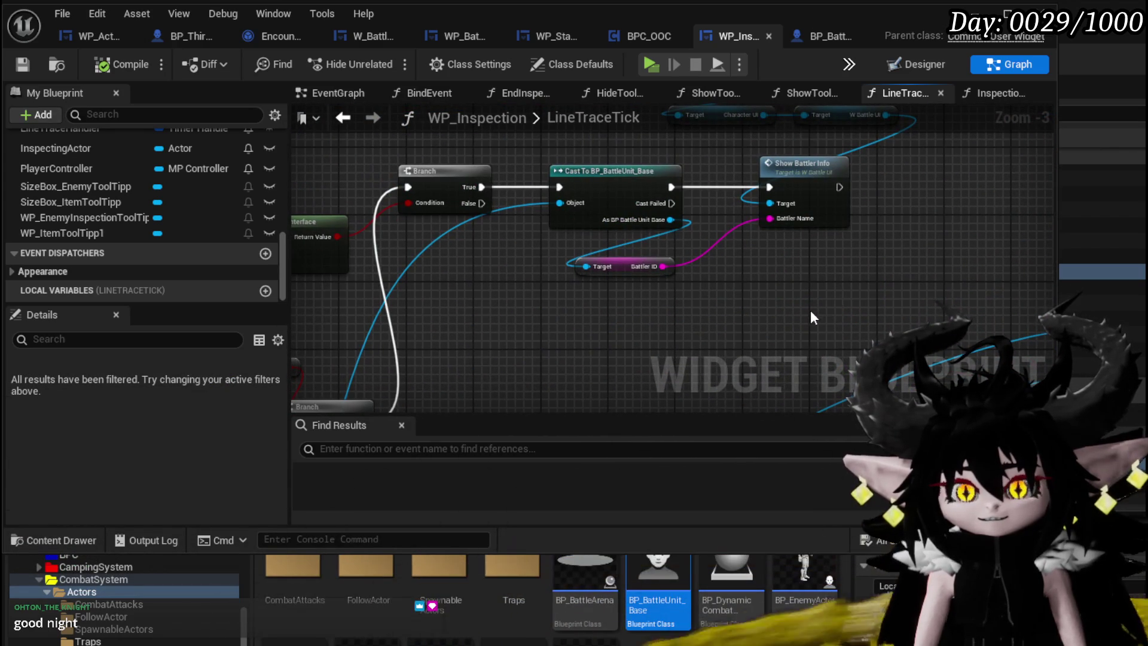
pyautogui.hotkey('ctrl', 'v')
pyautogui.moveTo(557, 268)
pyautogui.mouseDown()
pyautogui.moveTo(605, 242)
pyautogui.moveTo(658, 243)
pyautogui.mouseUp()
pyautogui.scroll(-2, 658, 243)
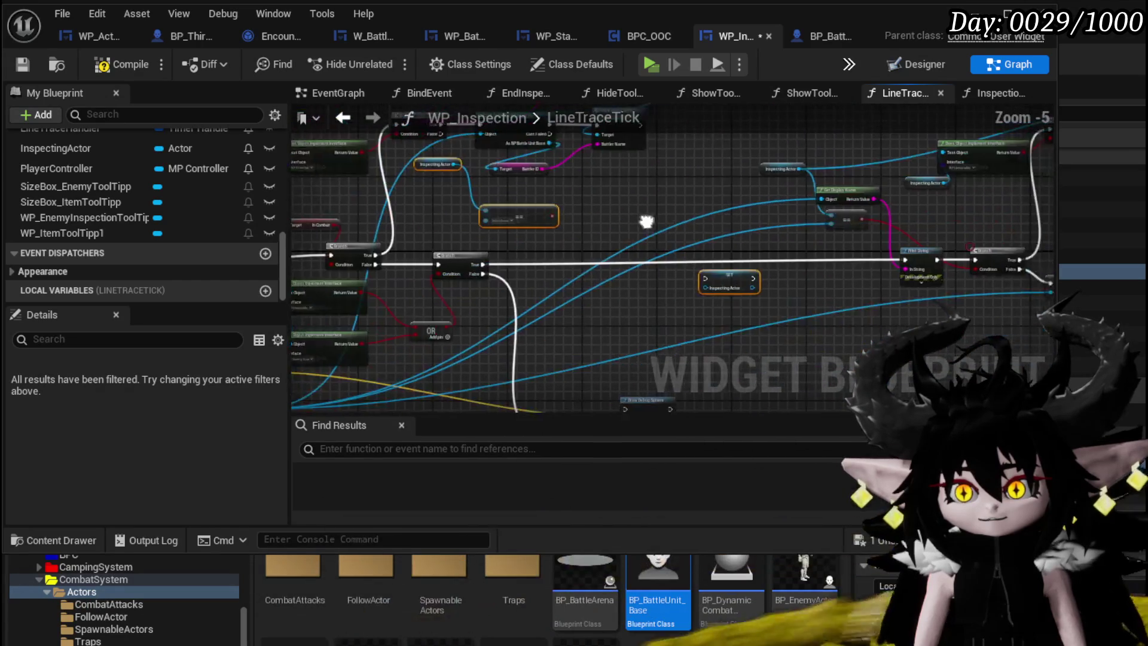
# - Insert SET InspectingActor between the cast and Show Battler Info, storing the cast battler
pyautogui.click(586, 206)
pyautogui.moveTo(586, 206); pyautogui.dragTo(561, 325)
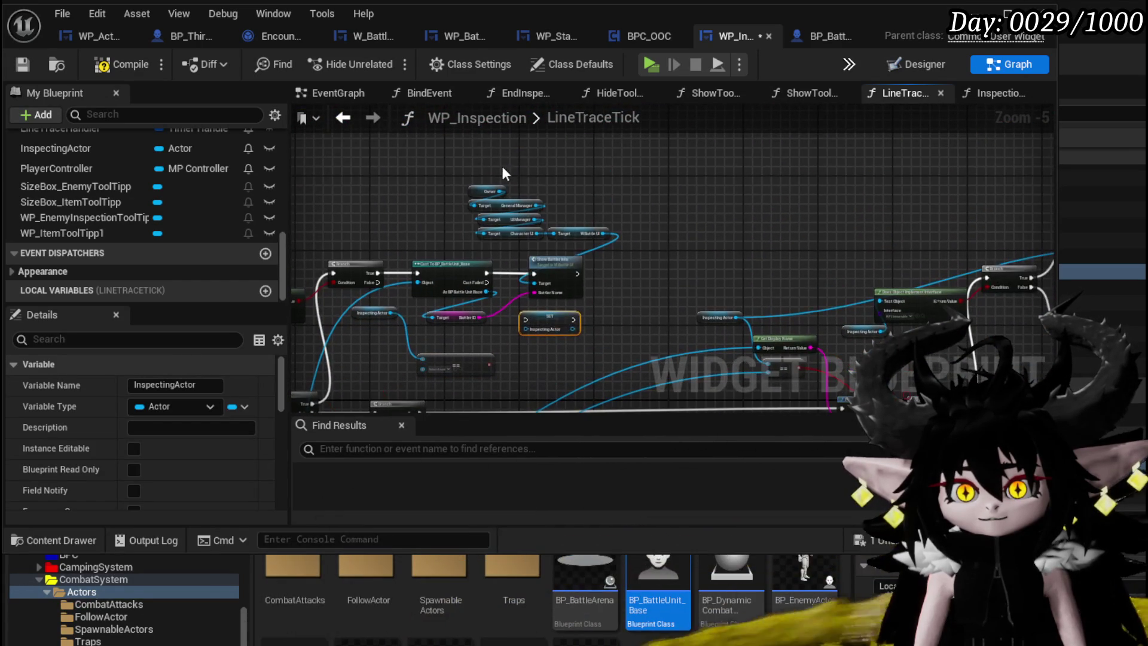
pyautogui.moveTo(598, 269)
pyautogui.mouseDown()
pyautogui.moveTo(580, 271)
pyautogui.moveTo(634, 270)
pyautogui.moveTo(550, 256)
pyautogui.mouseUp()
pyautogui.scroll(4, 551, 256)
pyautogui.moveTo(585, 312); pyautogui.dragTo(608, 209)
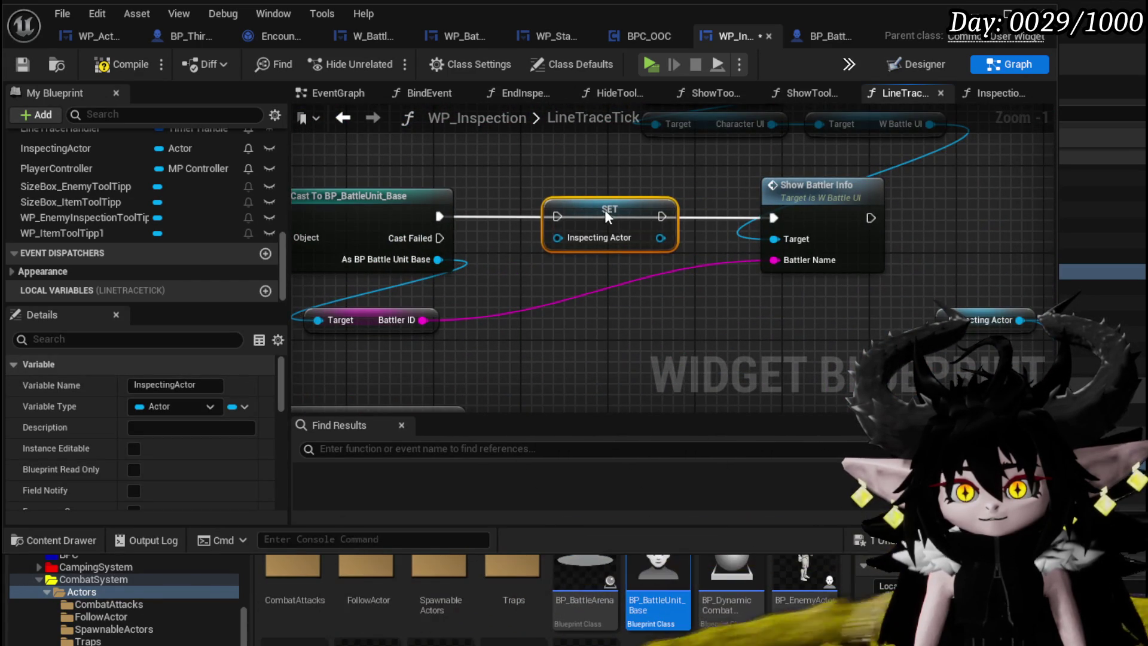
pyautogui.moveTo(435, 217); pyautogui.dragTo(559, 214)
pyautogui.moveTo(439, 259); pyautogui.dragTo(573, 239)
pyautogui.moveTo(663, 217); pyautogui.dragTo(802, 214)
pyautogui.scroll(-3, 803, 214)
# - Wire the == result into the Branch condition and the Branch's False path into the cast
pyautogui.moveTo(504, 160)
pyautogui.mouseDown()
pyautogui.moveTo(476, 236)
pyautogui.moveTo(475, 217)
pyautogui.moveTo(561, 229)
pyautogui.moveTo(626, 222)
pyautogui.mouseUp()
pyautogui.moveTo(475, 328); pyautogui.dragTo(606, 236)
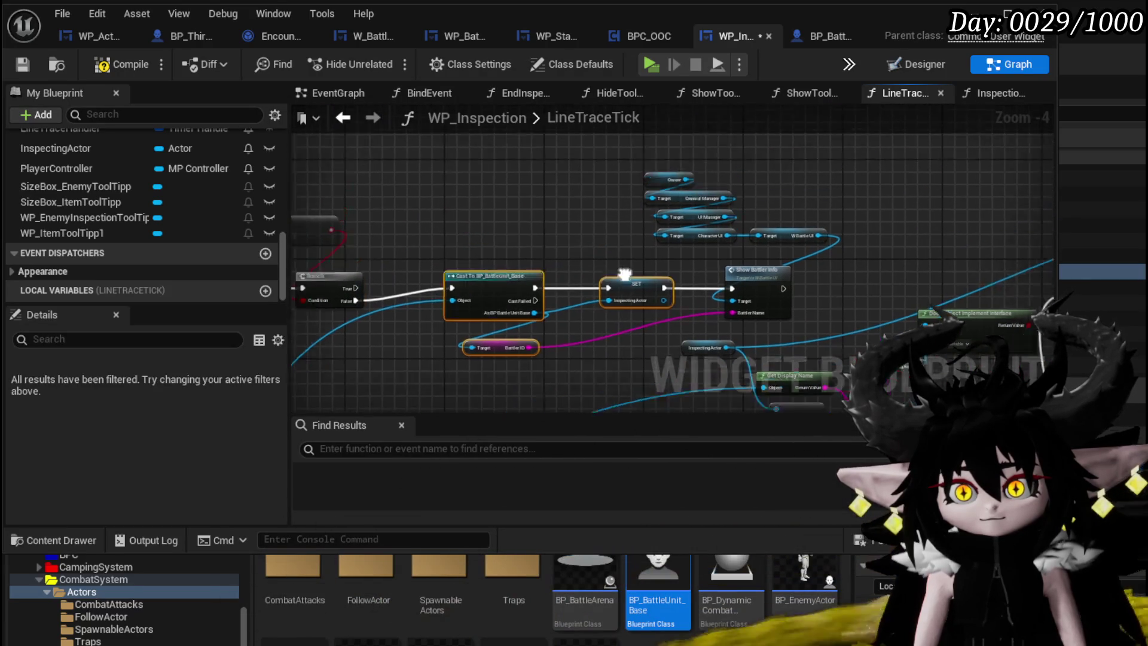
pyautogui.moveTo(759, 317); pyautogui.dragTo(716, 322)
pyautogui.click(475, 277)
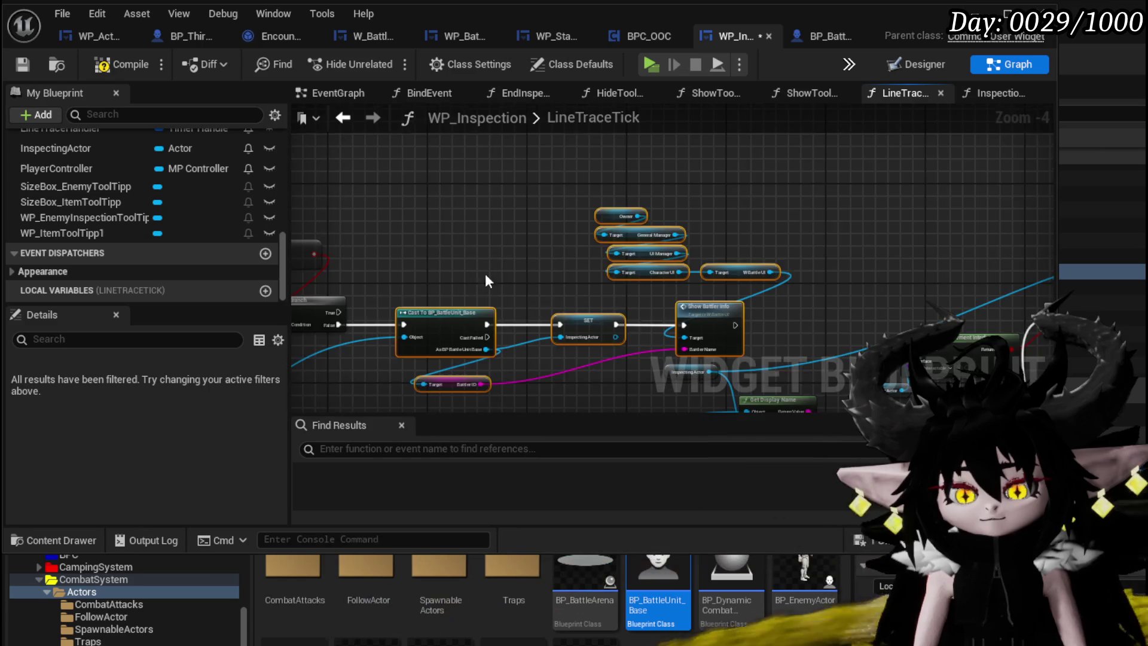
# - Connect the actor value to the == node's second input and compile WP_Inspection
pyautogui.moveTo(475, 277); pyautogui.dragTo(712, 239)
pyautogui.moveTo(562, 284)
pyautogui.mouseDown()
pyautogui.moveTo(504, 326)
pyautogui.moveTo(461, 162)
pyautogui.moveTo(501, 155)
pyautogui.mouseUp()
pyautogui.moveTo(650, 181); pyautogui.dragTo(593, 253)
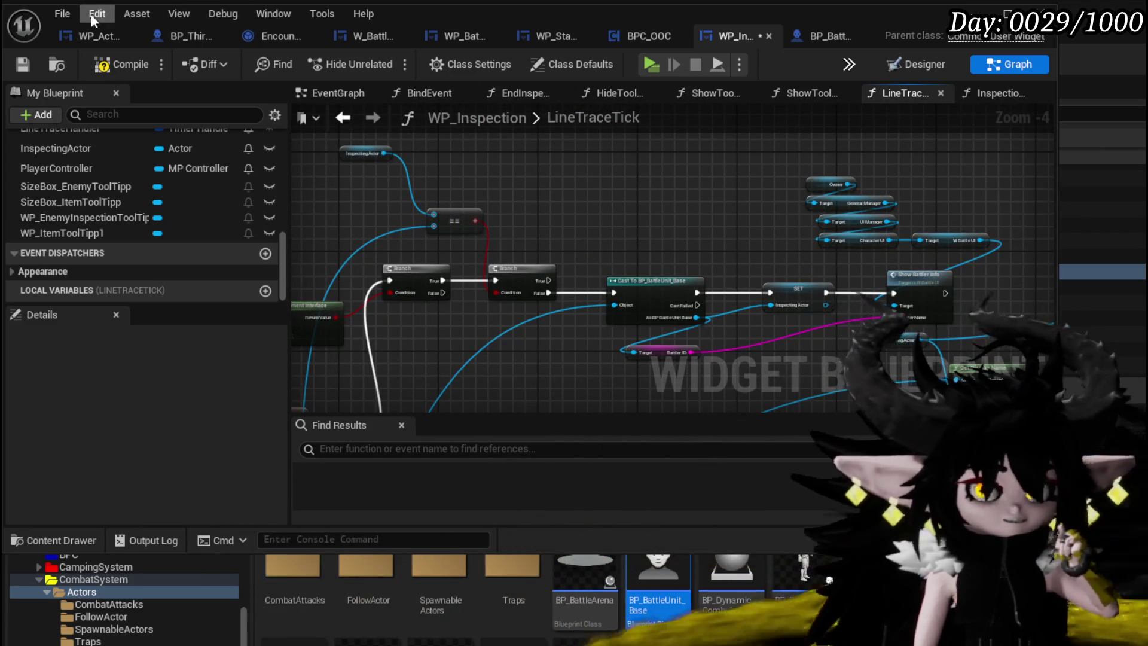
pyautogui.click(21, 64)
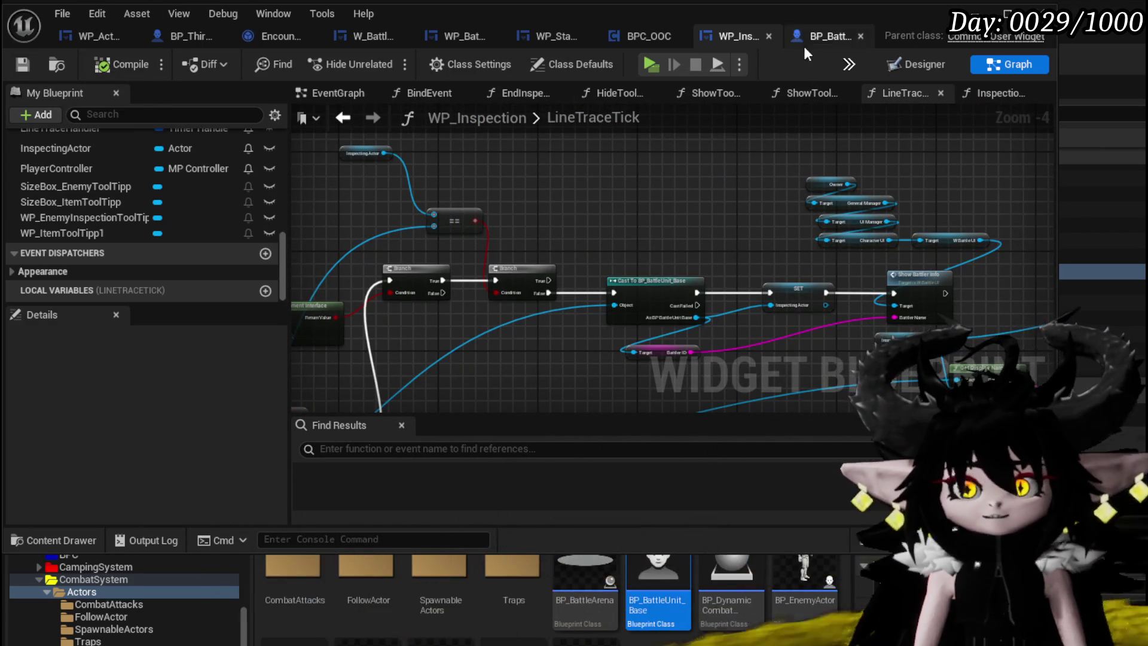
# - Look through W_BattleUI's ShowBattlerInfo graph and open the ClearBattlerPlate function
pyautogui.click(367, 35)
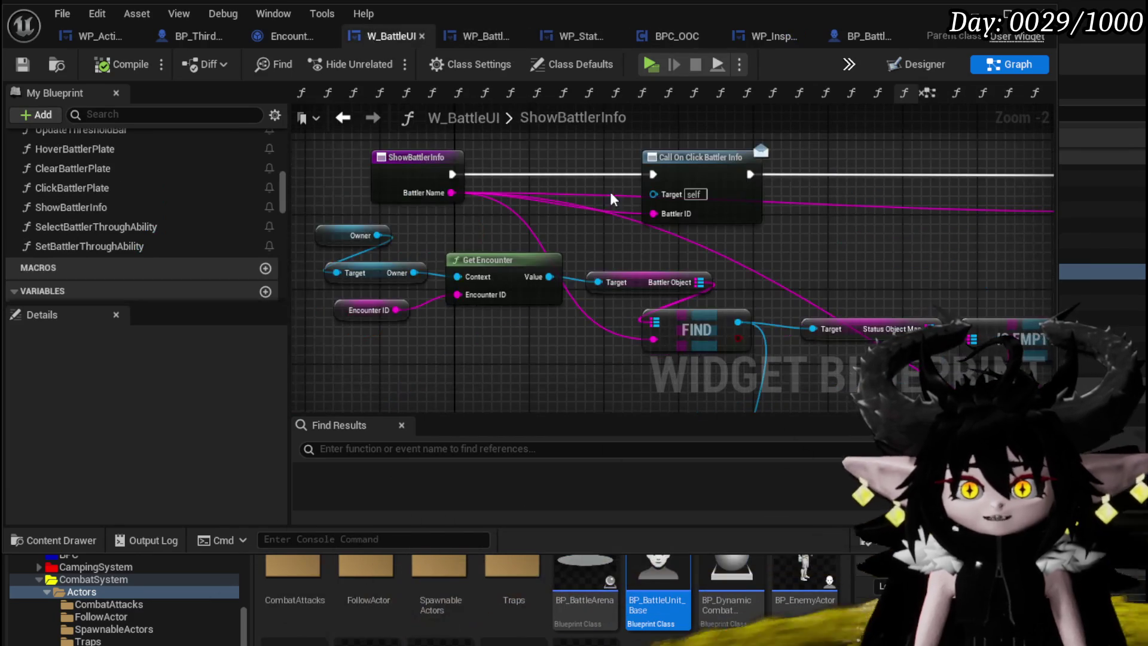
pyautogui.moveTo(522, 197)
pyautogui.mouseDown()
pyautogui.moveTo(746, 170)
pyautogui.moveTo(842, 217)
pyautogui.moveTo(681, 179)
pyautogui.mouseUp()
pyautogui.scroll(-2, 746, 170)
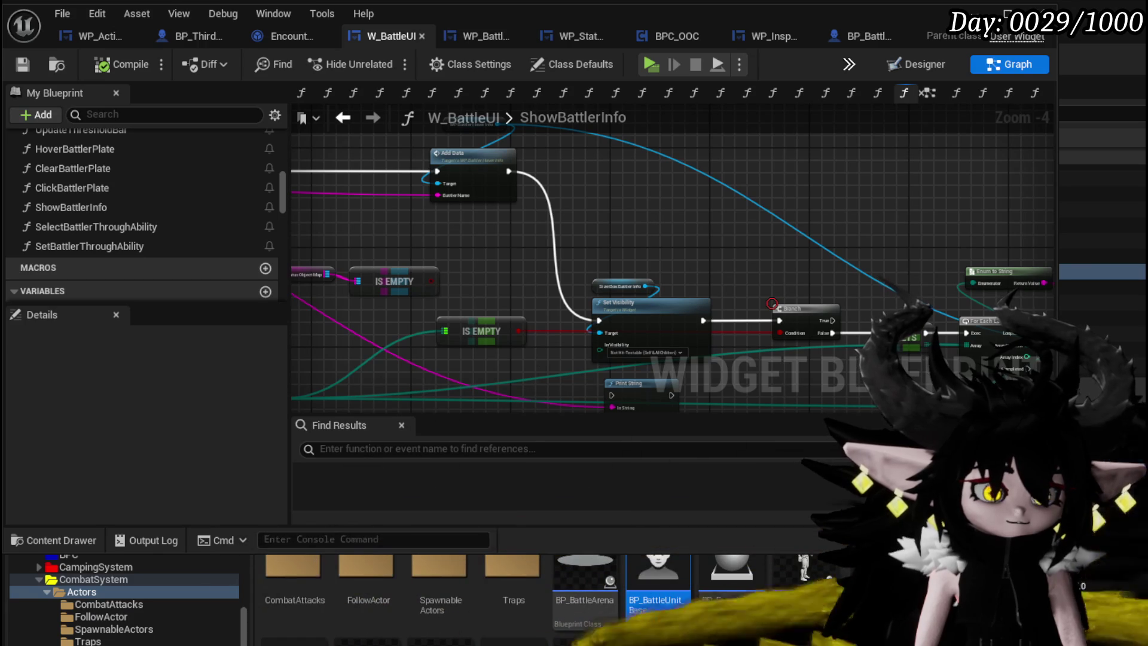
pyautogui.moveTo(605, 264)
pyautogui.mouseDown()
pyautogui.moveTo(577, 245)
pyautogui.moveTo(785, 238)
pyautogui.moveTo(593, 306)
pyautogui.moveTo(835, 319)
pyautogui.mouseUp()
pyautogui.doubleClick(74, 167)
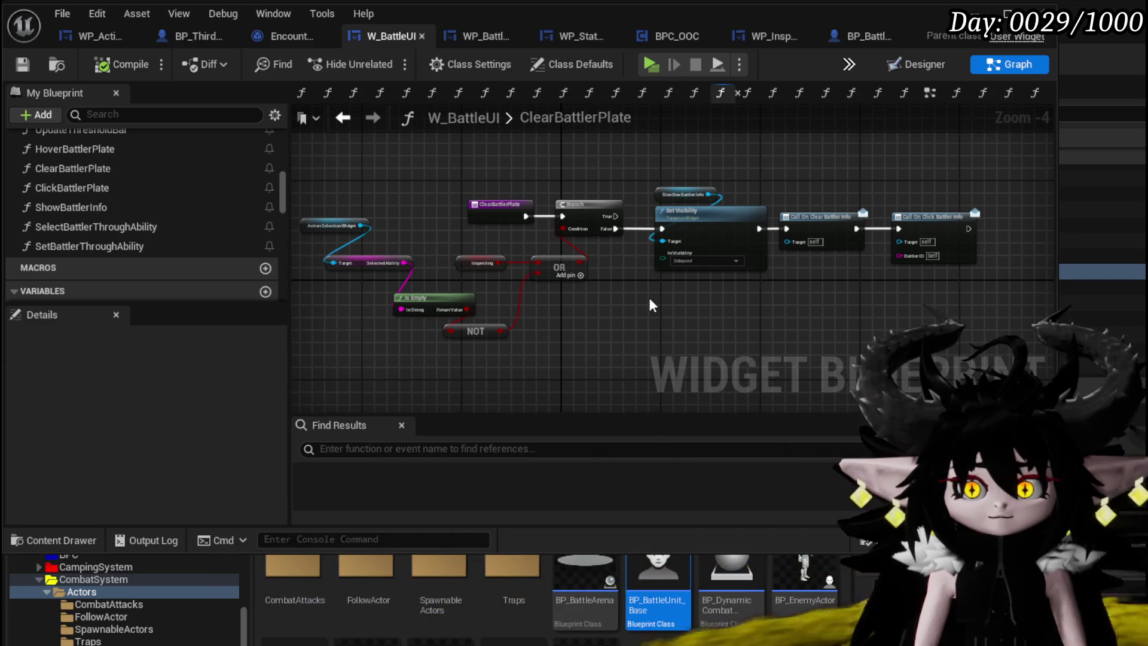
pyautogui.scroll(1, 425, 217)
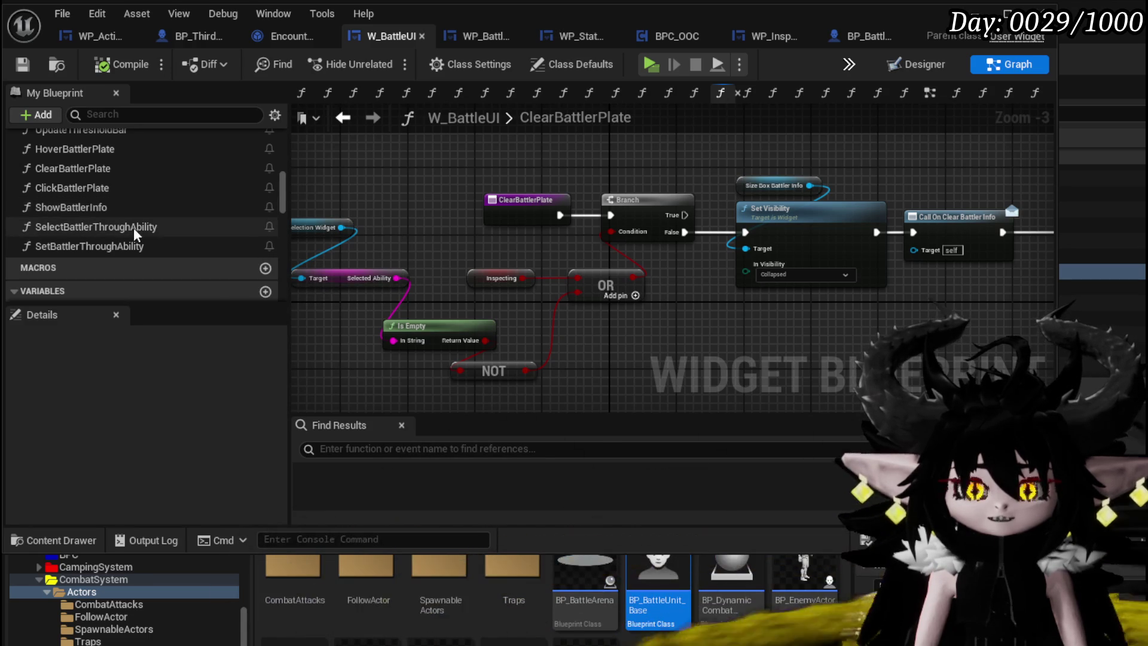
# - Review ShowBattlerInfo and ClickBattlerPlate, check BP_ThirdPersonCharacter, then return to WP_Inspection
pyautogui.doubleClick(134, 211)
pyautogui.moveTo(624, 282)
pyautogui.mouseDown()
pyautogui.moveTo(770, 261)
pyautogui.moveTo(467, 174)
pyautogui.moveTo(637, 220)
pyautogui.moveTo(203, 173)
pyautogui.moveTo(820, 239)
pyautogui.mouseUp()
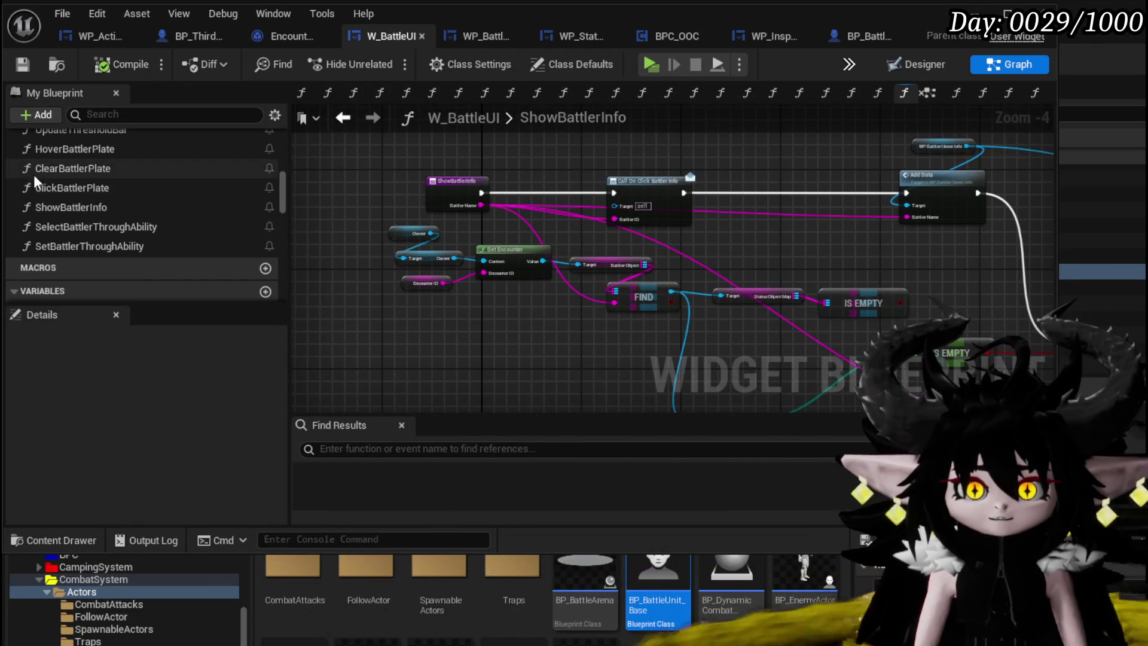
pyautogui.doubleClick(65, 188)
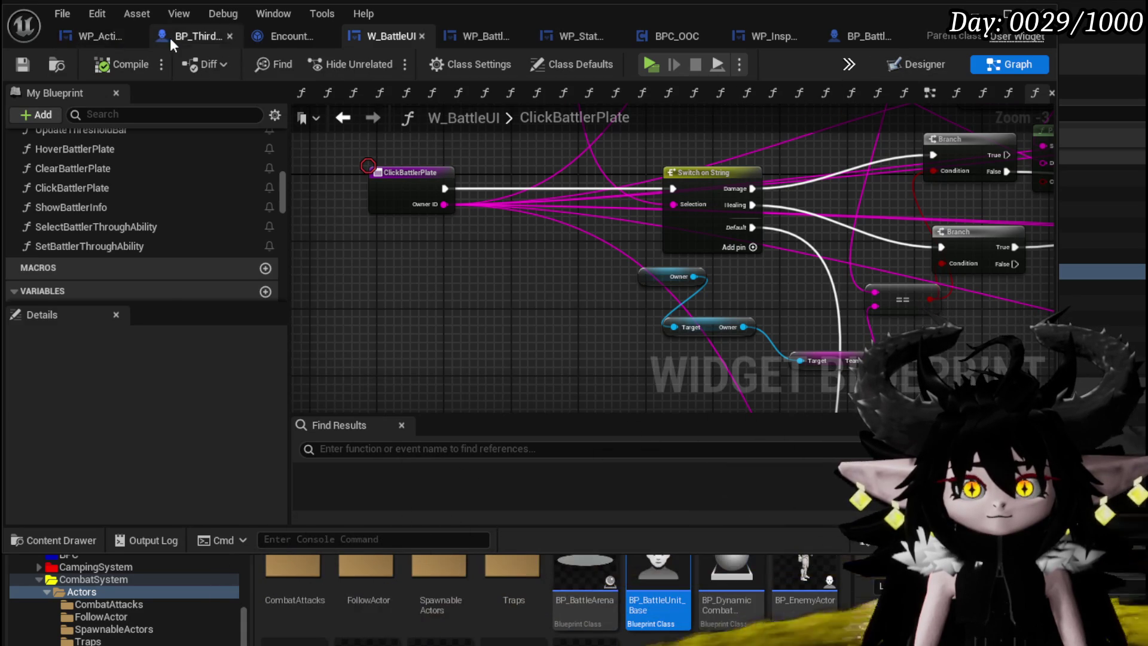
pyautogui.click(170, 37)
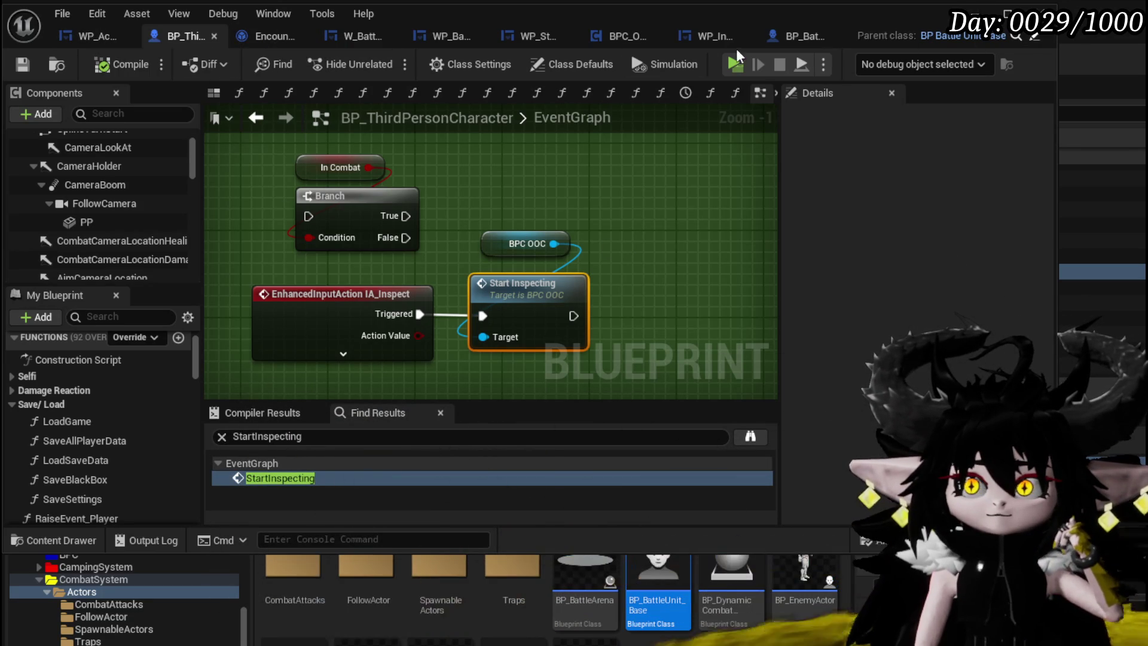
pyautogui.click(706, 37)
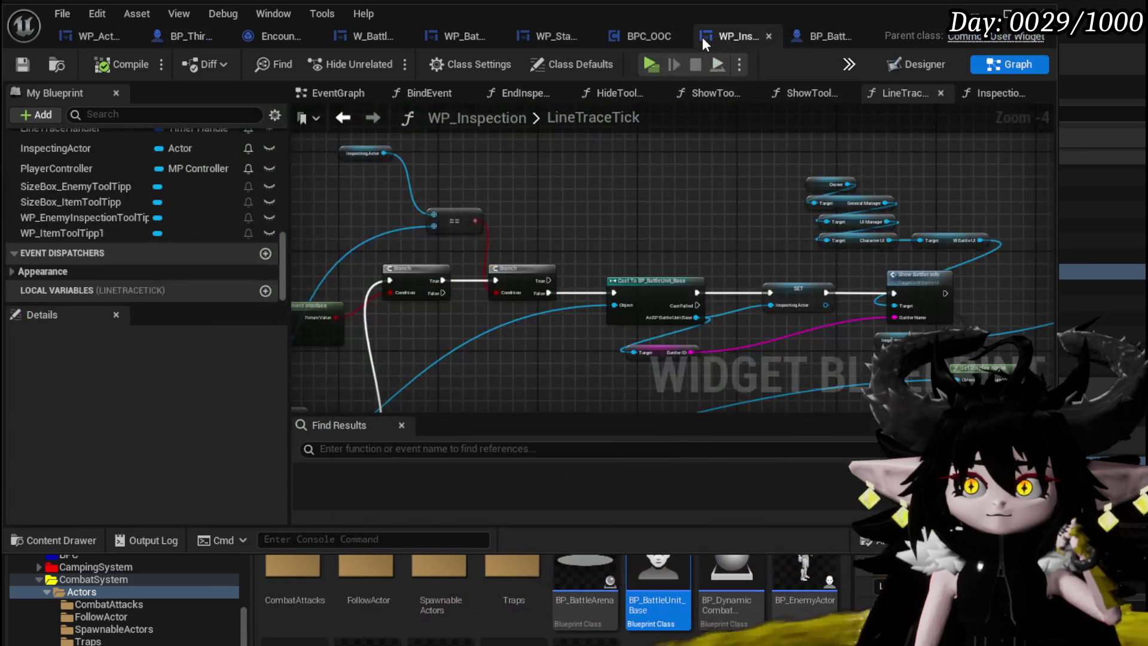
# - Add a Clear Battler Plate call from the W Battle UI reference and place it near the branches
pyautogui.moveTo(536, 204); pyautogui.dragTo(432, 211)
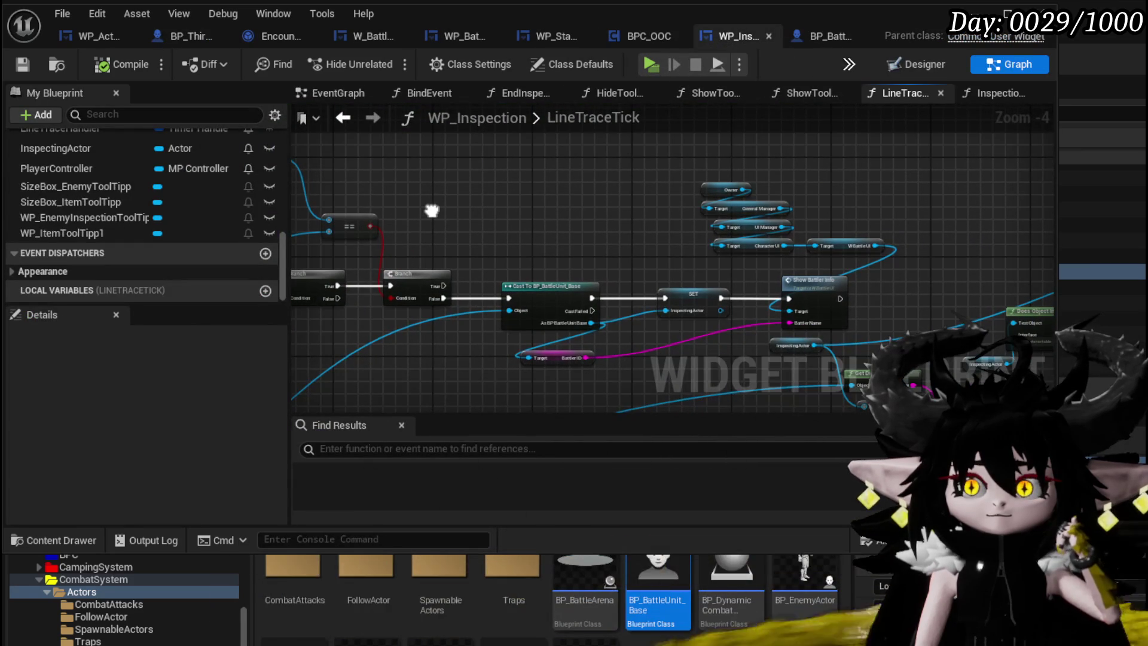
pyautogui.scroll(2, 525, 211)
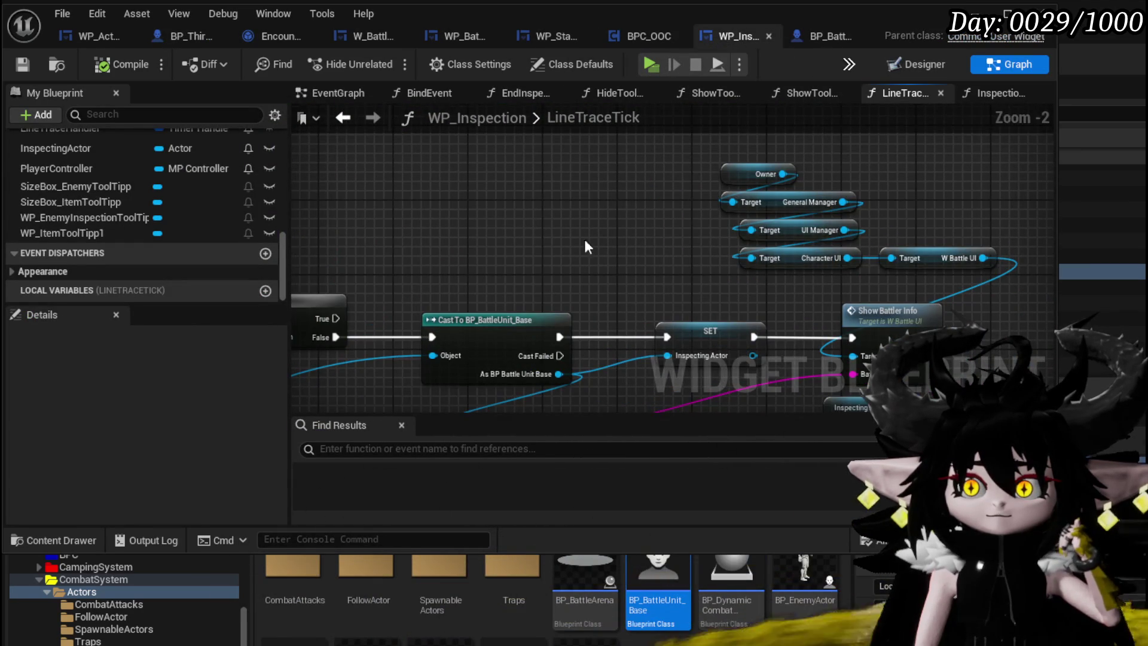
pyautogui.moveTo(576, 237); pyautogui.dragTo(481, 250)
pyautogui.moveTo(857, 272); pyautogui.dragTo(901, 202)
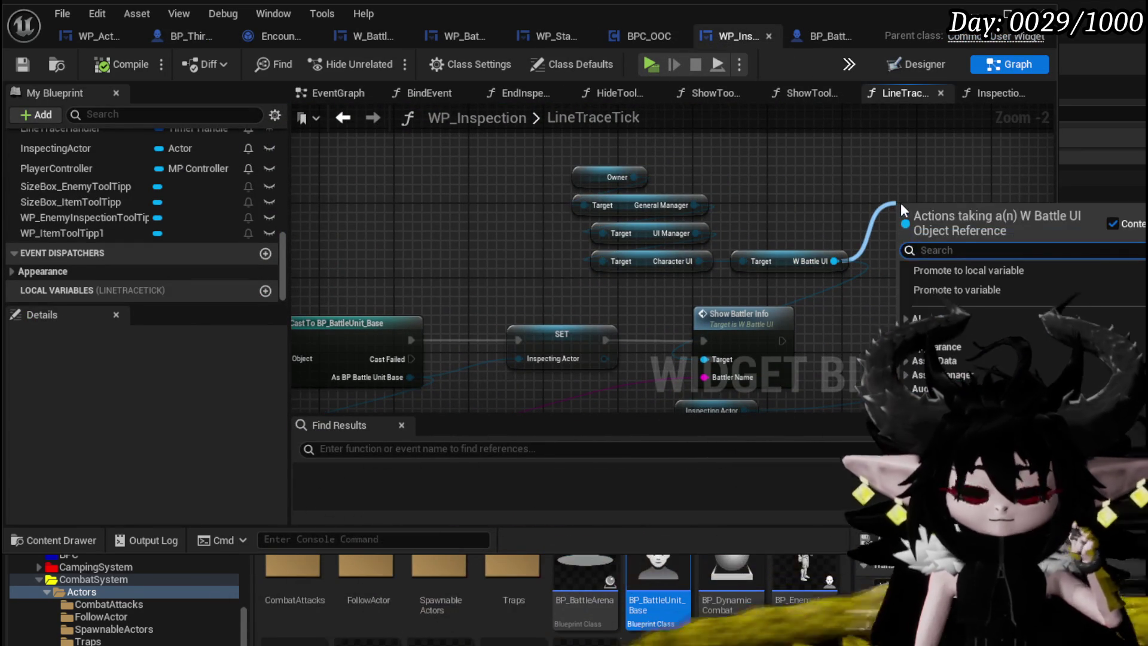
pyautogui.write('Clear')
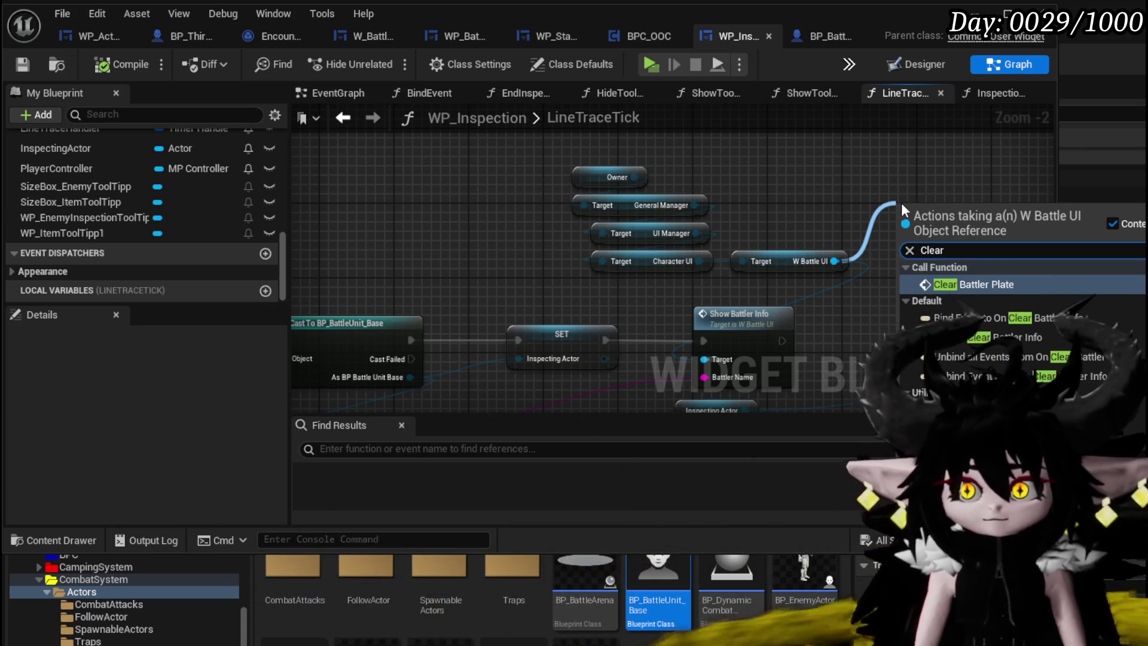
pyautogui.click(978, 289)
pyautogui.moveTo(939, 220); pyautogui.dragTo(525, 229)
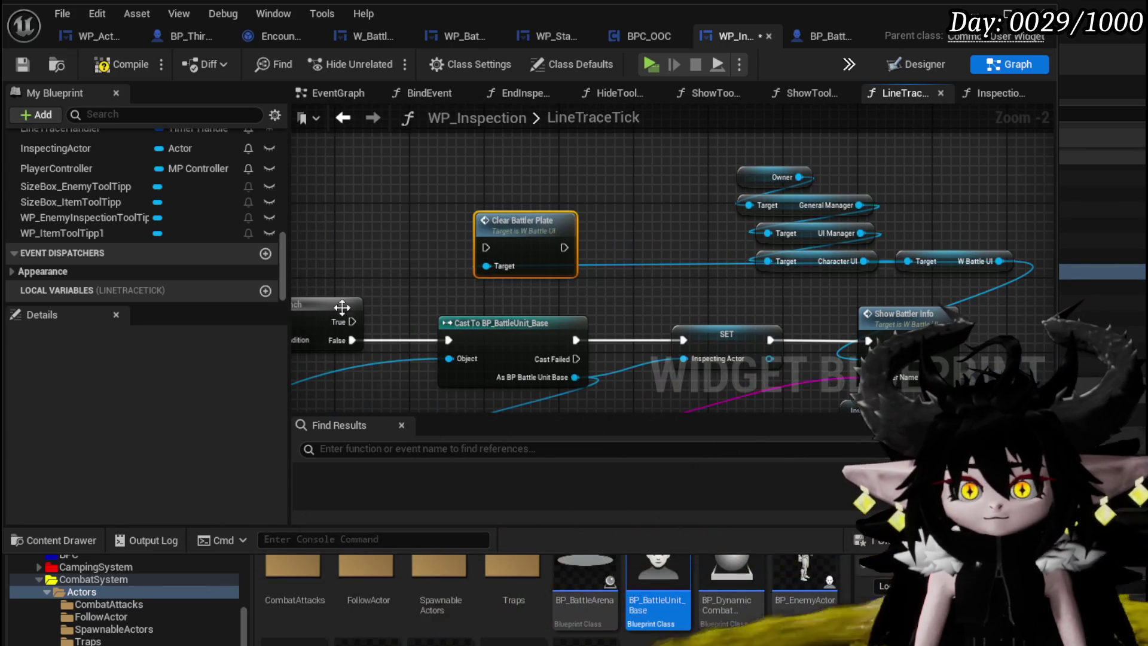
# - Run Clear Battler Plate from the second Branch's False output and compile
pyautogui.moveTo(353, 321); pyautogui.dragTo(421, 273)
pyautogui.moveTo(481, 247); pyautogui.dragTo(486, 248)
pyautogui.moveTo(675, 152)
pyautogui.mouseDown()
pyautogui.moveTo(953, 277)
pyautogui.moveTo(732, 194)
pyautogui.moveTo(439, 157)
pyautogui.mouseUp()
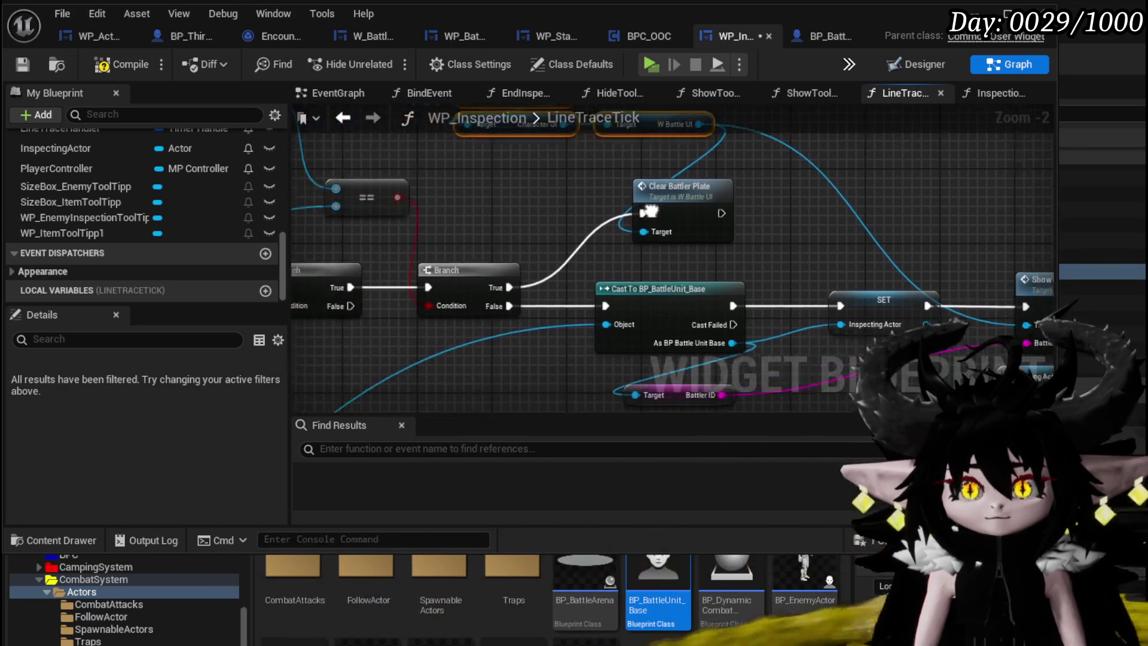
pyautogui.click(700, 186)
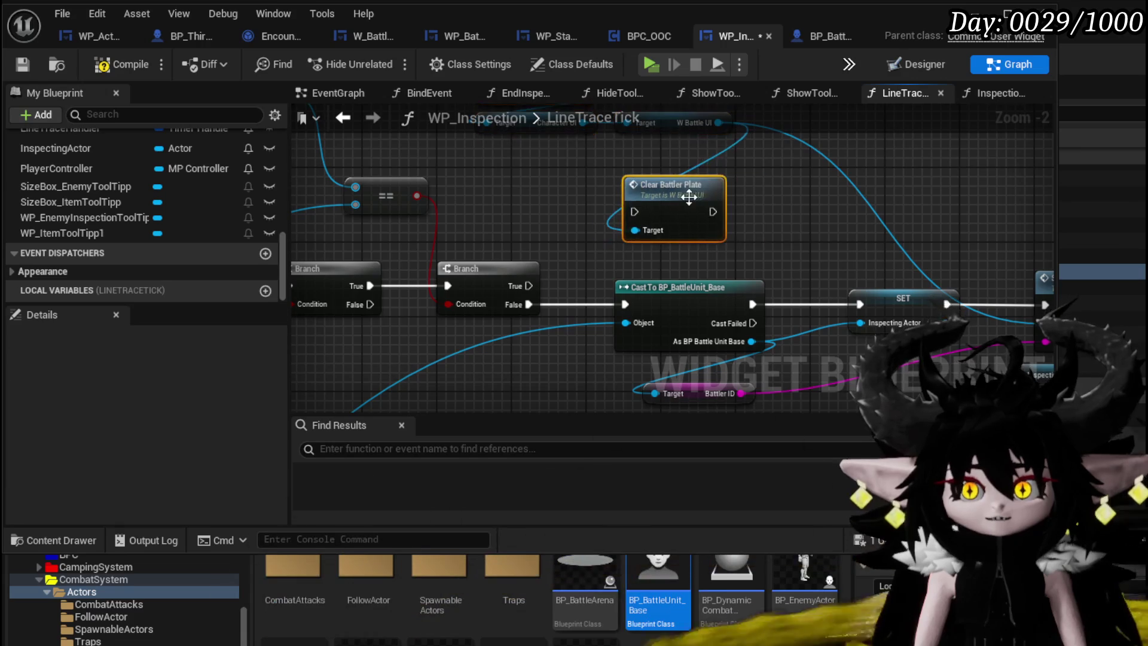
pyautogui.scroll(-1, 657, 179)
pyautogui.moveTo(594, 173)
pyautogui.mouseDown()
pyautogui.moveTo(797, 146)
pyautogui.moveTo(638, 171)
pyautogui.mouseUp()
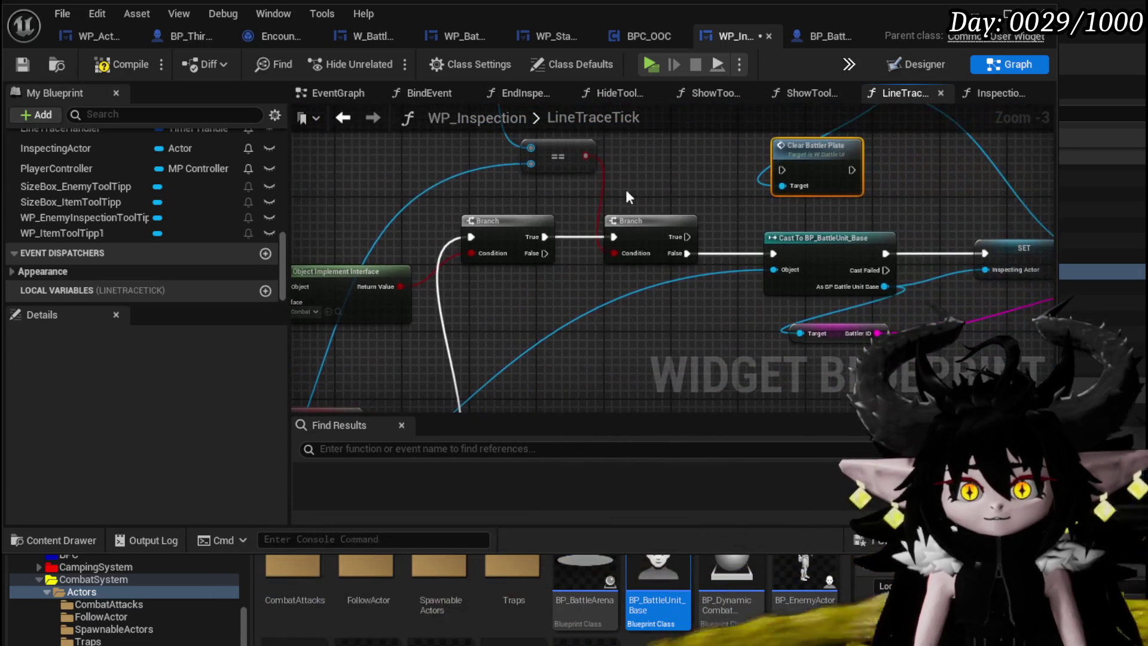
pyautogui.moveTo(535, 254)
pyautogui.mouseDown()
pyautogui.moveTo(770, 156)
pyautogui.moveTo(781, 170)
pyautogui.moveTo(679, 317)
pyautogui.mouseUp()
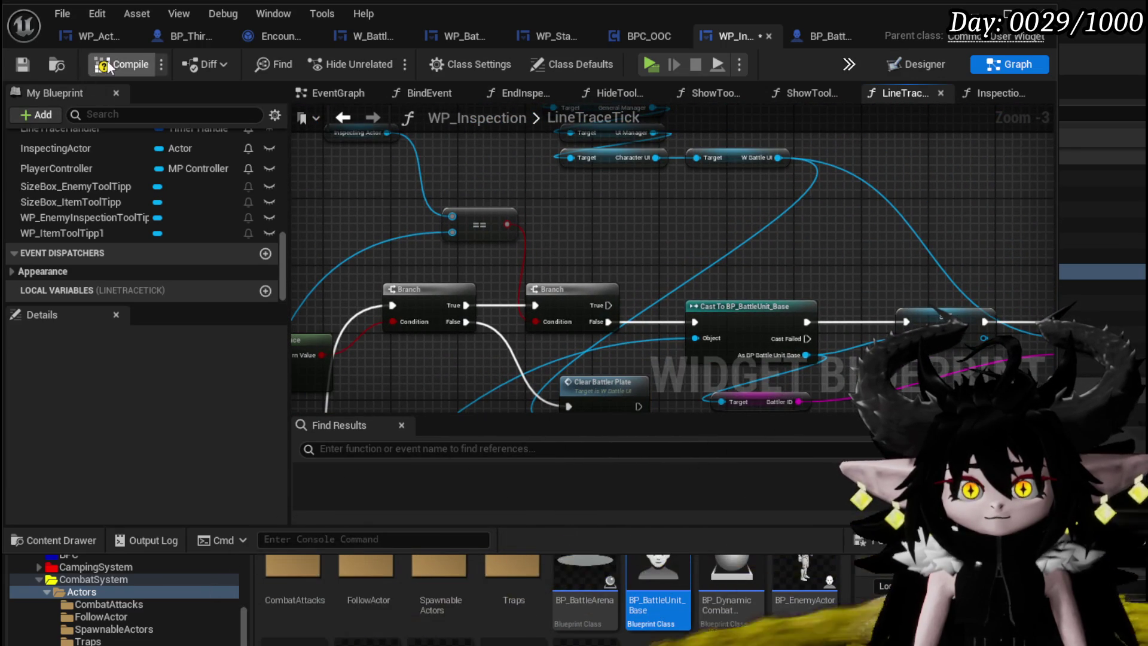
pyautogui.click(23, 66)
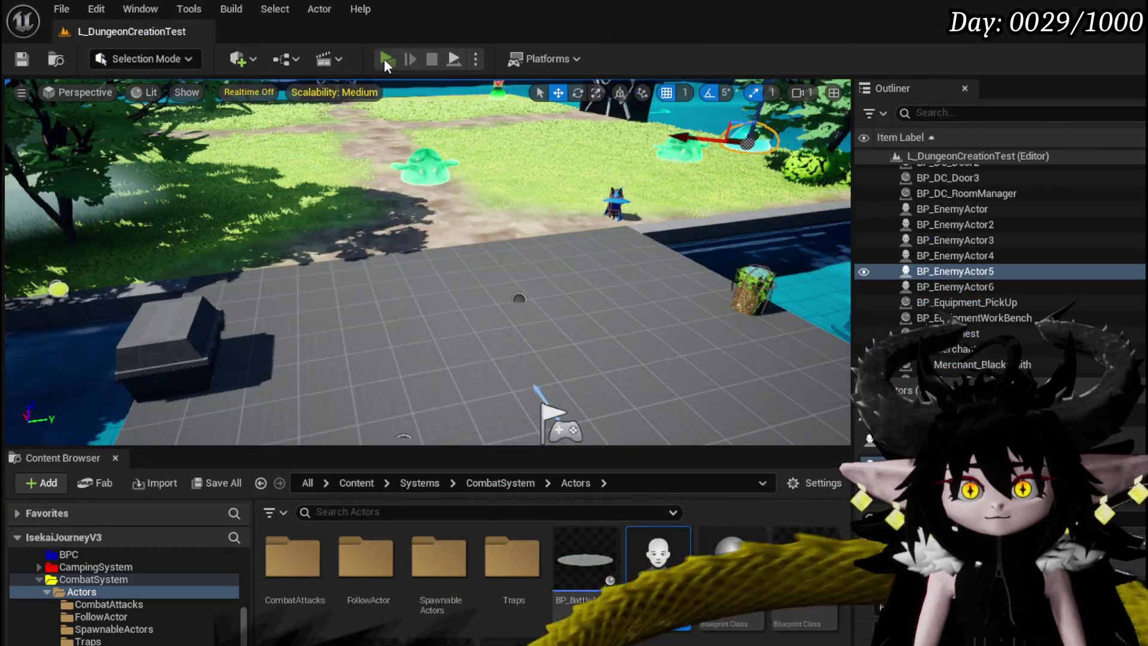
# - Play-test by walking toward the slime, stop with Esc, save all, and return to WP_Inspection
pyautogui.click(383, 59)
pyautogui.press('w')
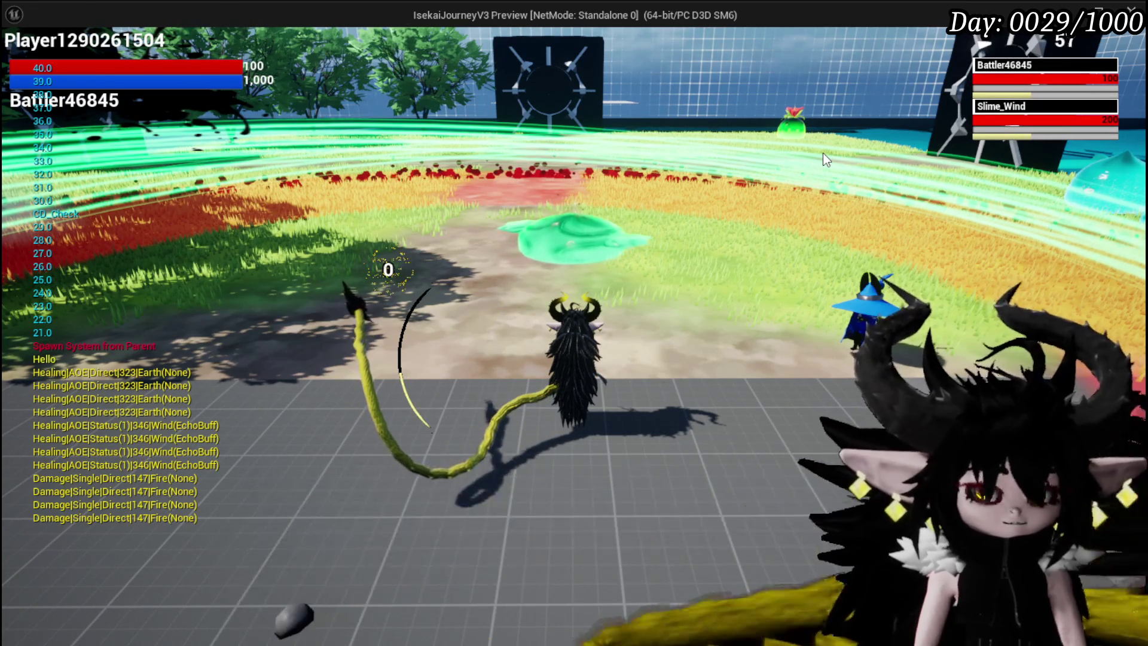
pyautogui.press('Escape')
pyautogui.click(23, 60)
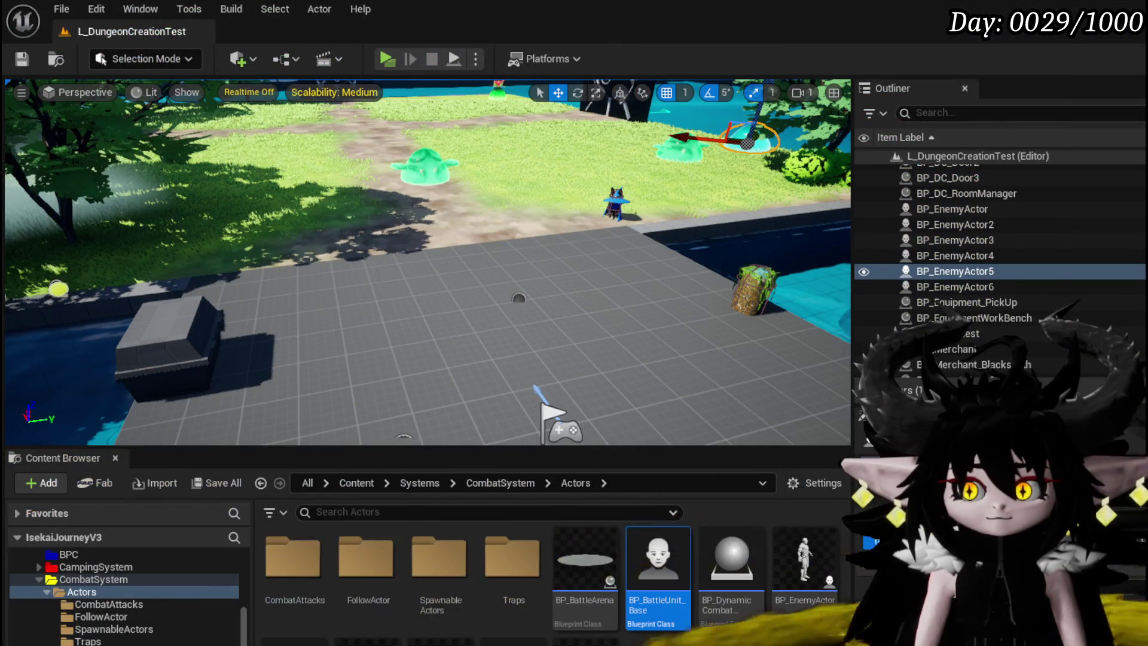
pyautogui.hotkey('alt', 'Tab')
# - Rearrange the Cast, SET, Show Battler Info, Branch and == nodes more tidily
pyautogui.moveTo(664, 157)
pyautogui.mouseDown()
pyautogui.moveTo(607, 210)
pyautogui.moveTo(620, 231)
pyautogui.moveTo(589, 276)
pyautogui.mouseUp()
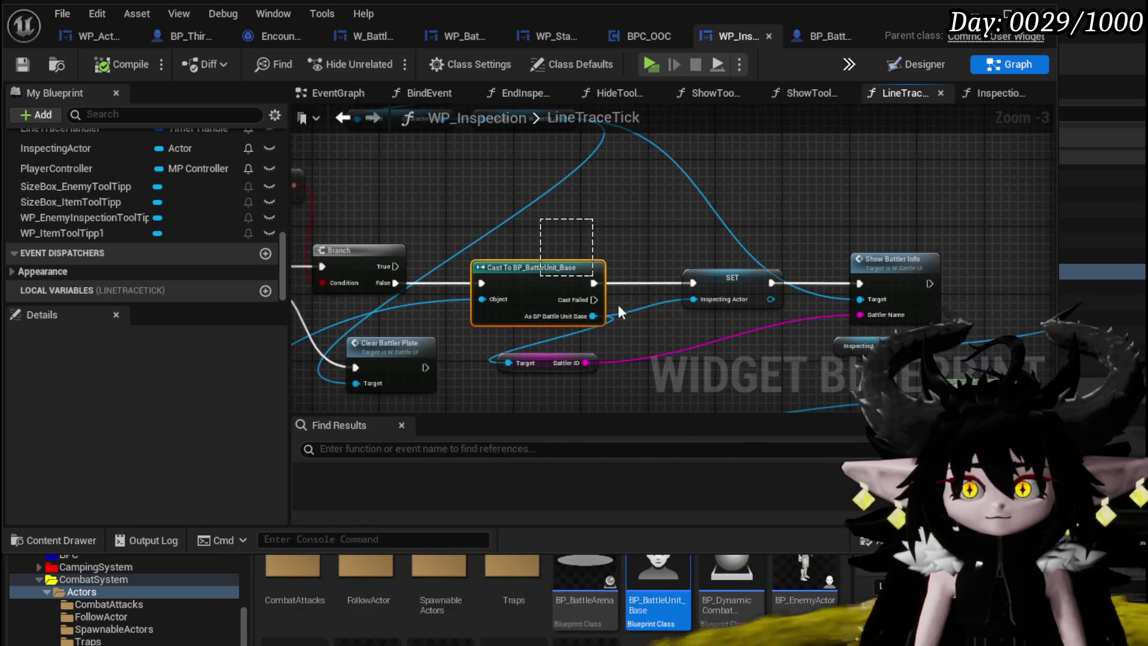
pyautogui.moveTo(733, 385); pyautogui.dragTo(733, 386)
pyautogui.keyDown('shift'); pyautogui.click(861, 287); pyautogui.keyUp('shift')
pyautogui.moveTo(555, 289)
pyautogui.mouseDown()
pyautogui.moveTo(580, 187)
pyautogui.moveTo(478, 227)
pyautogui.mouseUp()
pyautogui.moveTo(455, 359); pyautogui.dragTo(630, 253)
pyautogui.moveTo(604, 311); pyautogui.dragTo(599, 221)
pyautogui.moveTo(863, 246)
pyautogui.mouseDown()
pyautogui.moveTo(618, 285)
pyautogui.moveTo(834, 244)
pyautogui.moveTo(763, 229)
pyautogui.moveTo(798, 249)
pyautogui.mouseUp()
# - Open the ShowBattlerInfo function implementation, then return to LineTraceTick
pyautogui.doubleClick(823, 245)
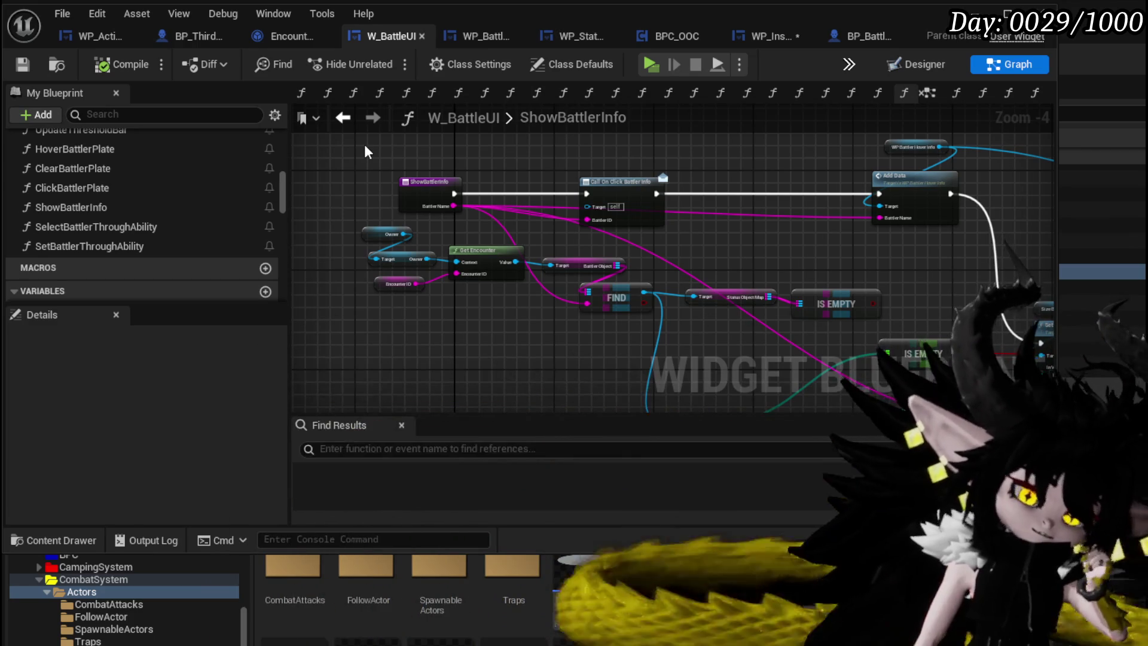
pyautogui.click(341, 117)
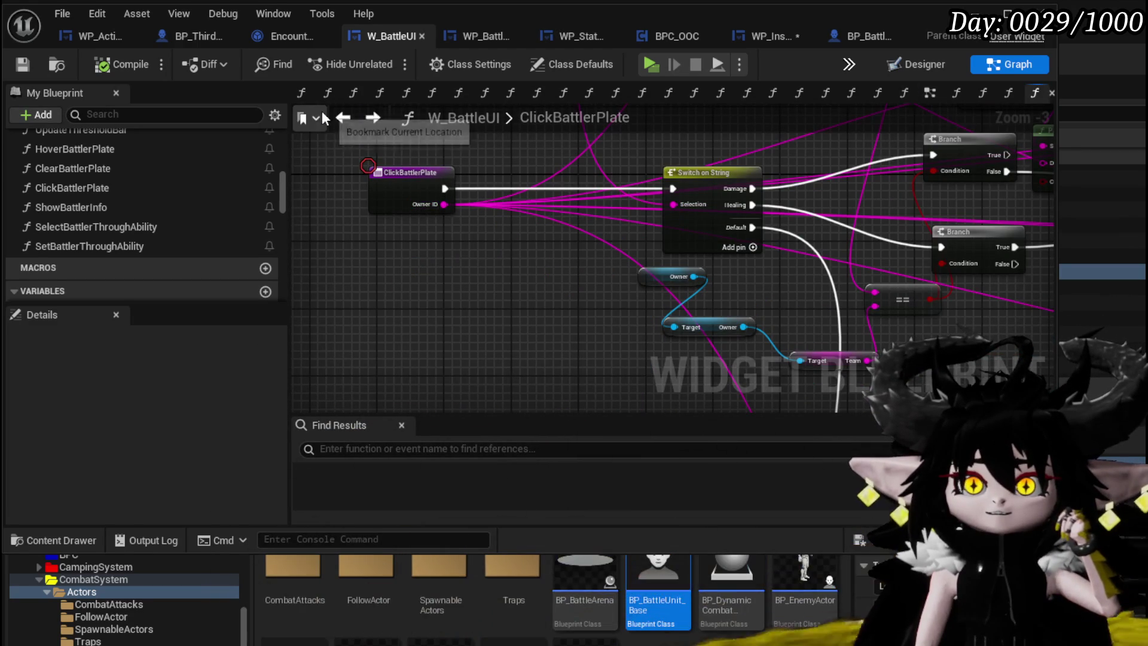
pyautogui.click(767, 37)
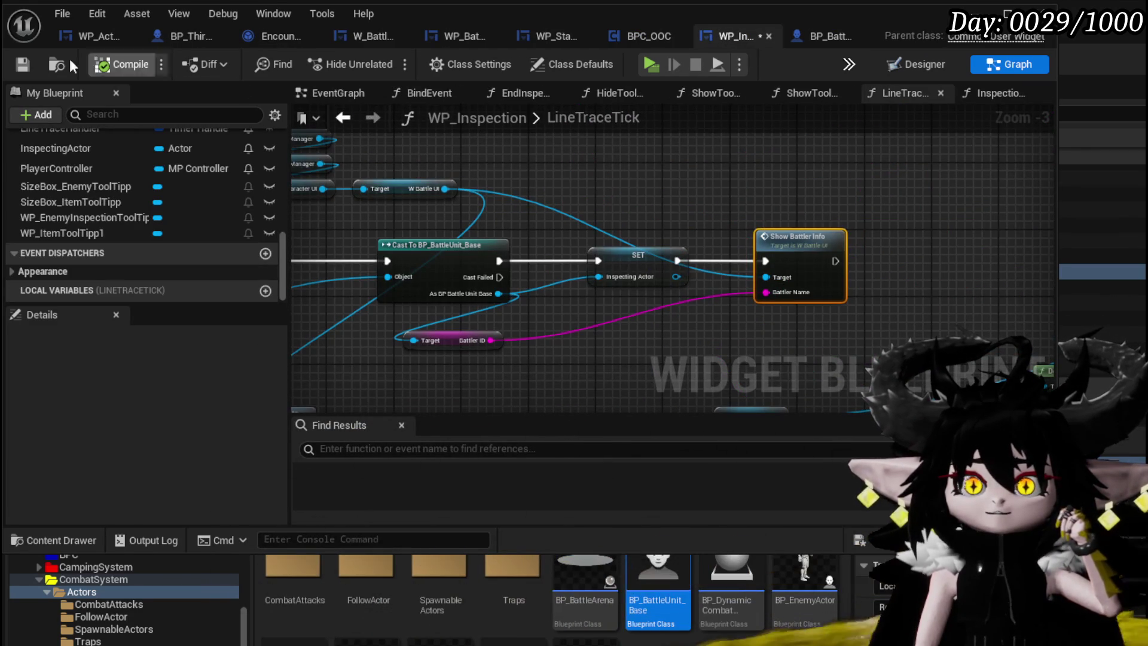
# - Nudge the Line Trace For Objects node group into place
pyautogui.scroll(-2, 613, 212)
pyautogui.moveTo(613, 212); pyautogui.dragTo(744, 187)
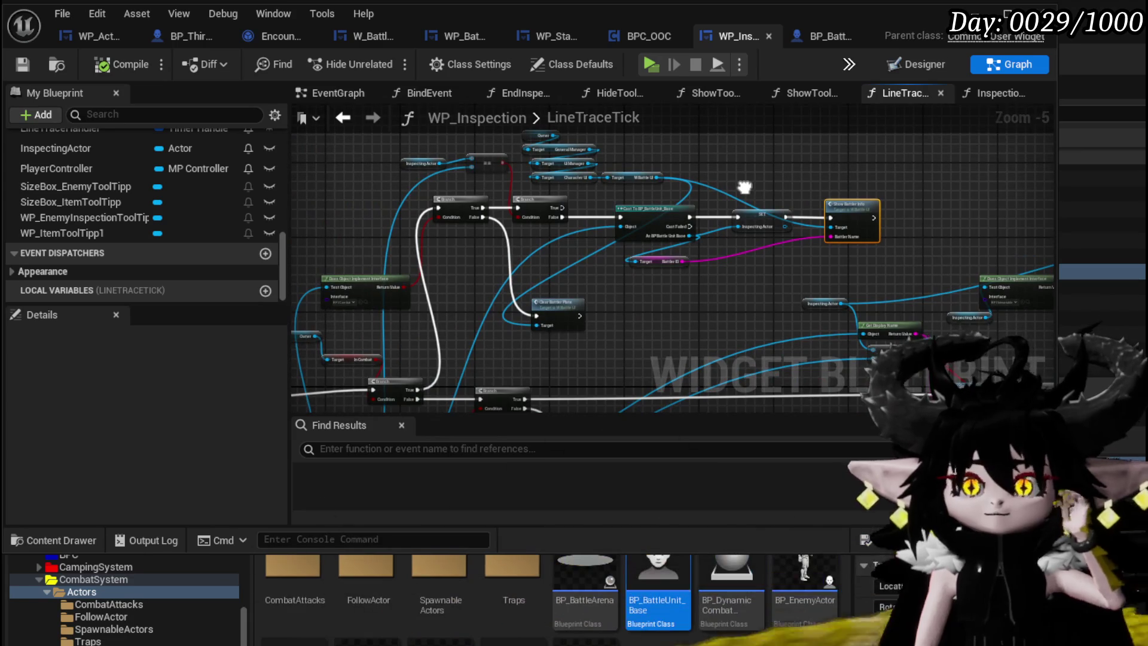
pyautogui.moveTo(464, 266); pyautogui.dragTo(518, 255)
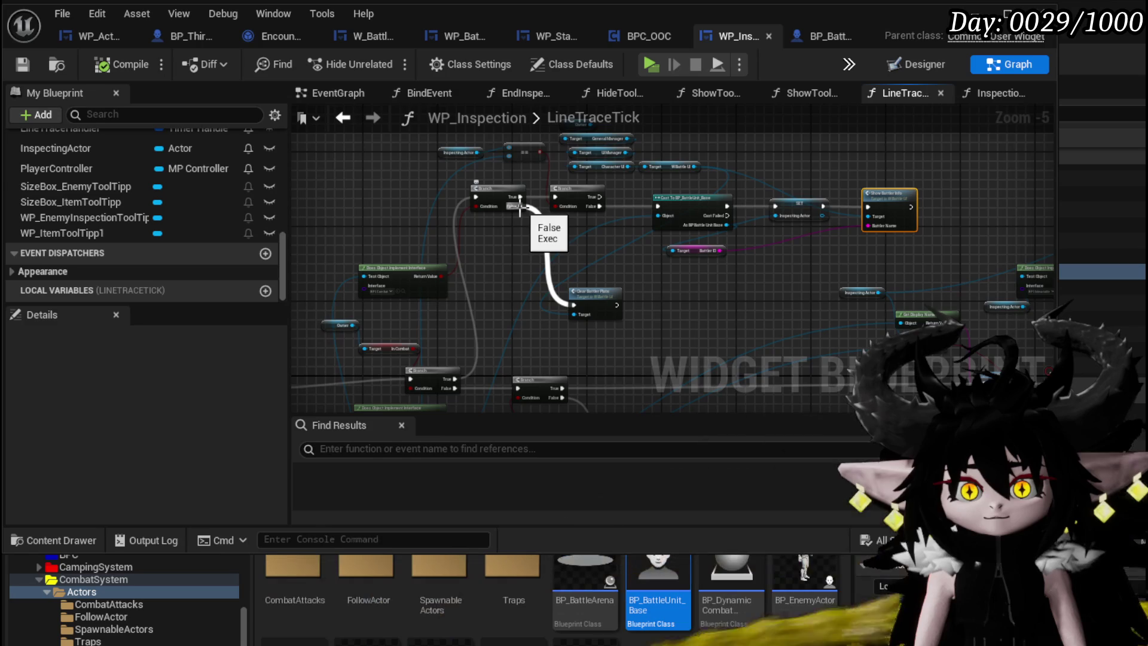
pyautogui.moveTo(520, 206); pyautogui.dragTo(567, 231)
pyautogui.scroll(-2, 564, 223)
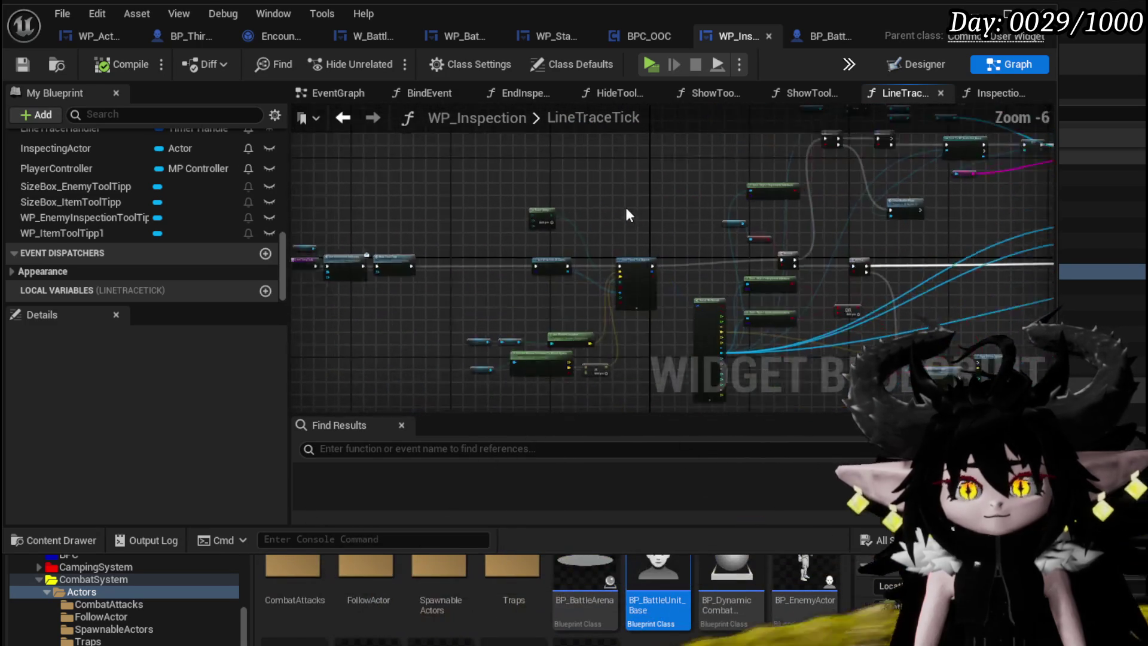
pyautogui.moveTo(628, 390); pyautogui.dragTo(647, 378)
pyautogui.scroll(3, 625, 275)
pyautogui.moveTo(417, 304); pyautogui.dragTo(415, 292)
pyautogui.click(456, 277)
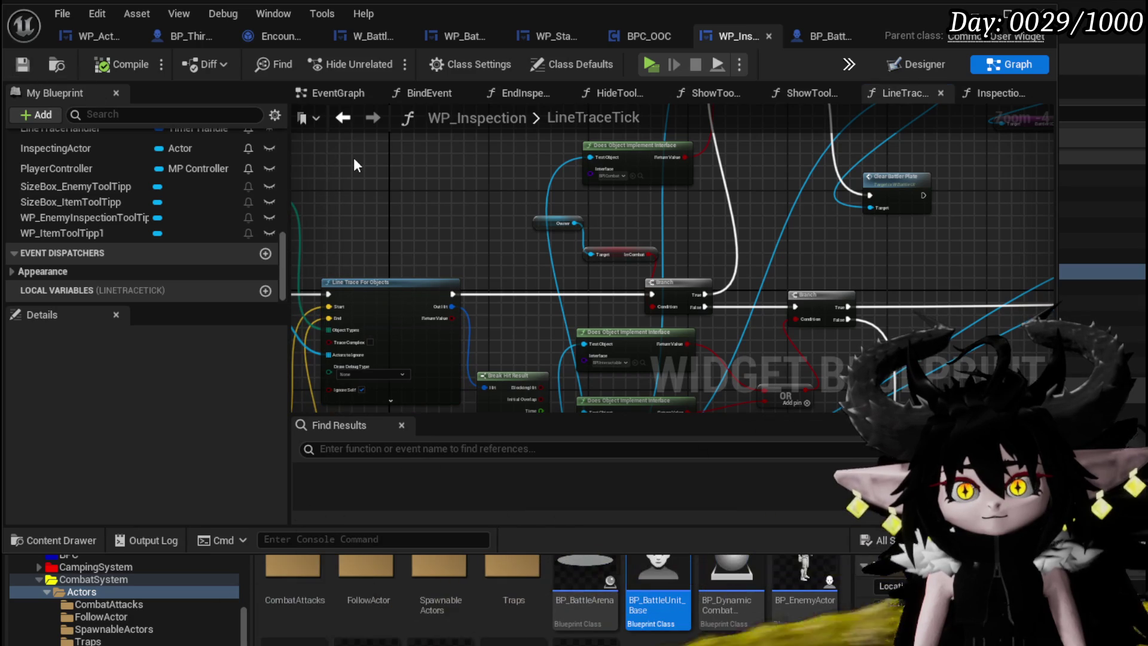
# - Reopen ShowBattlerInfo from the call node and look over its Add Data and Set Visibility nodes
pyautogui.moveTo(492, 166); pyautogui.dragTo(392, 247)
pyautogui.moveTo(963, 269)
pyautogui.mouseDown()
pyautogui.moveTo(644, 303)
pyautogui.moveTo(616, 345)
pyautogui.mouseUp()
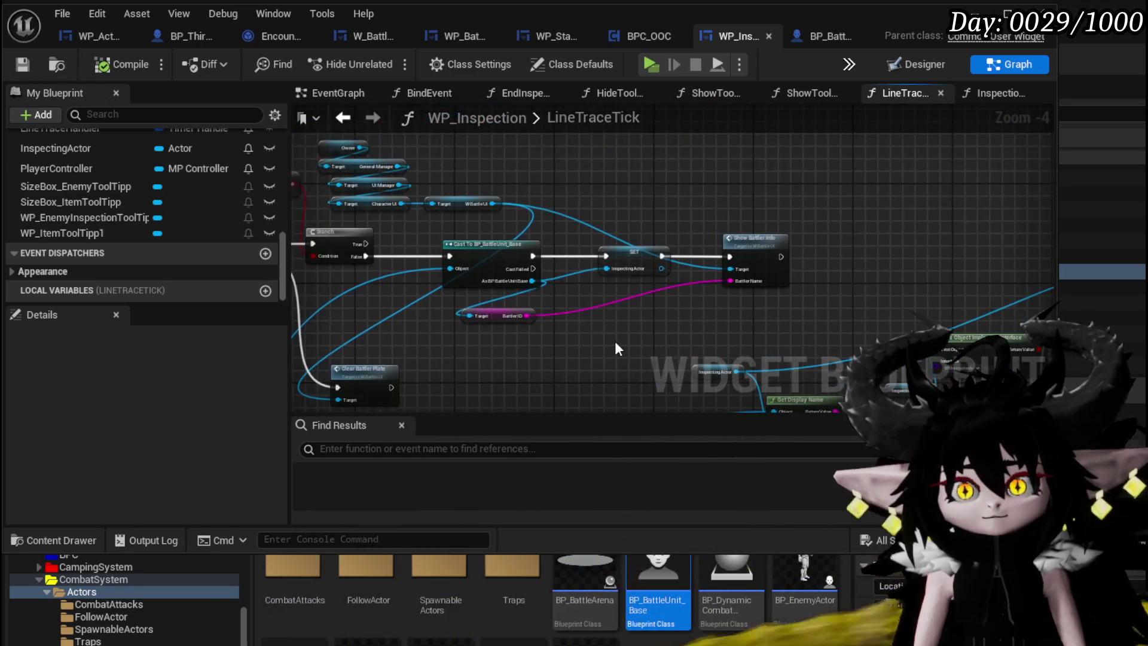
pyautogui.doubleClick(750, 245)
pyautogui.moveTo(676, 251); pyautogui.dragTo(425, 262)
pyautogui.moveTo(523, 265)
pyautogui.mouseDown()
pyautogui.moveTo(515, 236)
pyautogui.moveTo(636, 212)
pyautogui.moveTo(483, 170)
pyautogui.mouseUp()
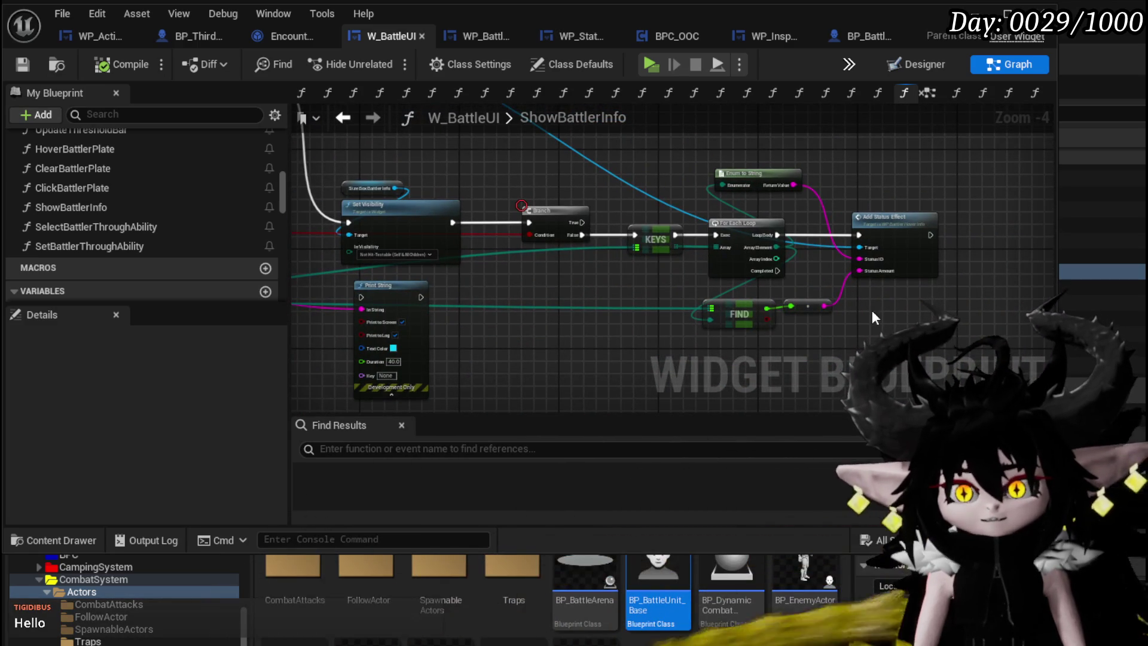
# - Review ShowBattlerInfo's IS EMPTY, Add Data and Find nodes, glance at Encounter_Object, then return to WP_Inspection
pyautogui.moveTo(615, 293); pyautogui.dragTo(824, 319)
pyautogui.moveTo(602, 180)
pyautogui.mouseDown()
pyautogui.moveTo(811, 267)
pyautogui.moveTo(945, 284)
pyautogui.mouseUp()
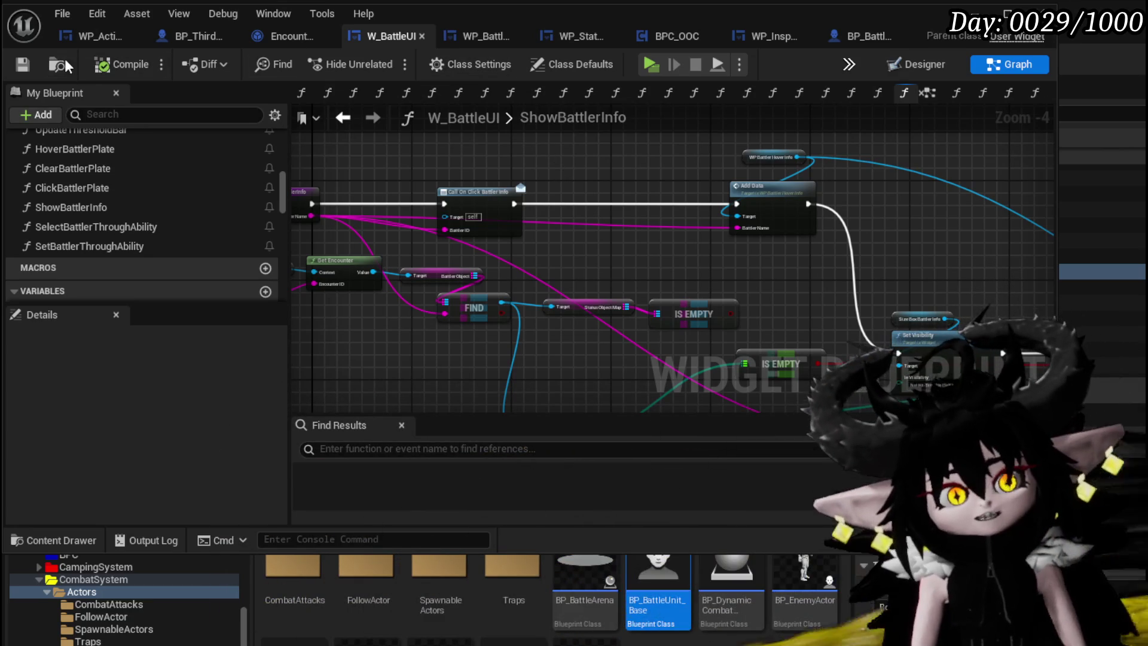
pyautogui.moveTo(534, 168); pyautogui.dragTo(754, 185)
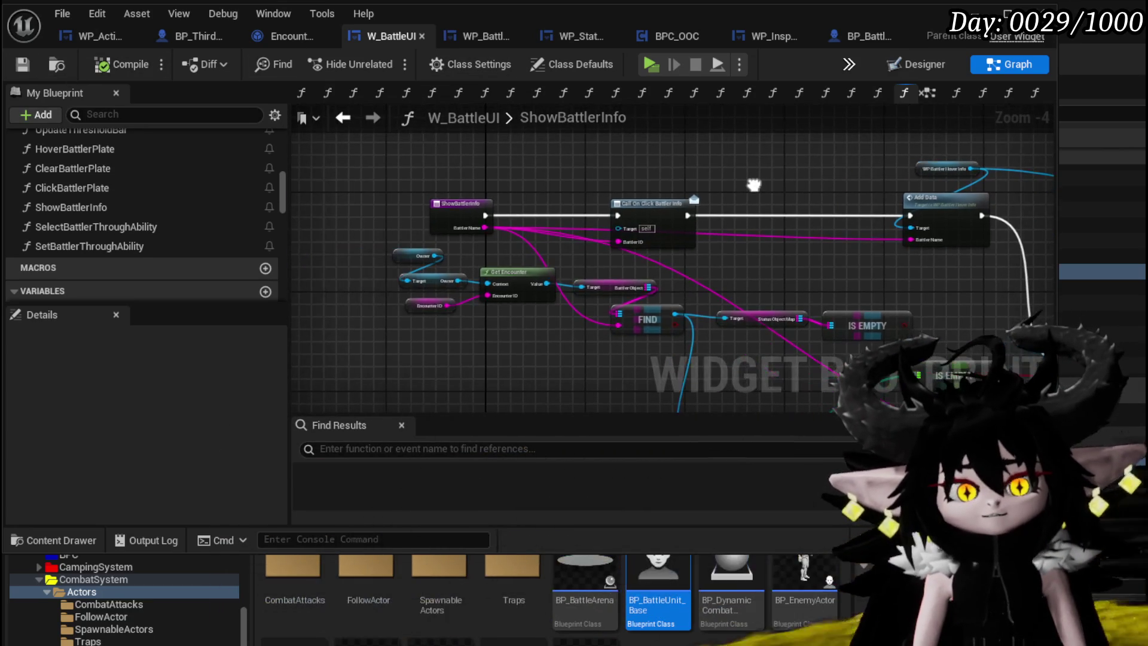
pyautogui.click(293, 36)
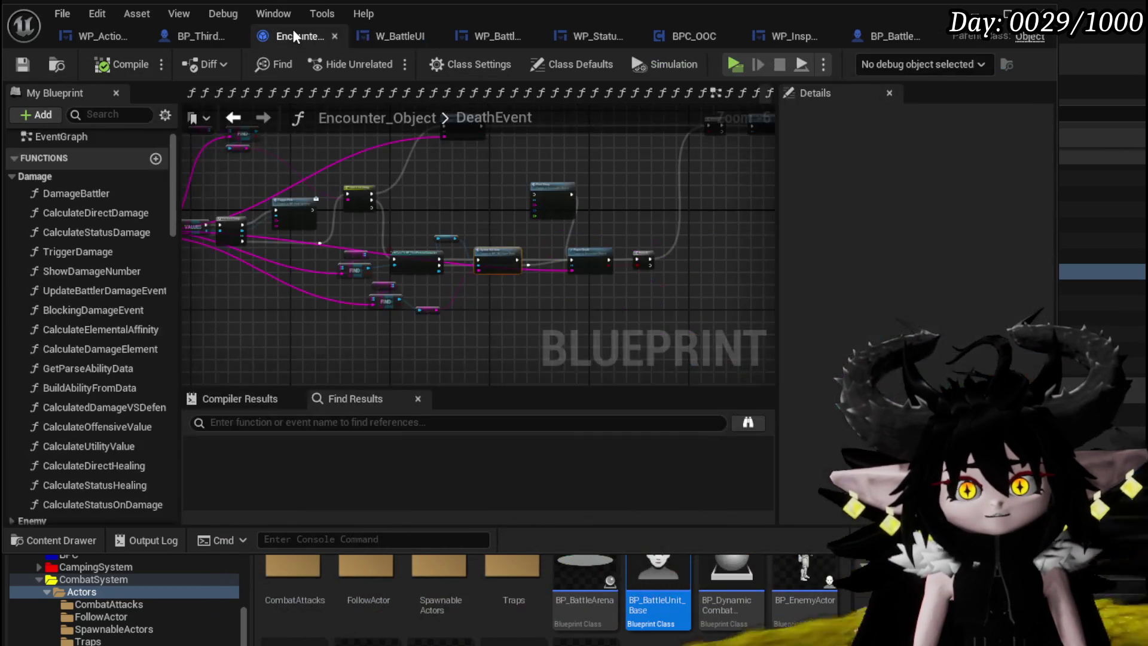
pyautogui.click(373, 37)
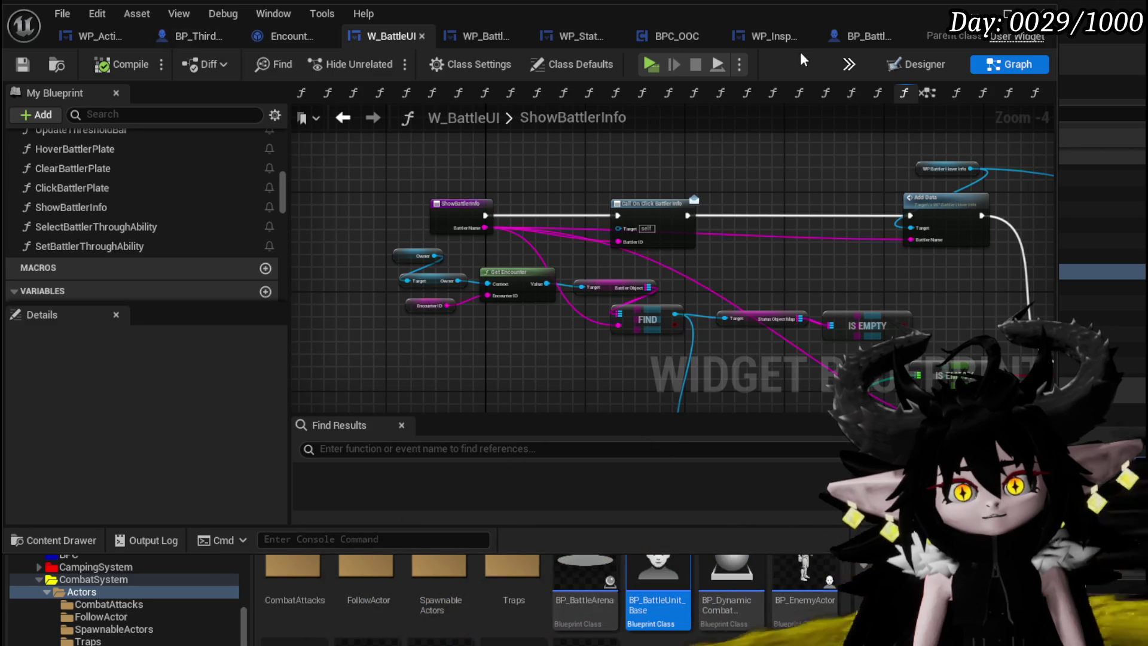
pyautogui.click(772, 37)
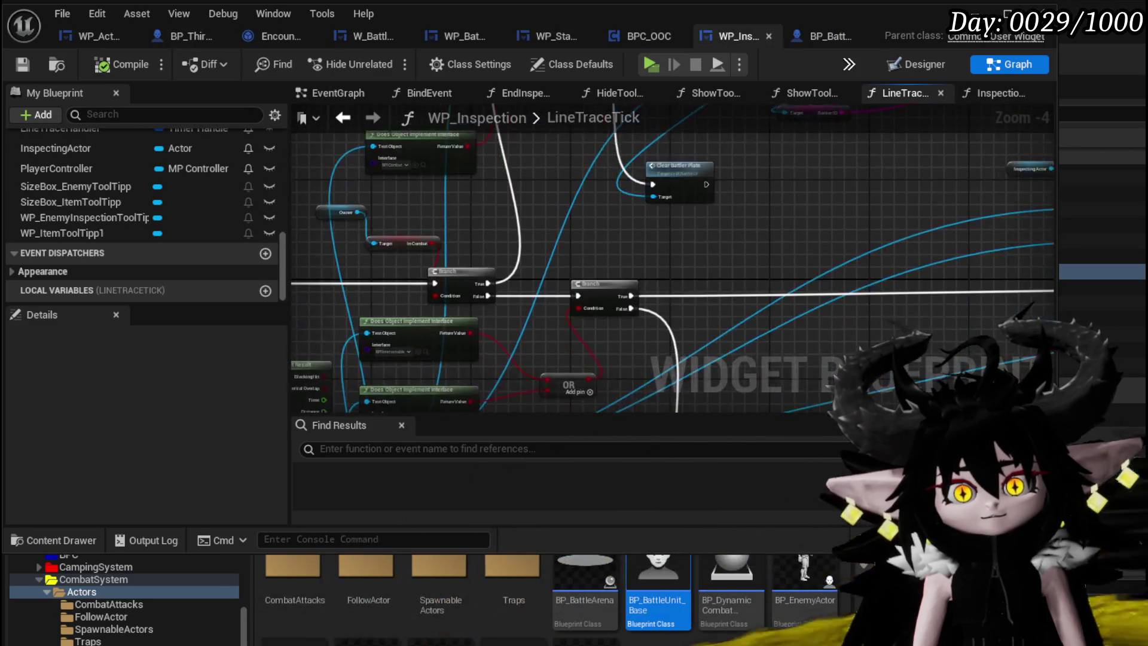
# - Compile and save WP_Inspection, then test the Slime_Wind battle by inspecting Battler124515 and resuming
pyautogui.moveTo(494, 228)
pyautogui.mouseDown()
pyautogui.moveTo(467, 277)
pyautogui.moveTo(417, 210)
pyautogui.moveTo(523, 222)
pyautogui.mouseUp()
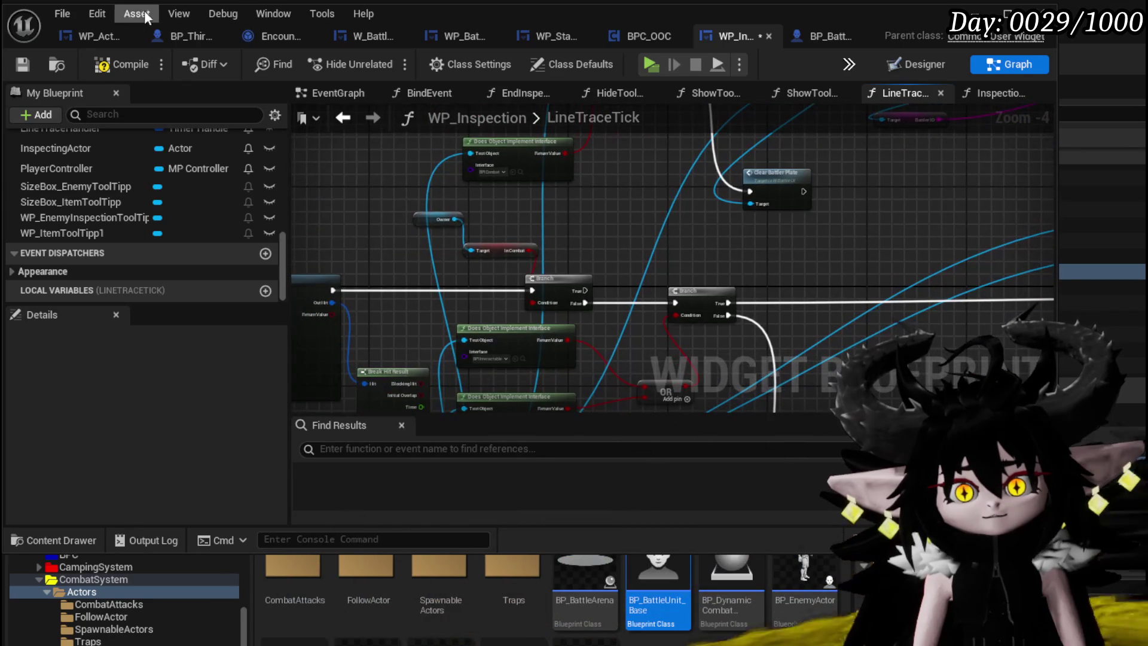
pyautogui.click(126, 65)
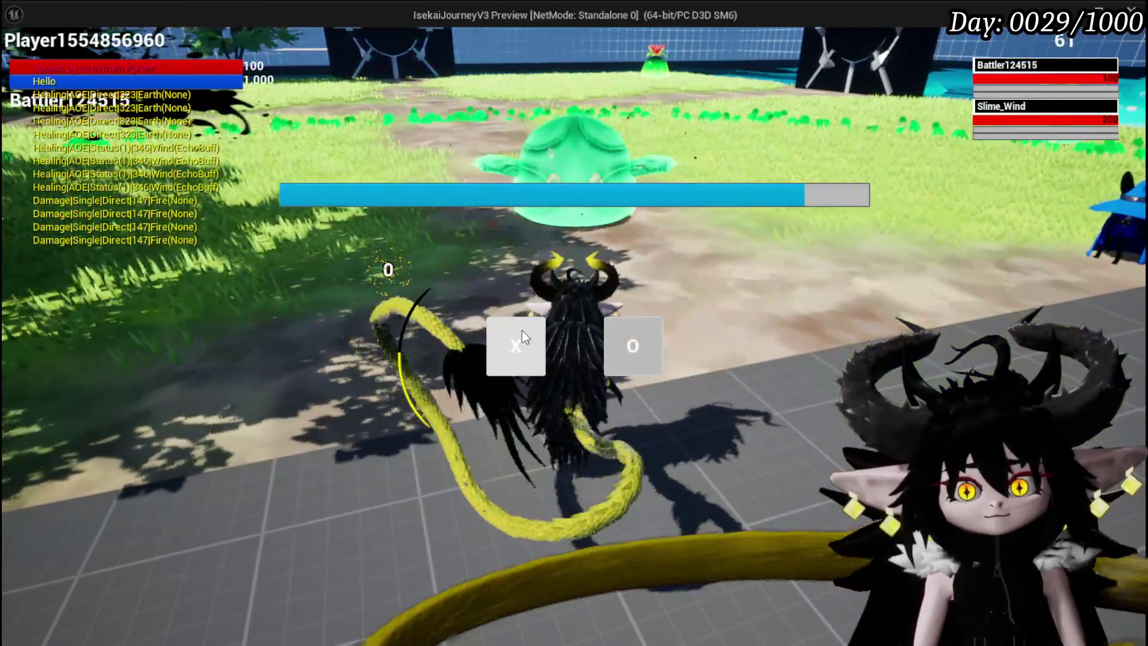
pyautogui.click(522, 334)
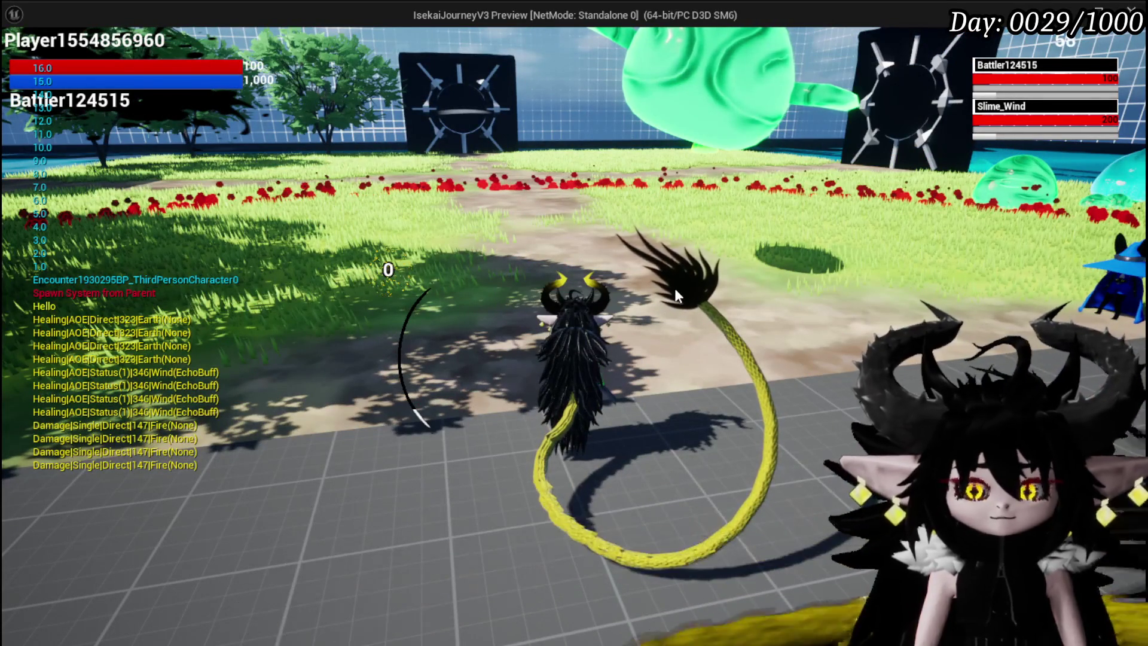
pyautogui.click(1037, 87)
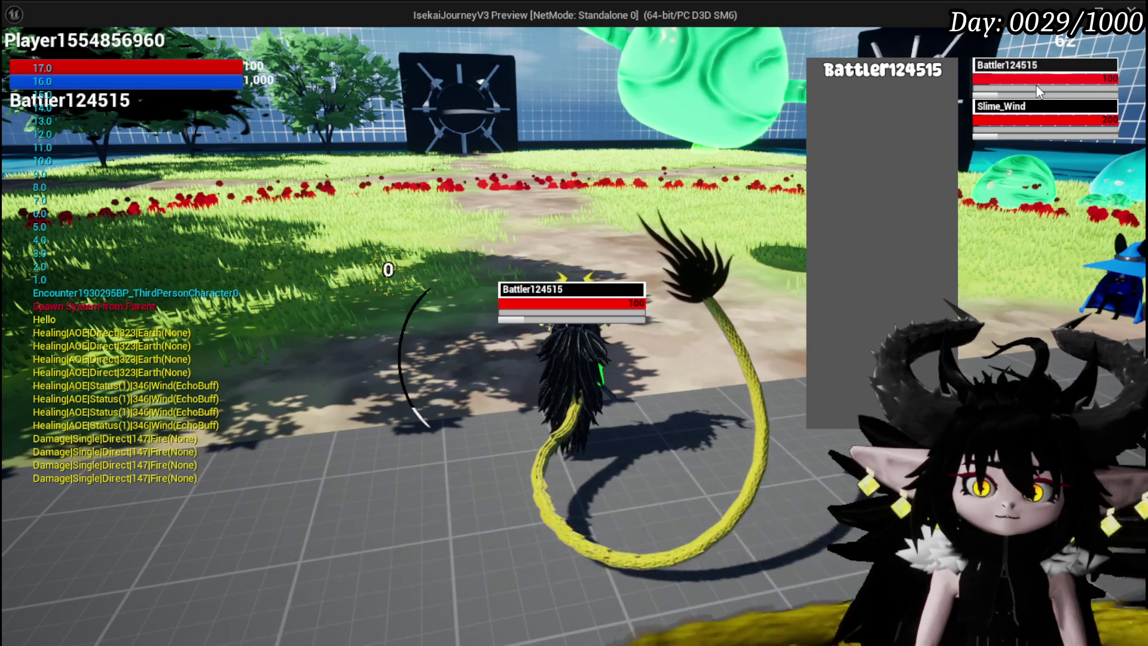
pyautogui.click(791, 94)
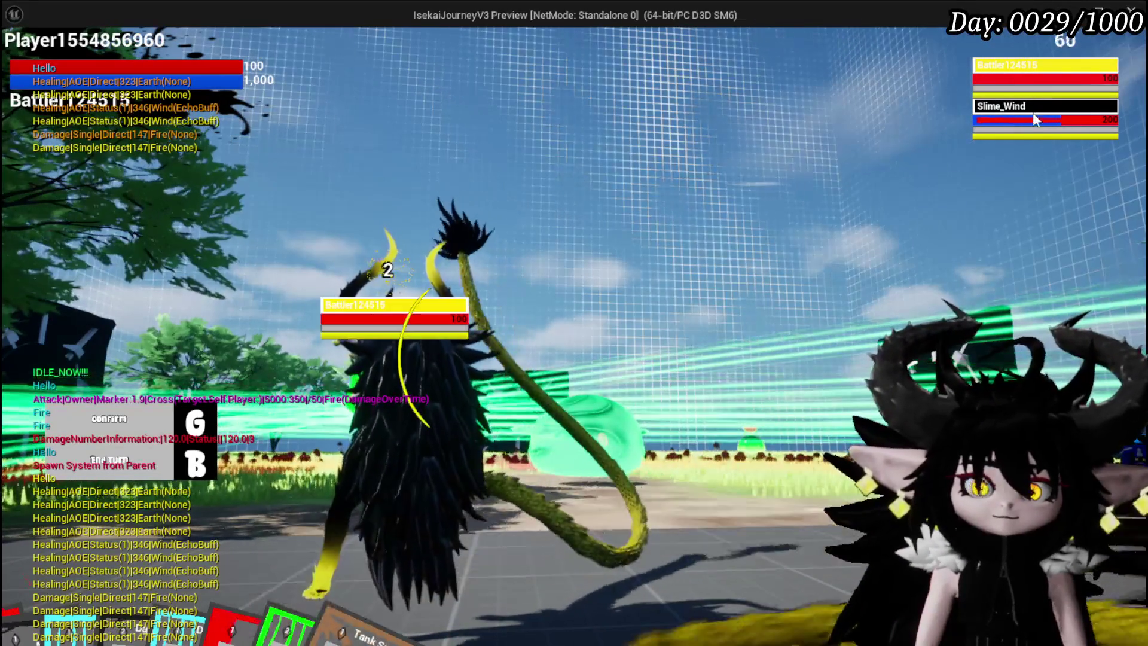
# - Play a card from the hand, then inspect the Slime_Wind turn-list entry's details
pyautogui.click(562, 403)
pyautogui.moveTo(166, 577)
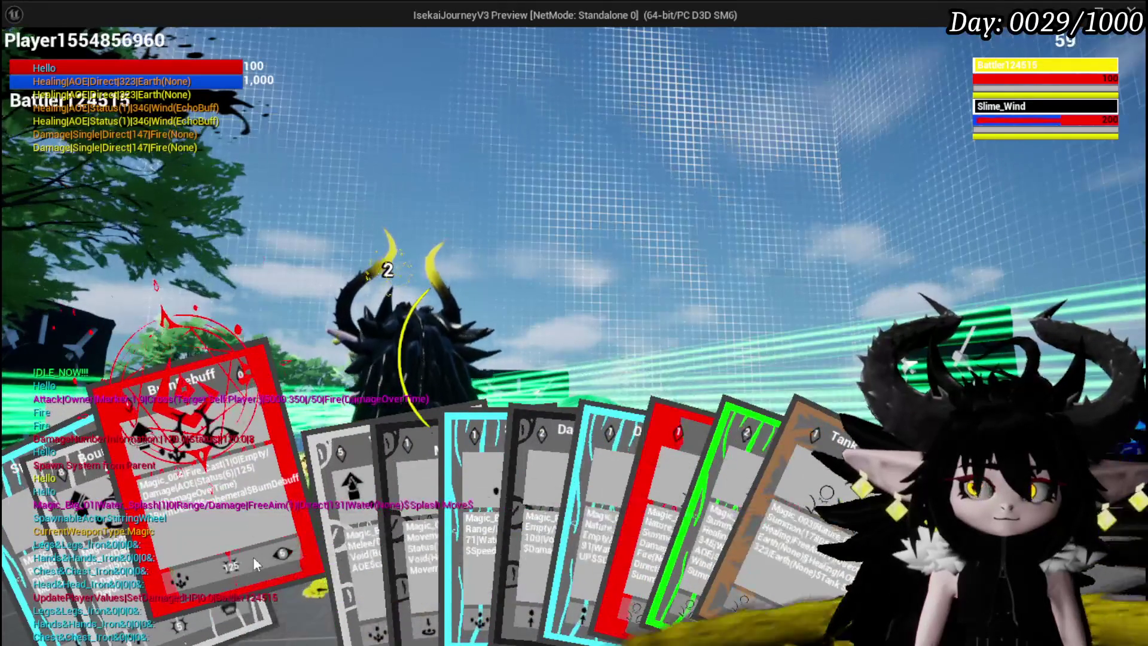
pyautogui.click(253, 558)
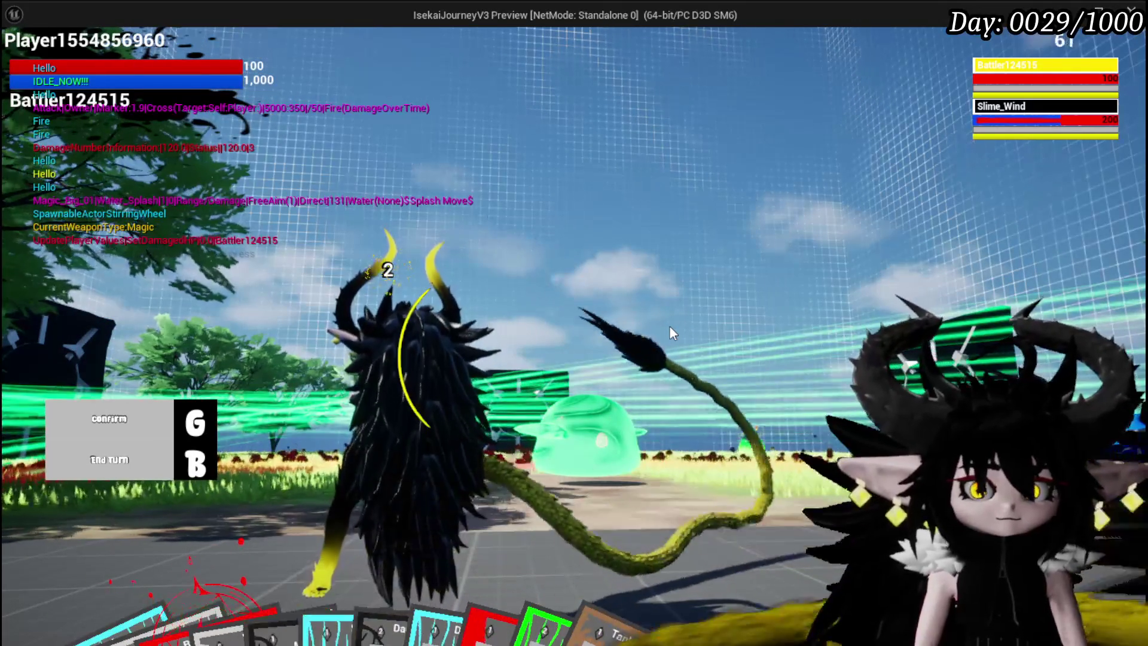
pyautogui.moveTo(1057, 85)
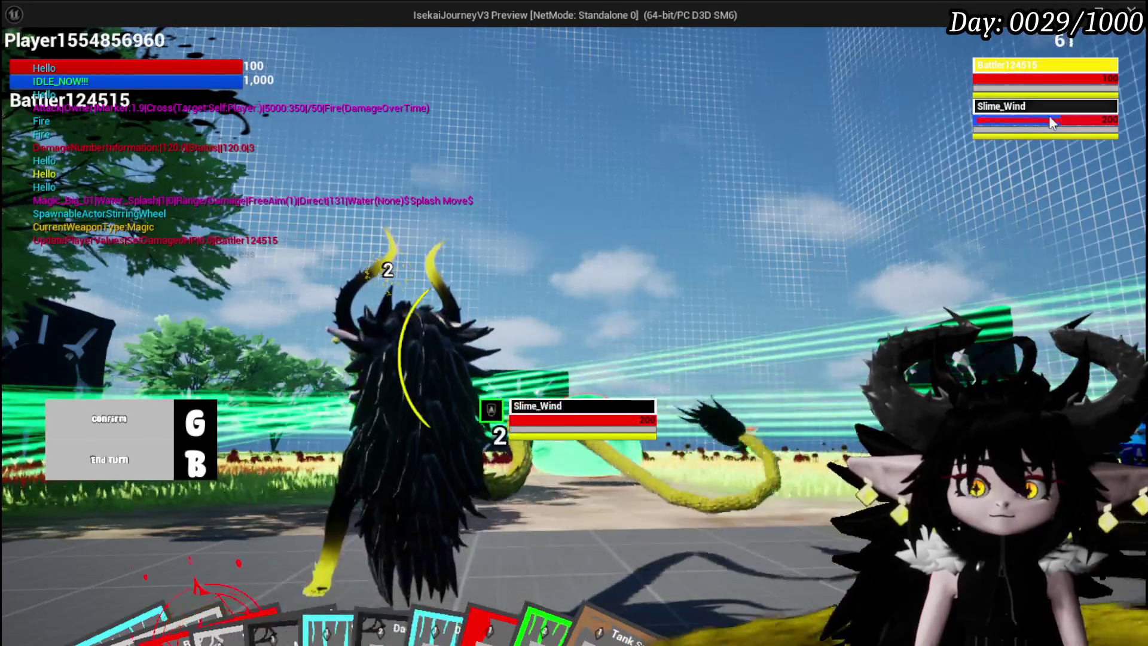
pyautogui.click(1049, 116)
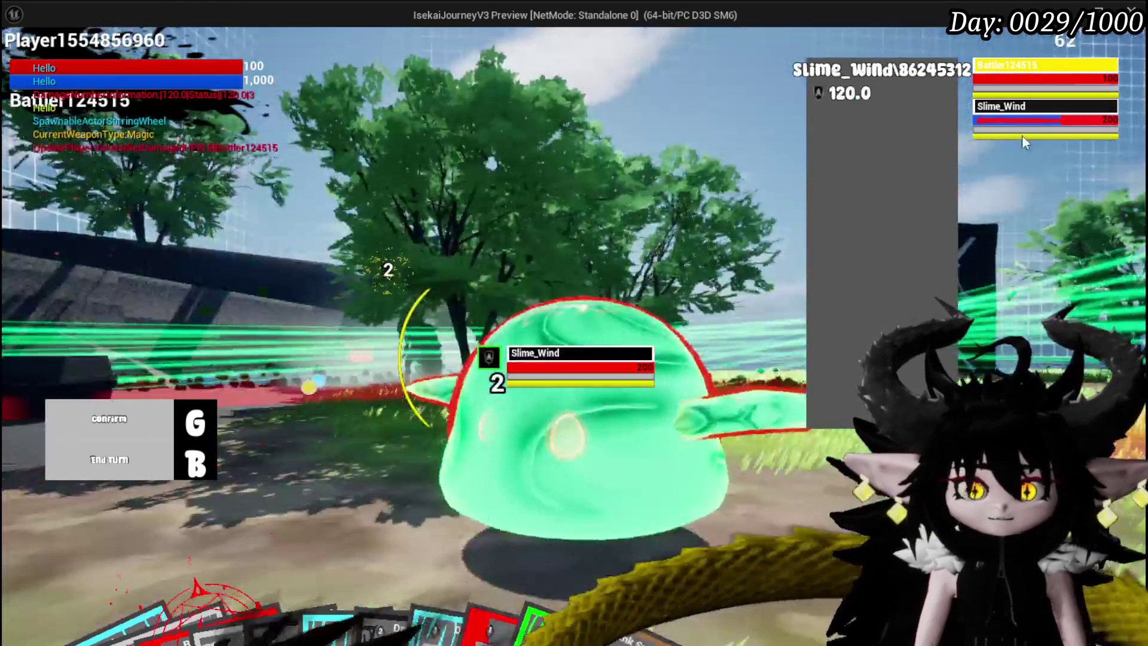
pyautogui.moveTo(1024, 72)
pyautogui.moveTo(1014, 123)
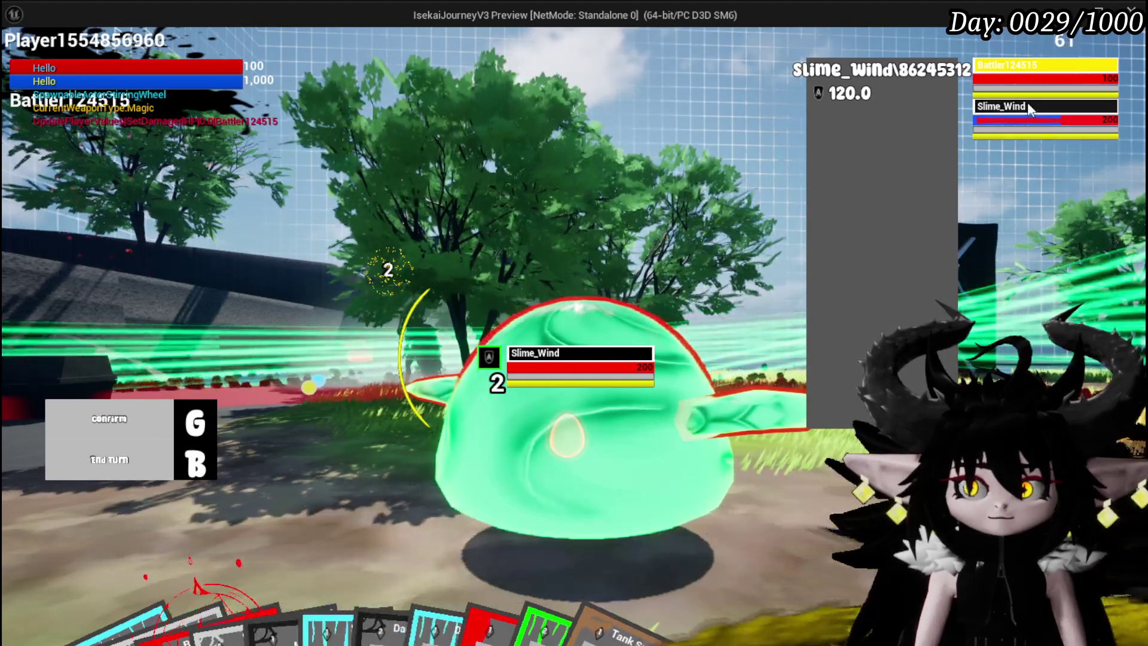
pyautogui.click(1028, 104)
pyautogui.click(1024, 107)
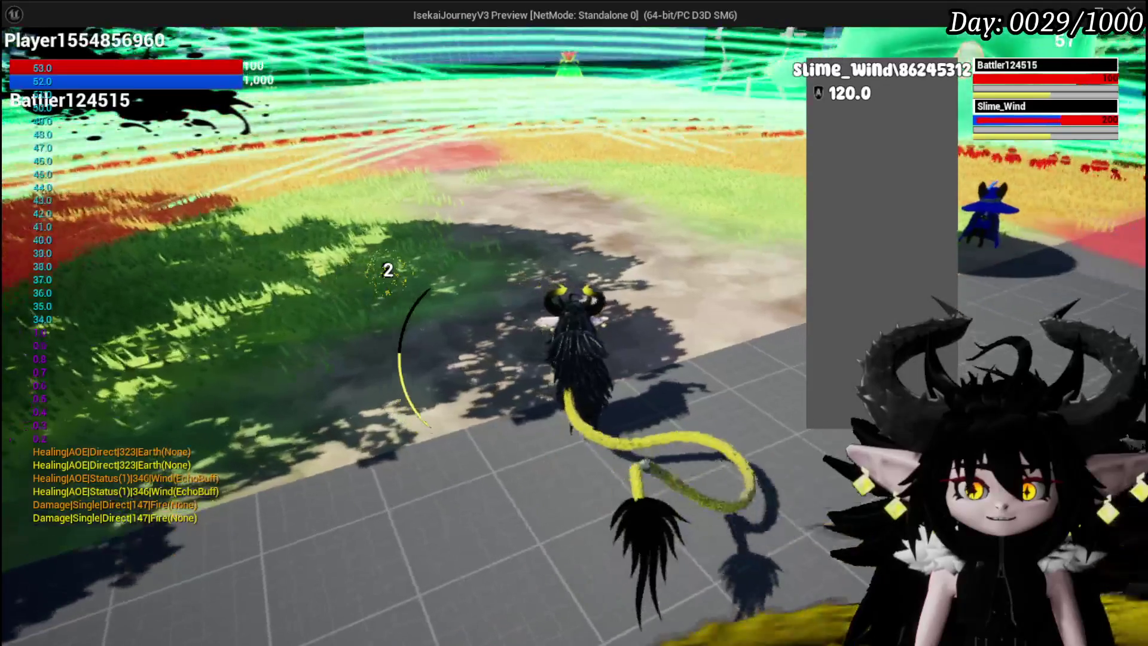
# - Stop the play session and save the L_DungeonCreationTest level
pyautogui.hotkey('alt', 'Tab')
pyautogui.press('Escape')
pyautogui.click(22, 58)
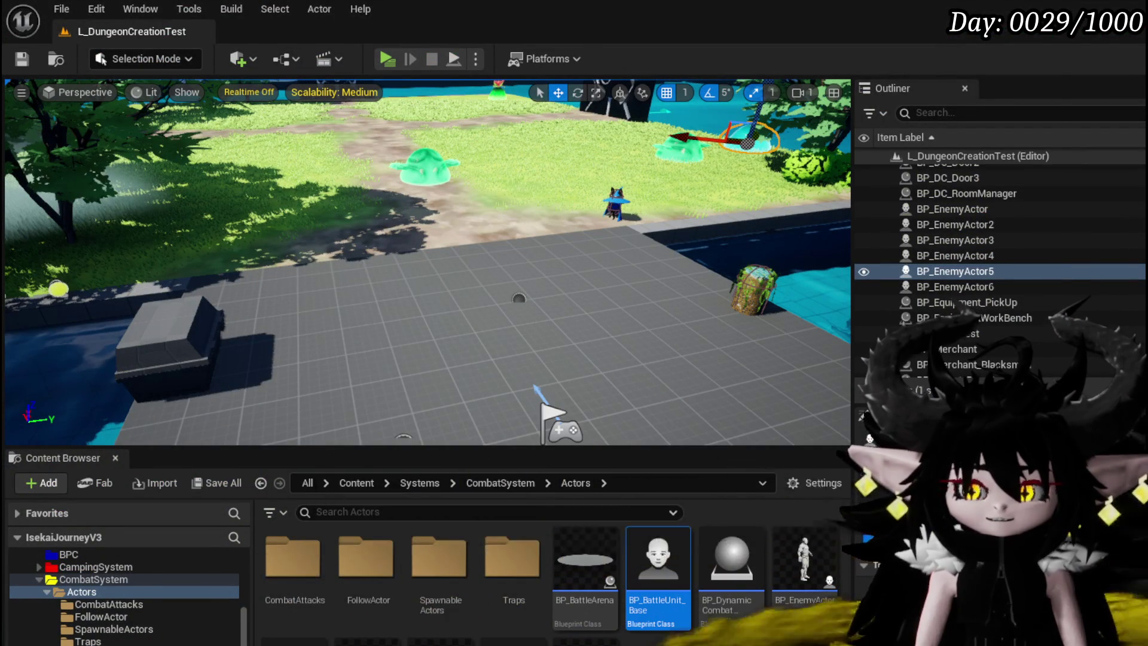
pyautogui.hotkey('alt', 'Tab')
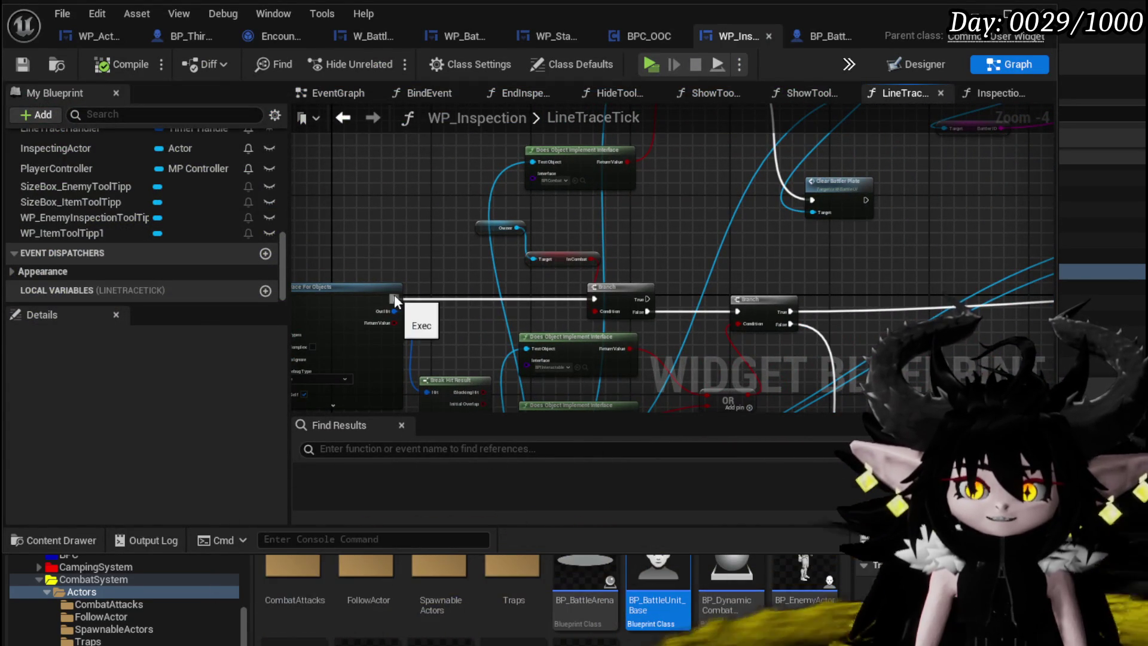
# - Wire the trace straight into the second Branch and delete the Owner, InCombat and first Branch nodes
pyautogui.moveTo(757, 321); pyautogui.dragTo(752, 311)
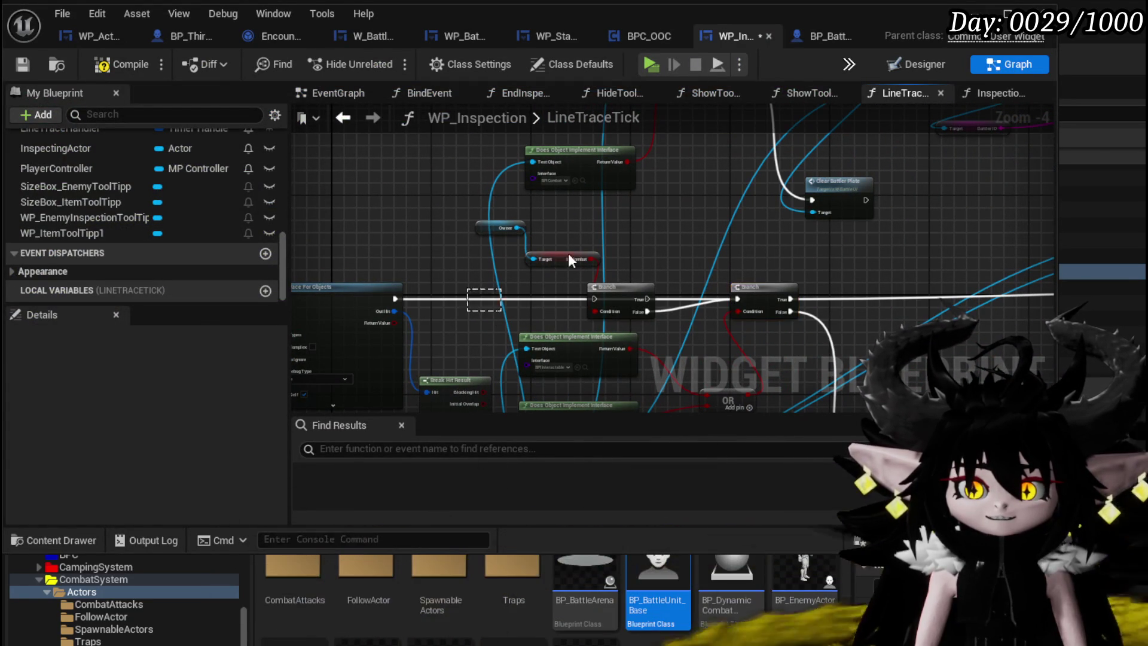
pyautogui.moveTo(660, 213); pyautogui.dragTo(661, 215)
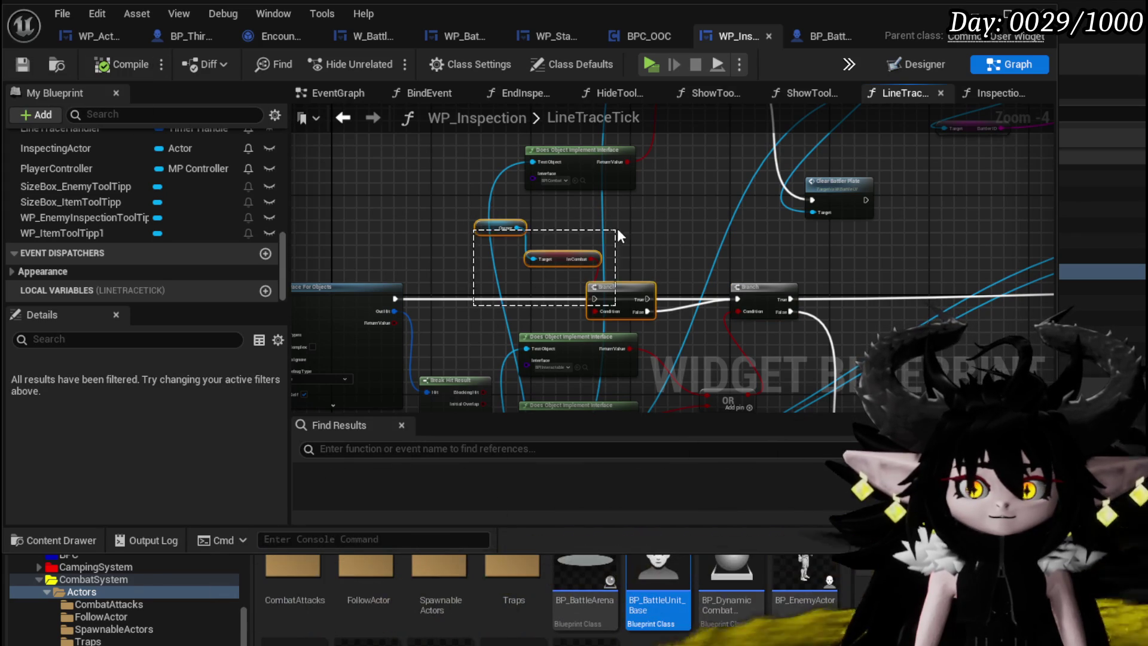
pyautogui.press('Delete')
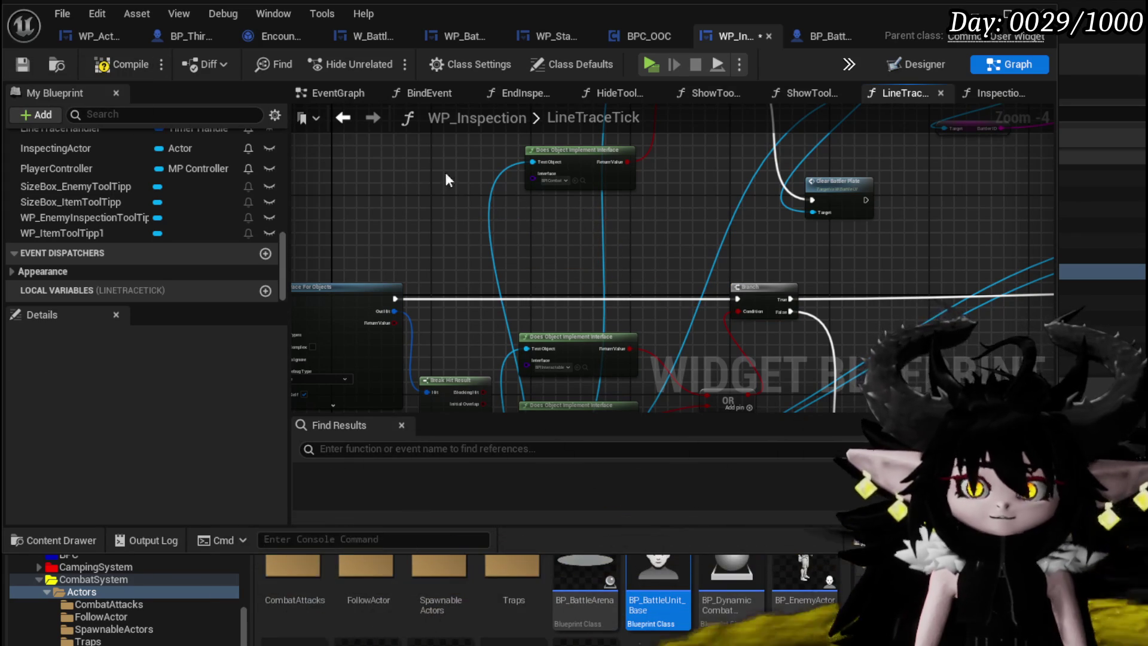
# - Compile and save the WP_Inspection widget blueprint
pyautogui.click(126, 62)
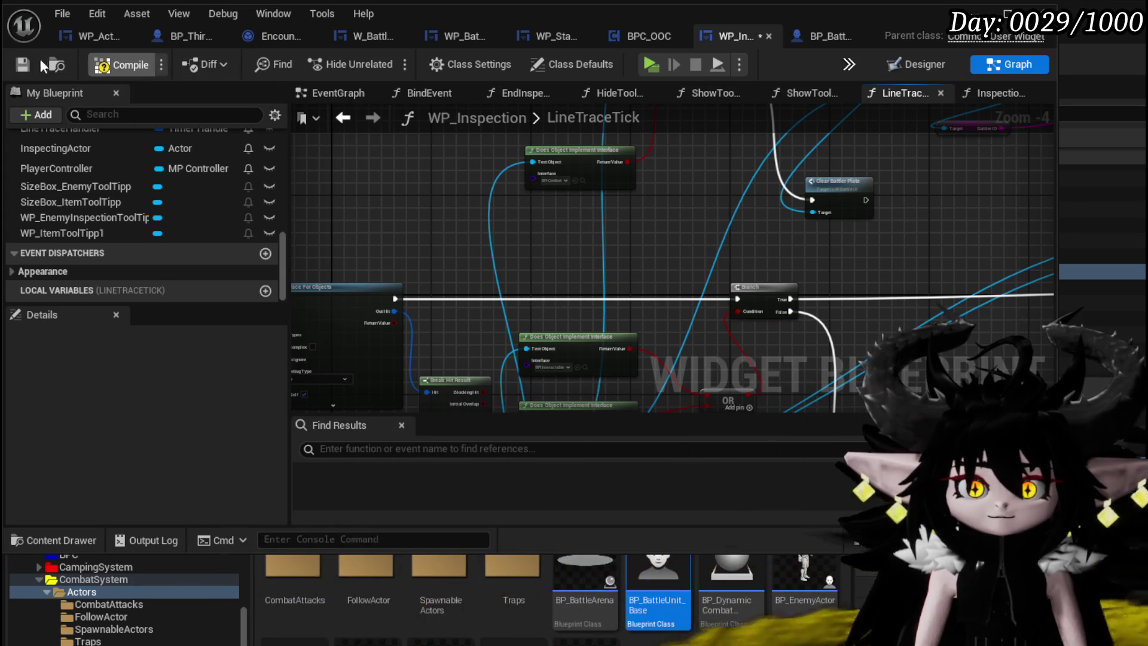
pyautogui.click(23, 64)
pyautogui.click(170, 36)
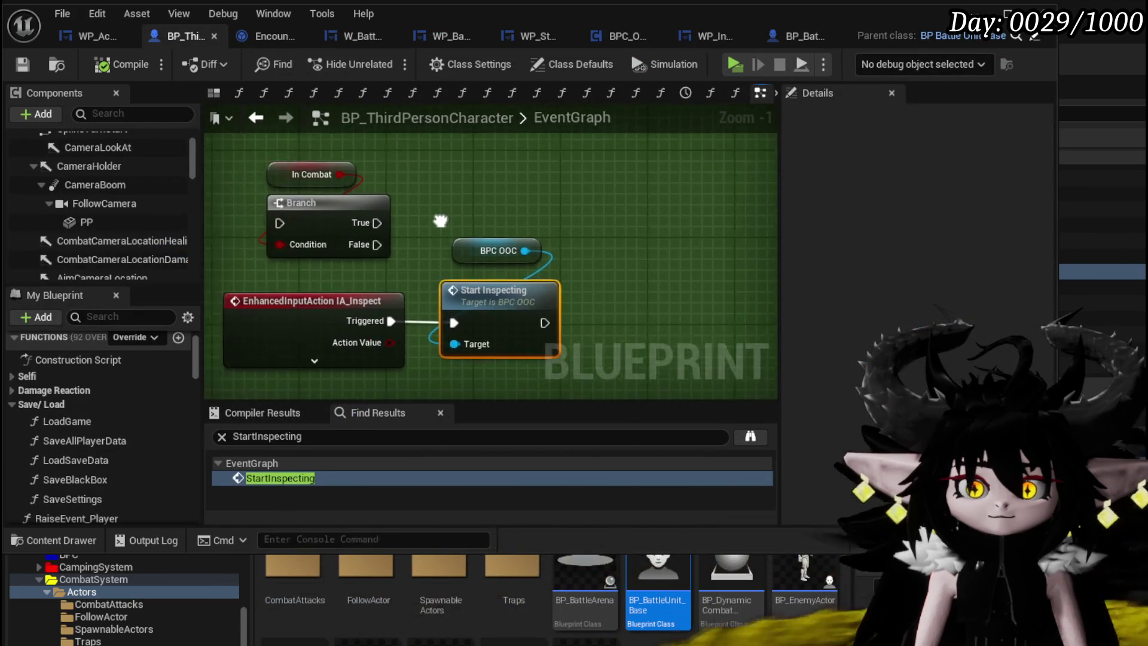
# - Rearrange the inspect nodes and connect Branch False, instead of True, to Start Inspecting
pyautogui.moveTo(430, 266); pyautogui.dragTo(604, 275)
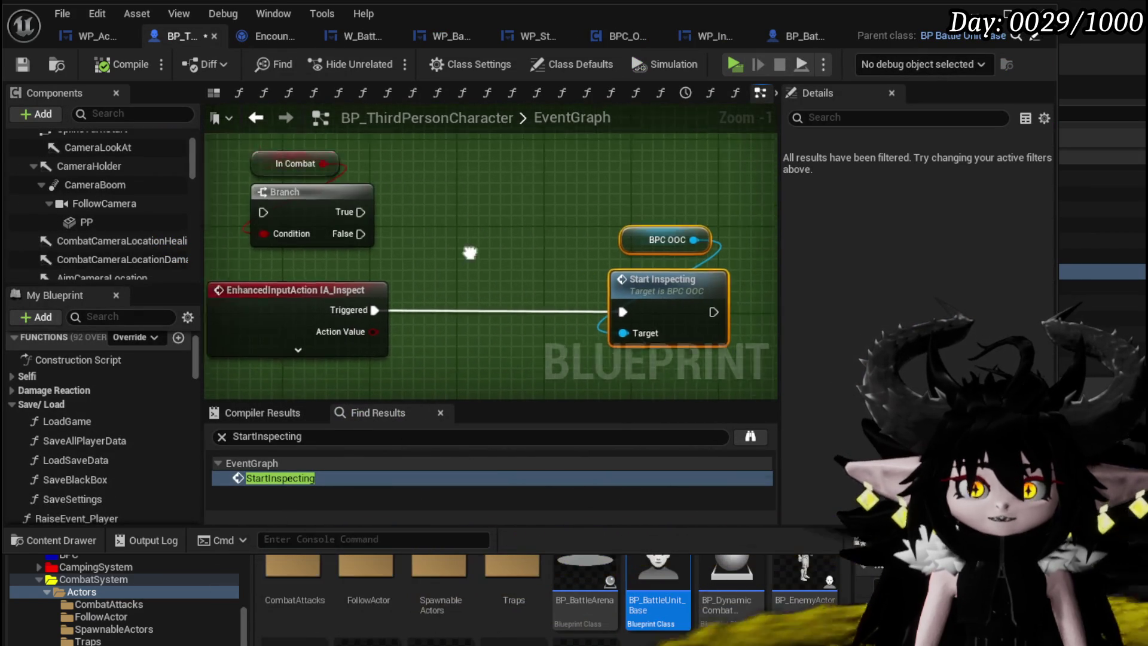
pyautogui.moveTo(396, 220)
pyautogui.mouseDown()
pyautogui.moveTo(573, 306)
pyautogui.moveTo(552, 314)
pyautogui.mouseUp()
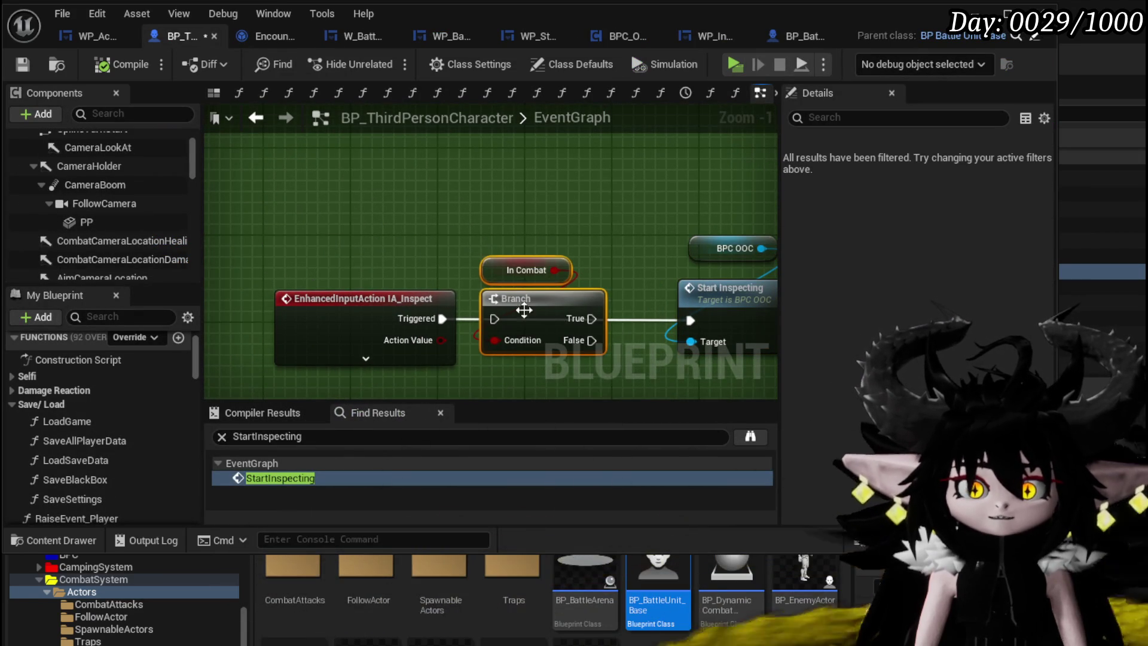
pyautogui.keyDown('alt'); pyautogui.click(592, 318); pyautogui.keyUp('alt')
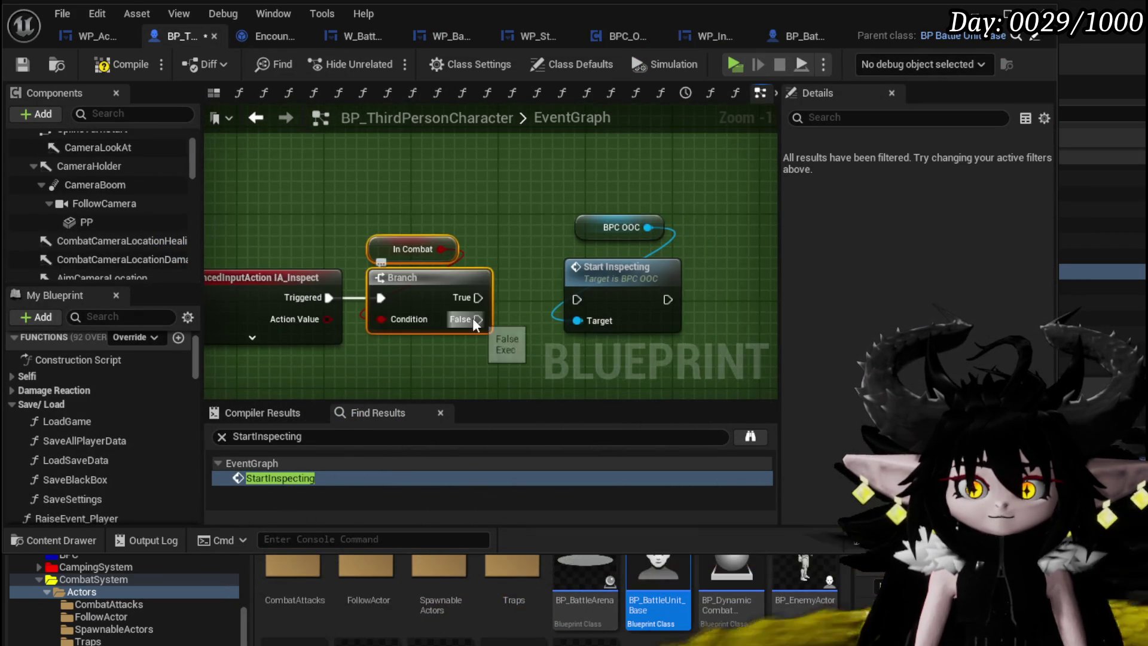
pyautogui.moveTo(594, 199)
pyautogui.mouseDown()
pyautogui.moveTo(627, 311)
pyautogui.moveTo(430, 367)
pyautogui.moveTo(427, 395)
pyautogui.mouseUp()
pyautogui.click(590, 281)
# - Add a Switch Input Mode node above Start Inspecting
pyautogui.rightClick(512, 215)
pyautogui.write('set input mode')
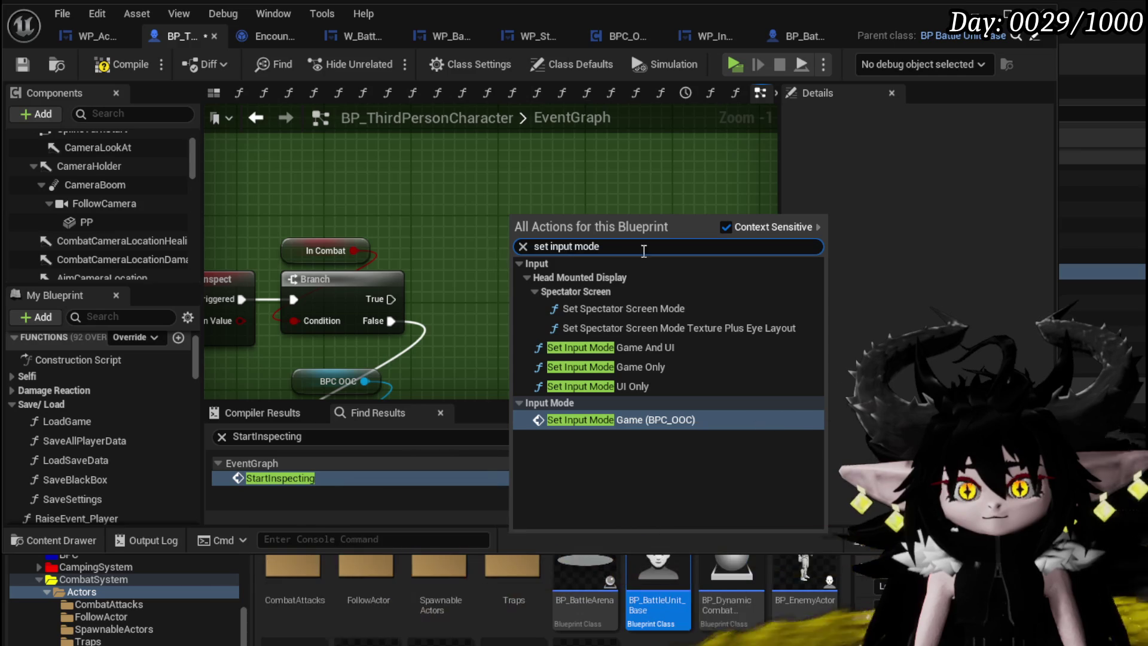
pyautogui.click(550, 246)
pyautogui.press('BackSpace')
pyautogui.press('BackSpace')
pyautogui.press('BackSpace')
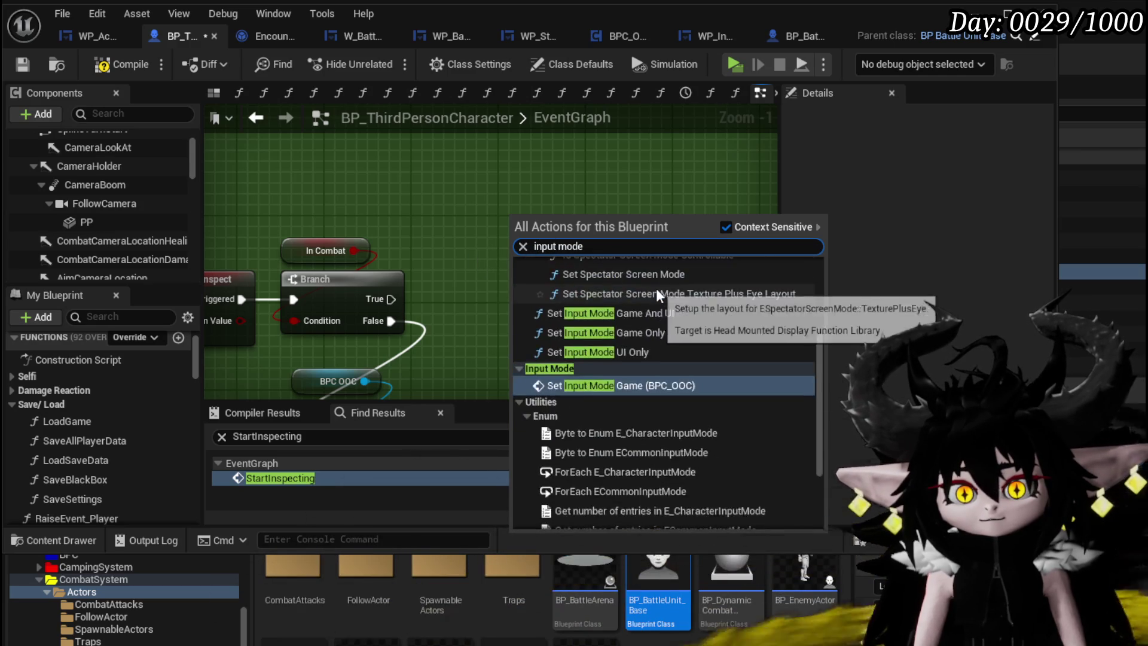
pyautogui.scroll(2, 657, 295)
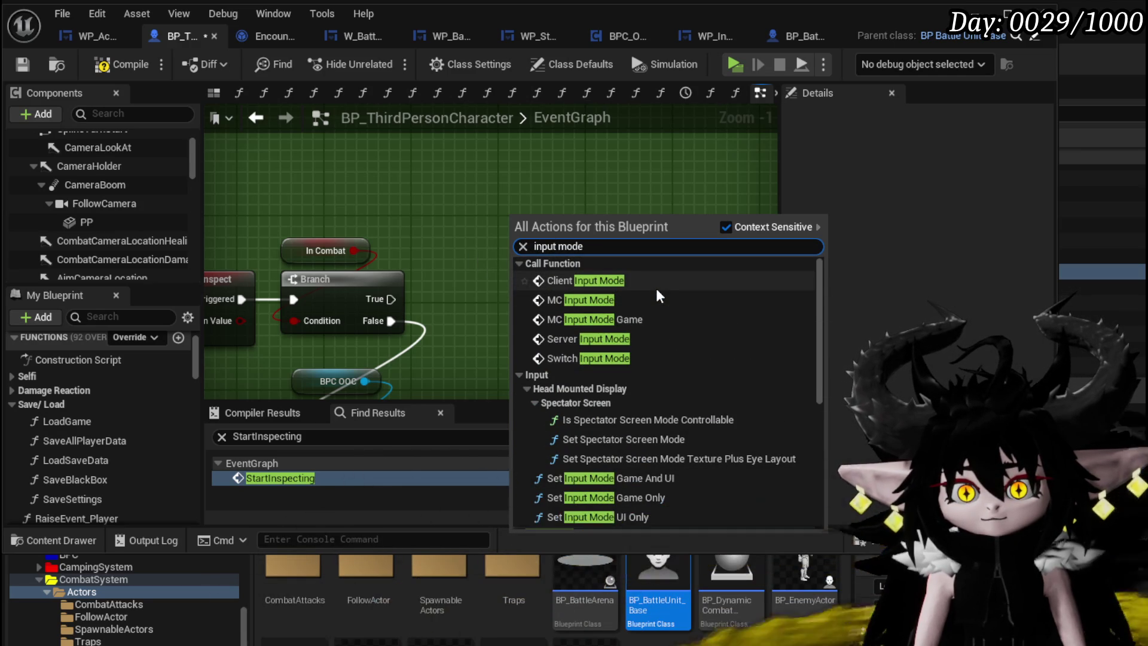
pyautogui.click(600, 354)
pyautogui.moveTo(599, 349); pyautogui.dragTo(600, 307)
# - Drive Switch Input Mode from Branch True with type Game and UI, Self as Owner, and save
pyautogui.moveTo(513, 288)
pyautogui.mouseDown()
pyautogui.moveTo(415, 299)
pyautogui.moveTo(449, 246)
pyautogui.mouseUp()
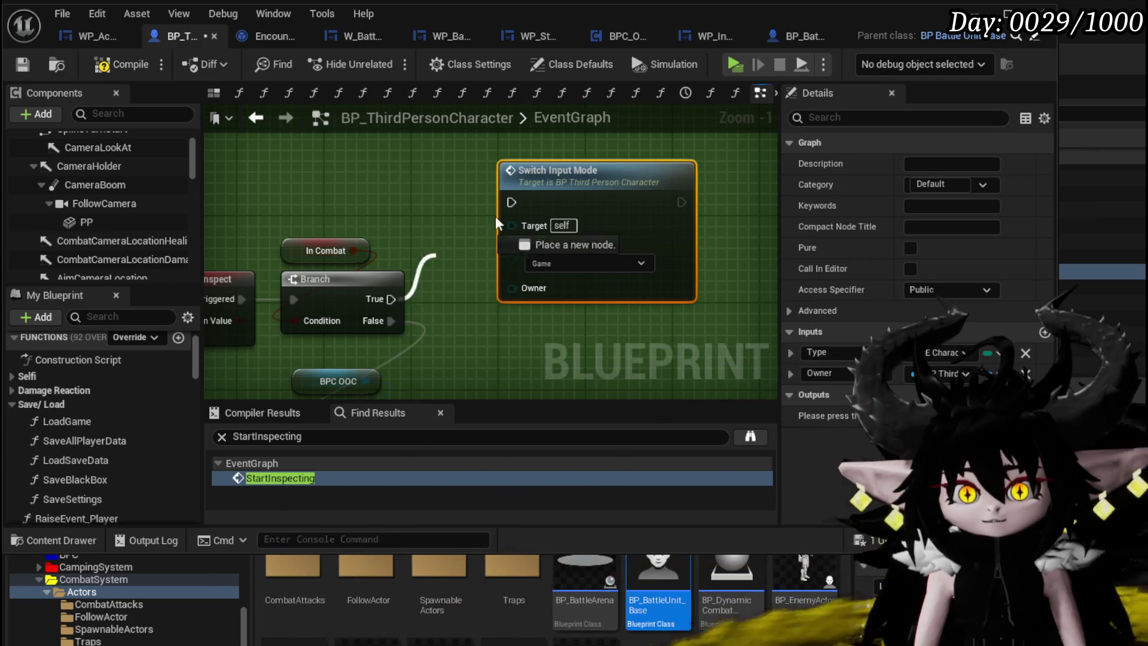
pyautogui.click(547, 287)
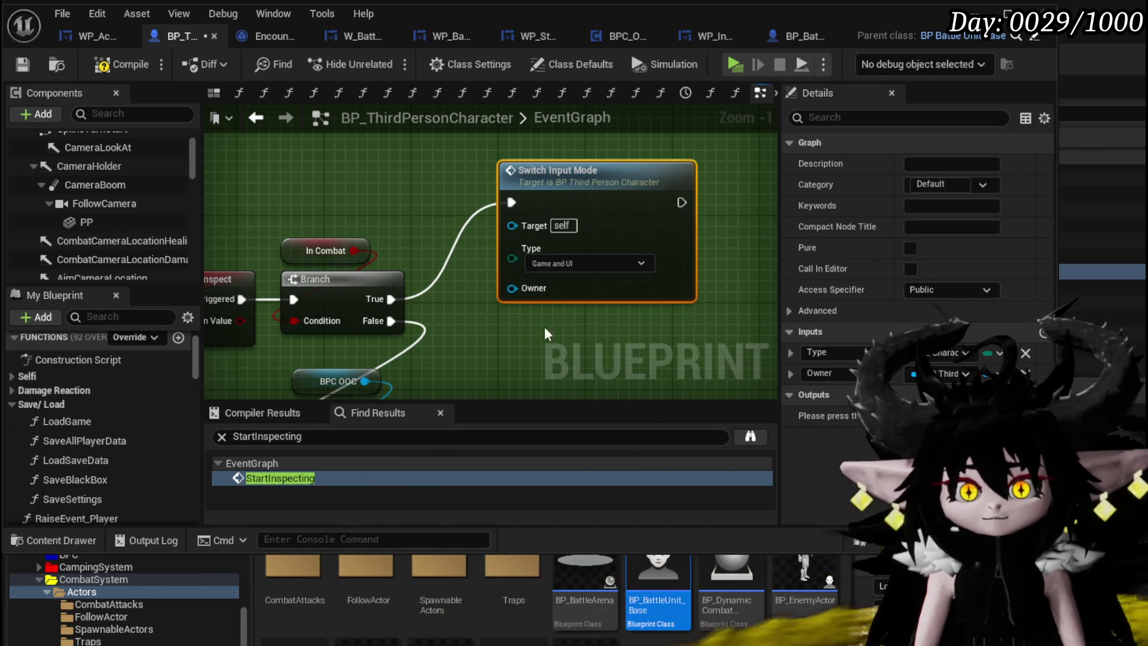
pyautogui.moveTo(512, 288); pyautogui.dragTo(569, 332)
pyautogui.write('self')
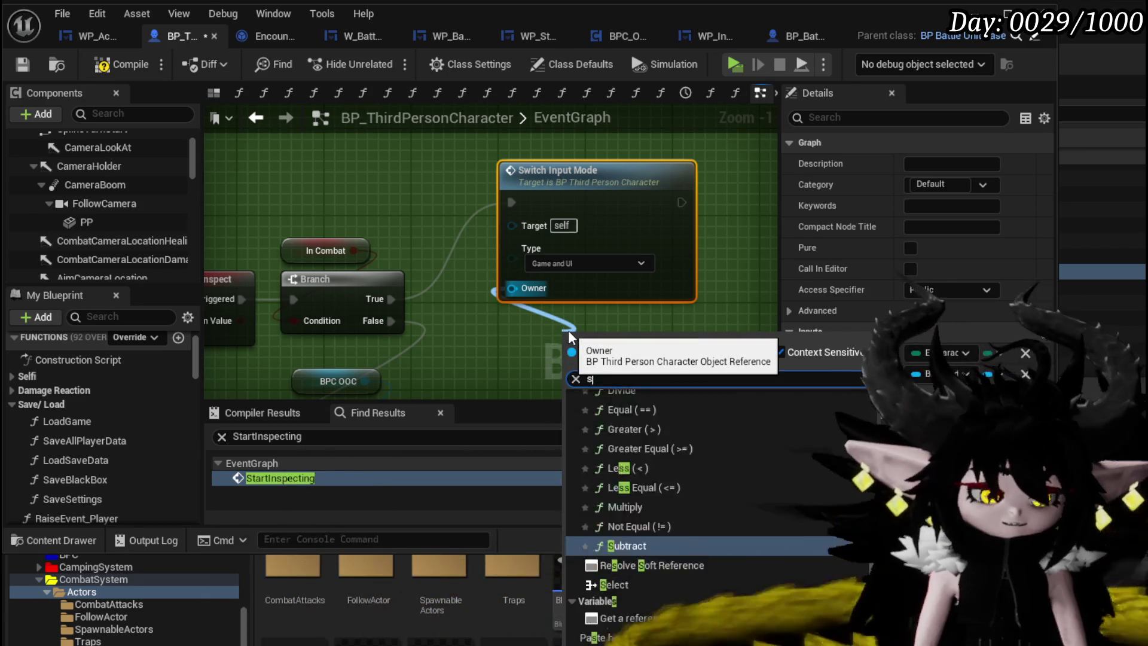
pyautogui.press('Return')
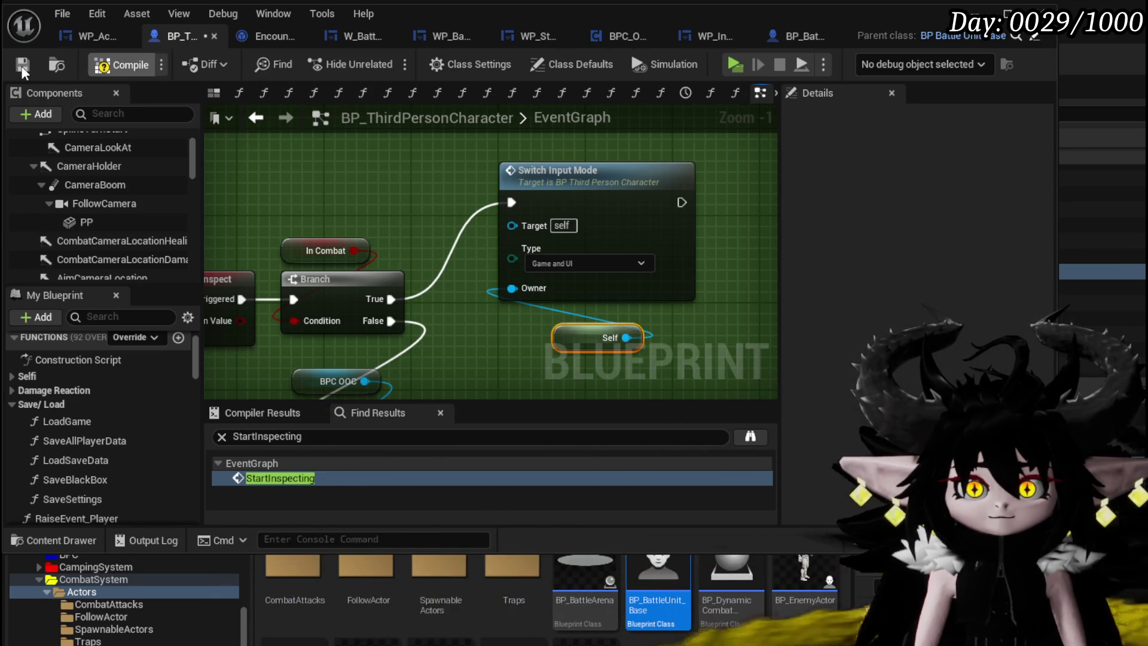
pyautogui.hotkey('ctrl', 's')
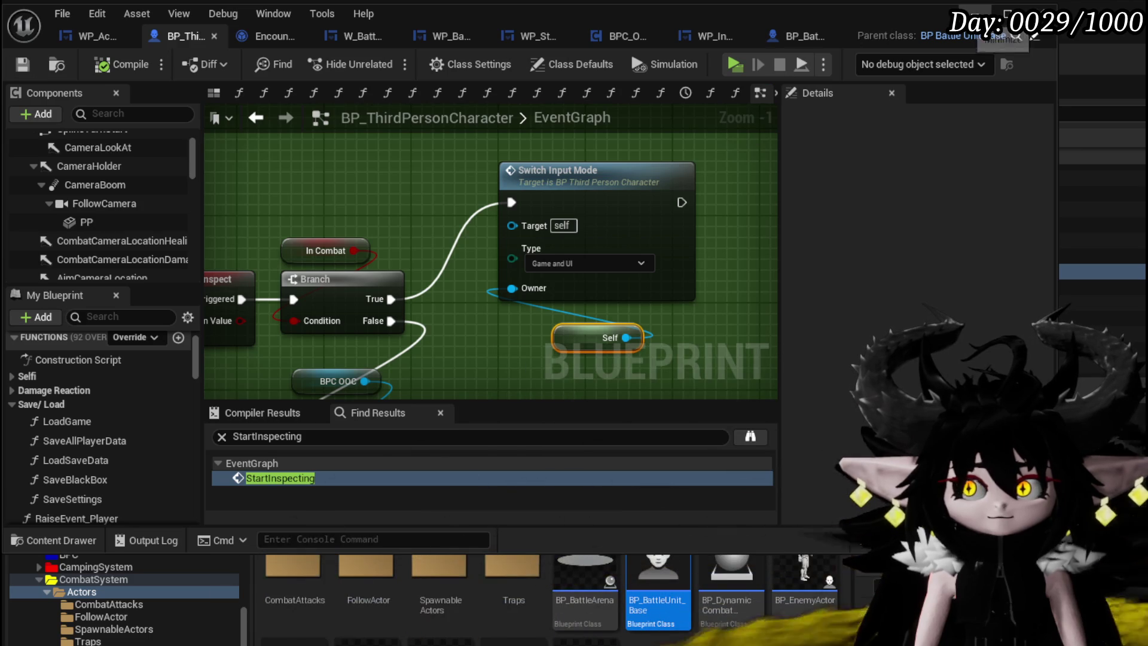
pyautogui.click(994, 17)
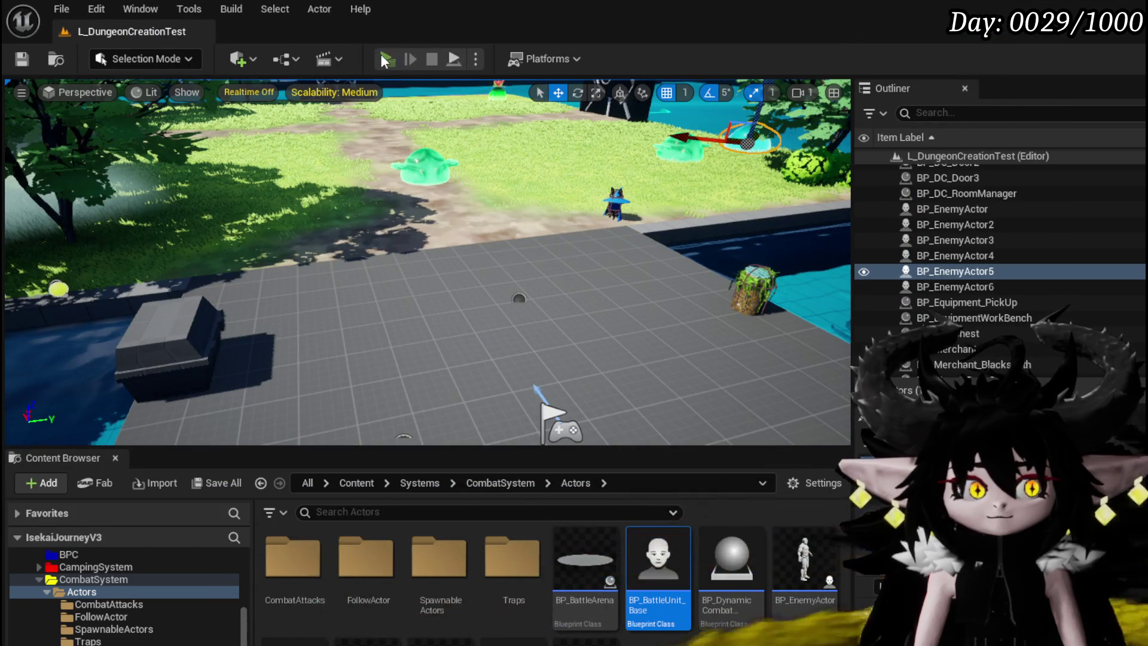
pyautogui.click(381, 57)
pyautogui.press('w')
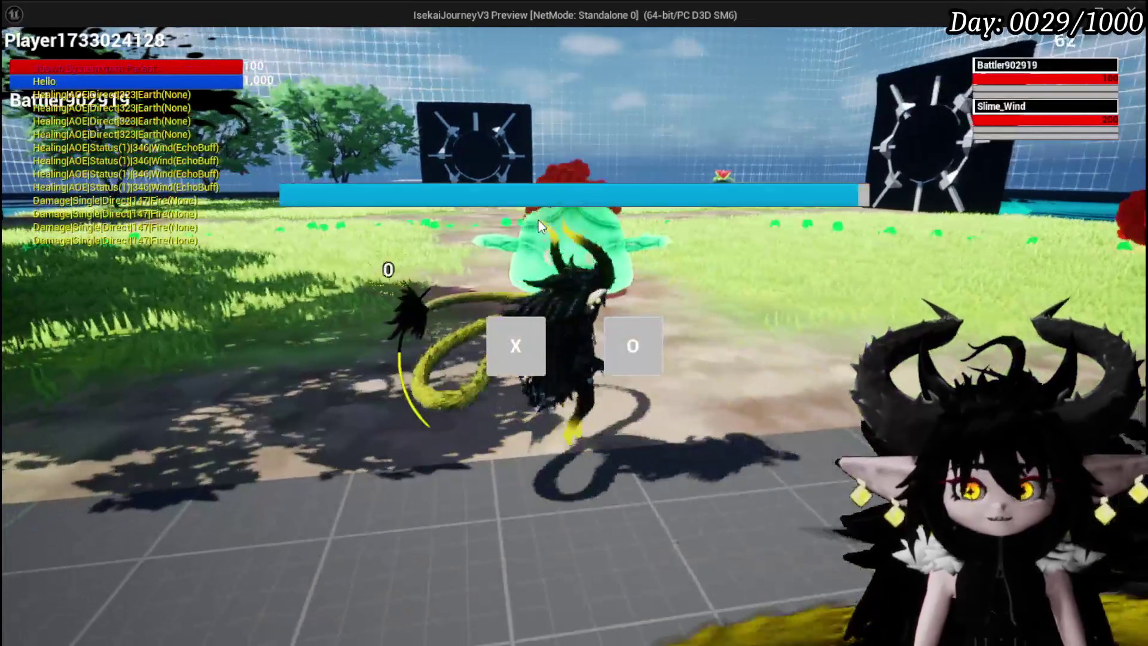
pyautogui.click(534, 332)
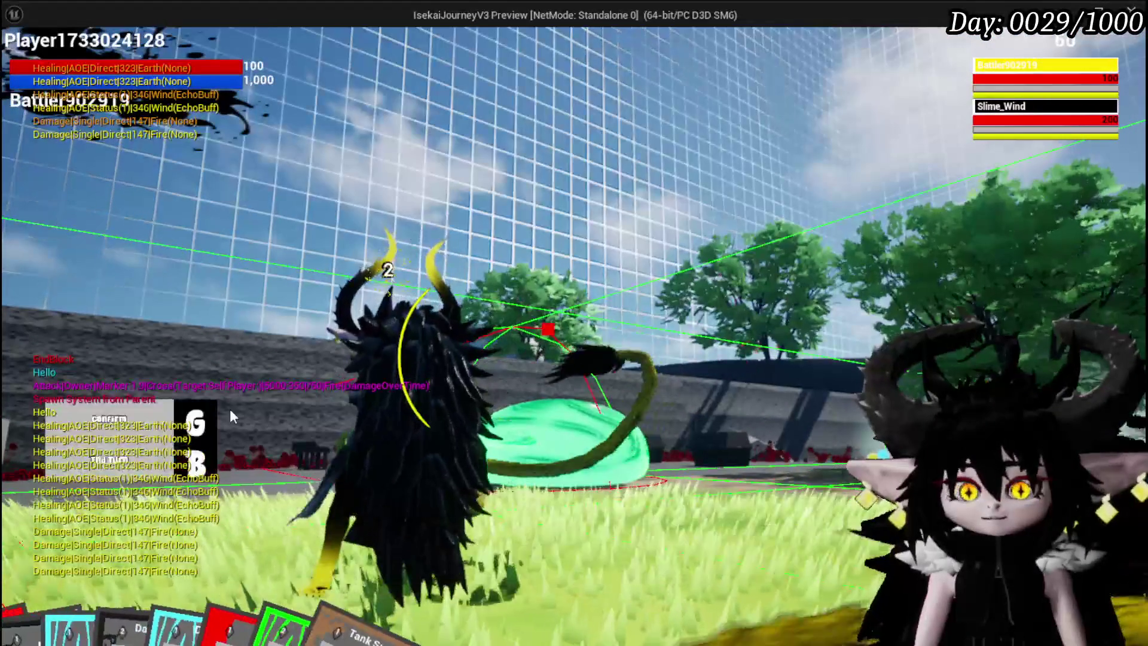
pyautogui.moveTo(190, 616)
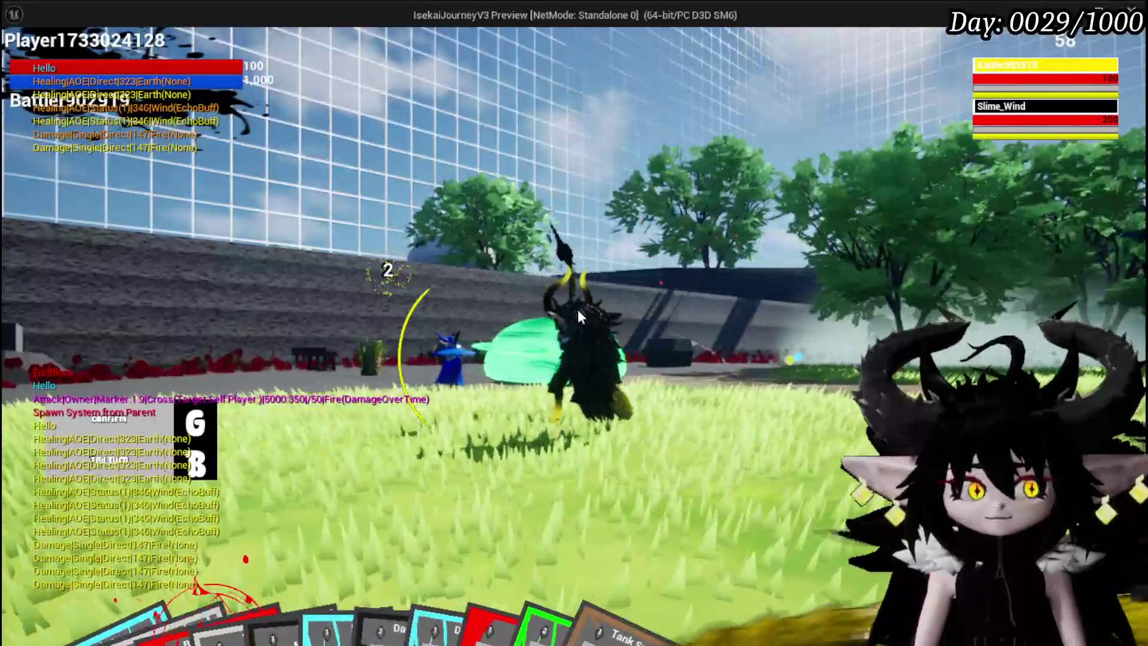
pyautogui.press('g')
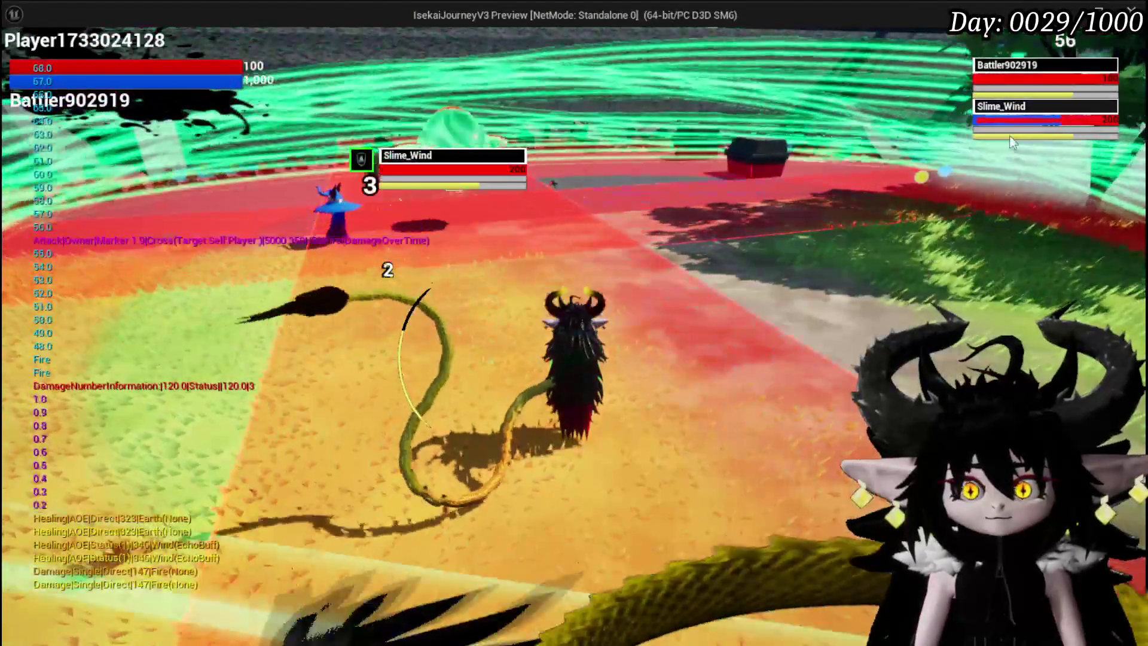
pyautogui.moveTo(1010, 138)
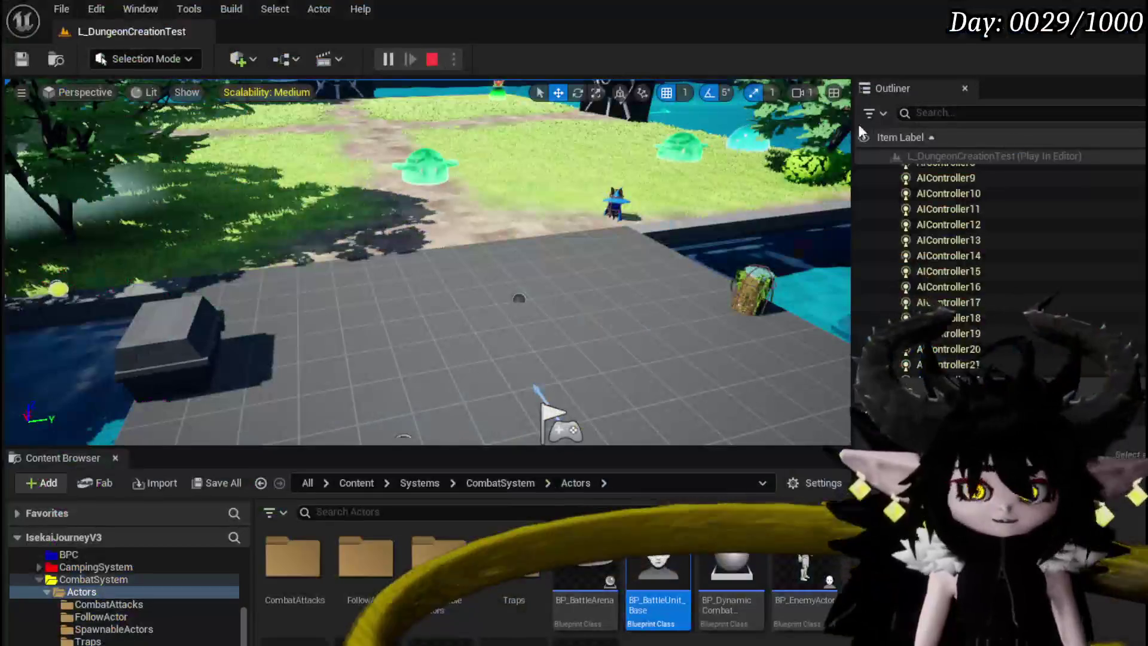
pyautogui.press('Escape')
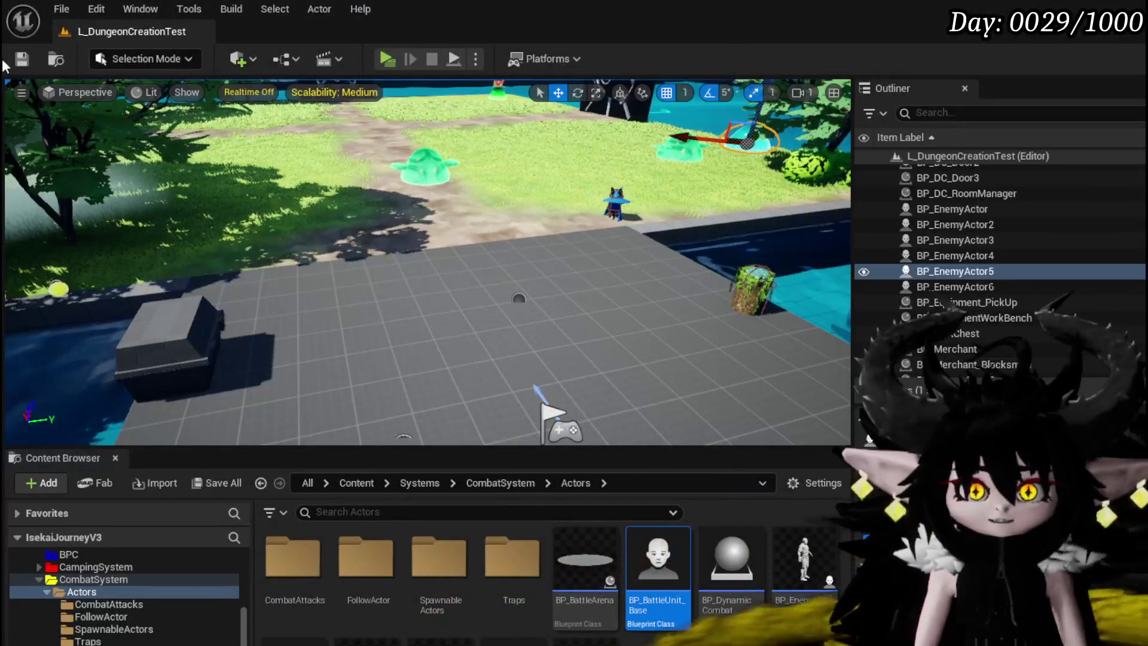
pyautogui.click(22, 60)
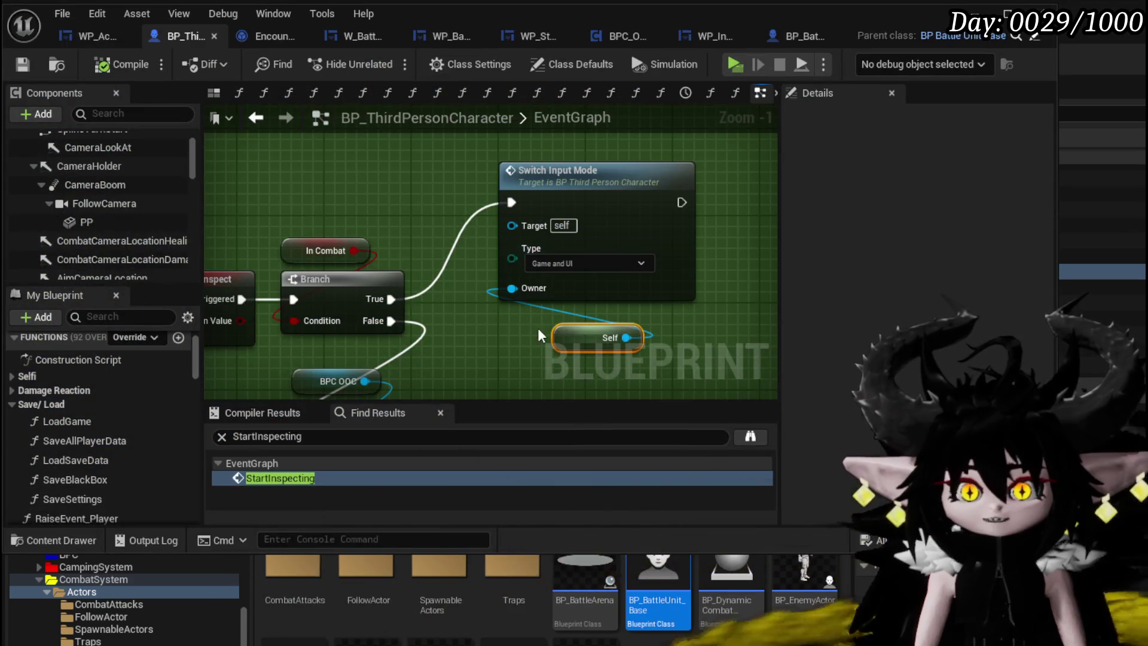
# - Open BPC_OOC's StartInspecting function and pan to its Set Global Time Dilation and Cast To MP_Controller nodes
pyautogui.doubleClick(401, 275)
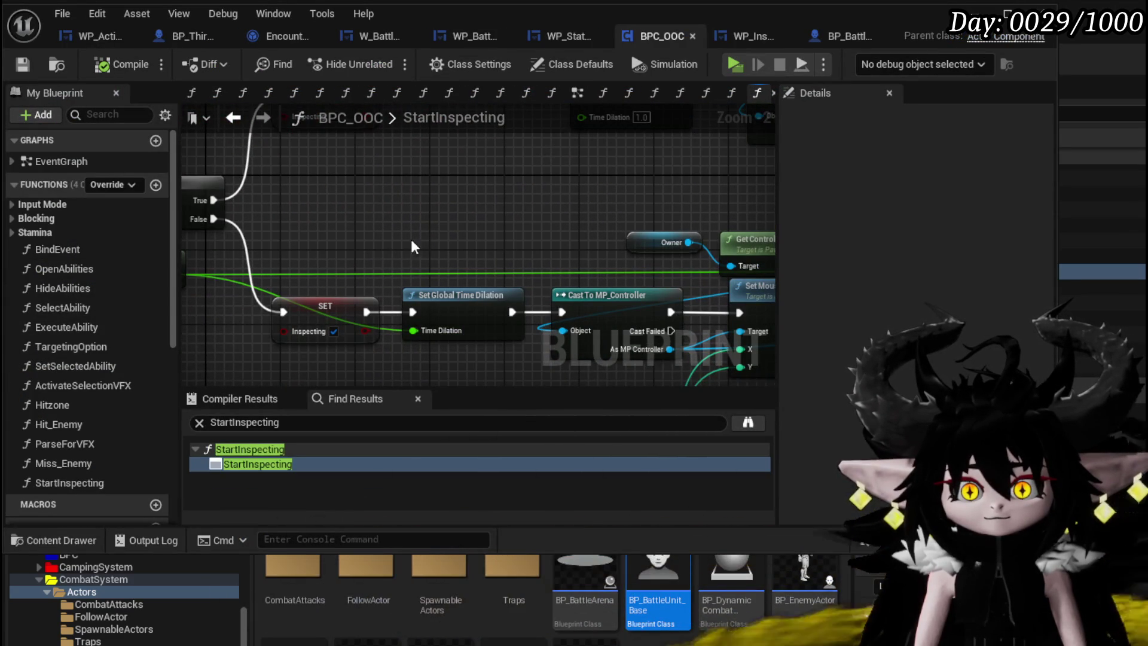
pyautogui.moveTo(473, 195)
pyautogui.mouseDown()
pyautogui.moveTo(488, 93)
pyautogui.moveTo(459, 80)
pyautogui.moveTo(401, 163)
pyautogui.moveTo(393, 272)
pyautogui.moveTo(596, 170)
pyautogui.moveTo(635, 173)
pyautogui.mouseUp()
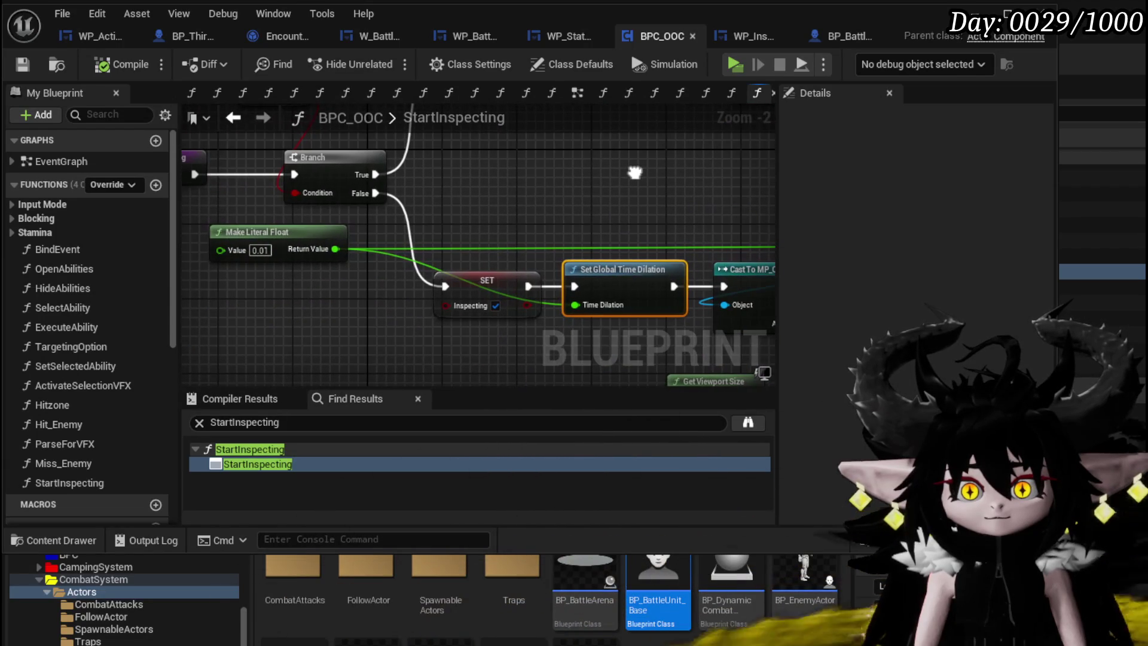
pyautogui.moveTo(268, 312)
pyautogui.mouseDown()
pyautogui.moveTo(258, 326)
pyautogui.moveTo(477, 259)
pyautogui.mouseUp()
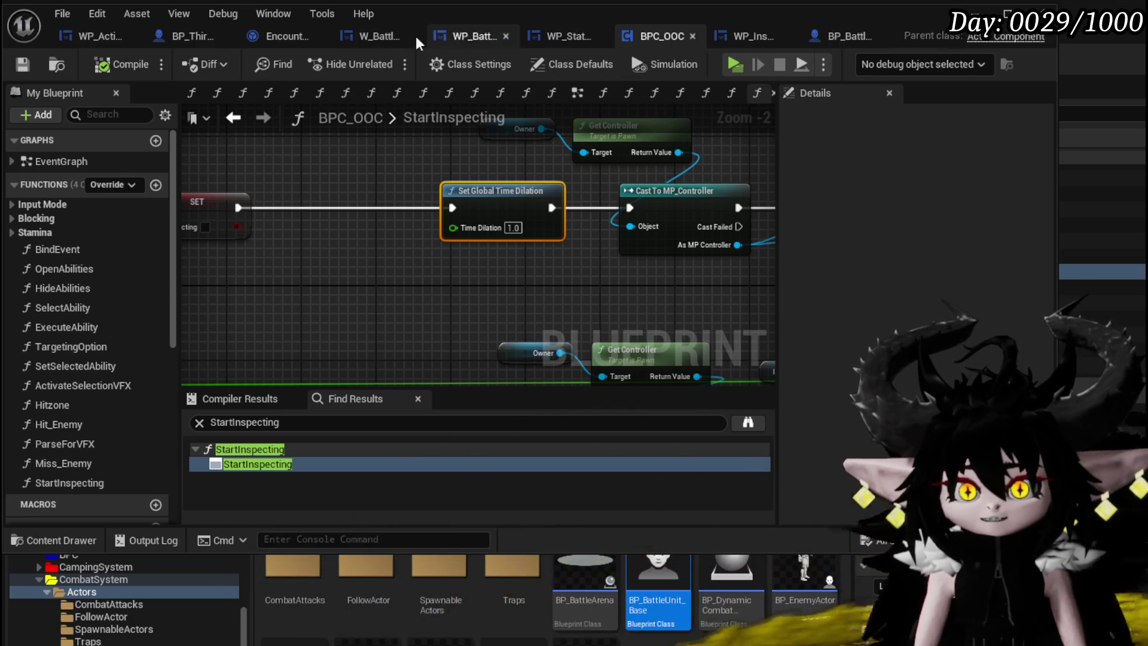
# - Paste the time dilation nodes into BP_ThirdPersonCharacter and wire Switch Input Mode into Set Global Time Dilation
pyautogui.click(175, 38)
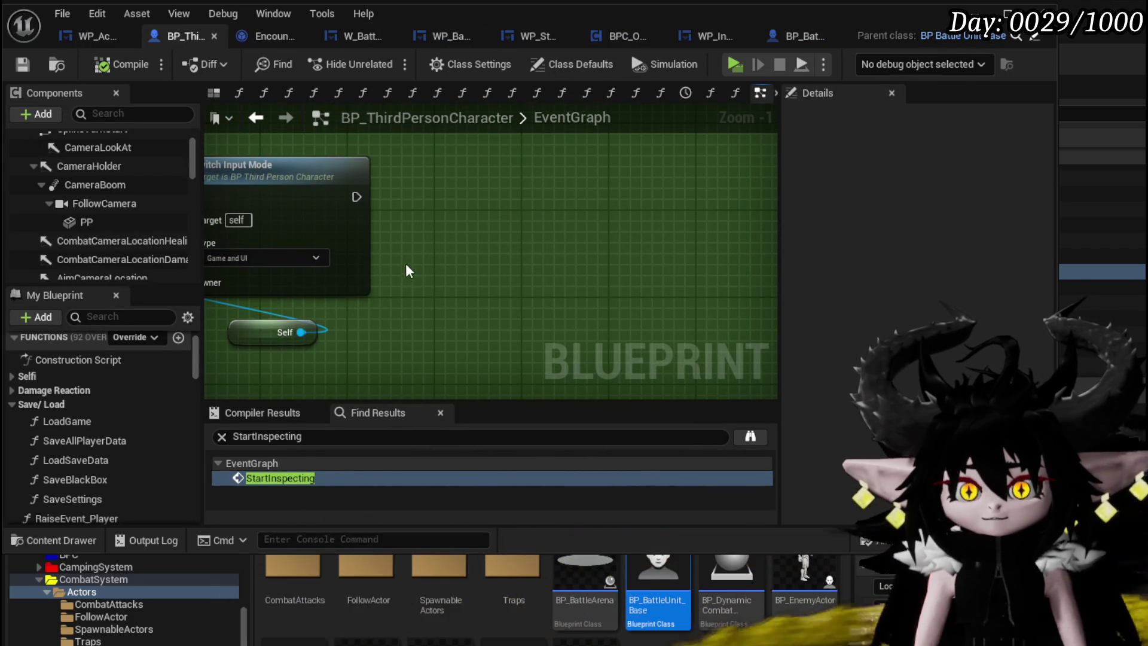
pyautogui.hotkey('ctrl', 'v')
pyautogui.scroll(-5, 478, 239)
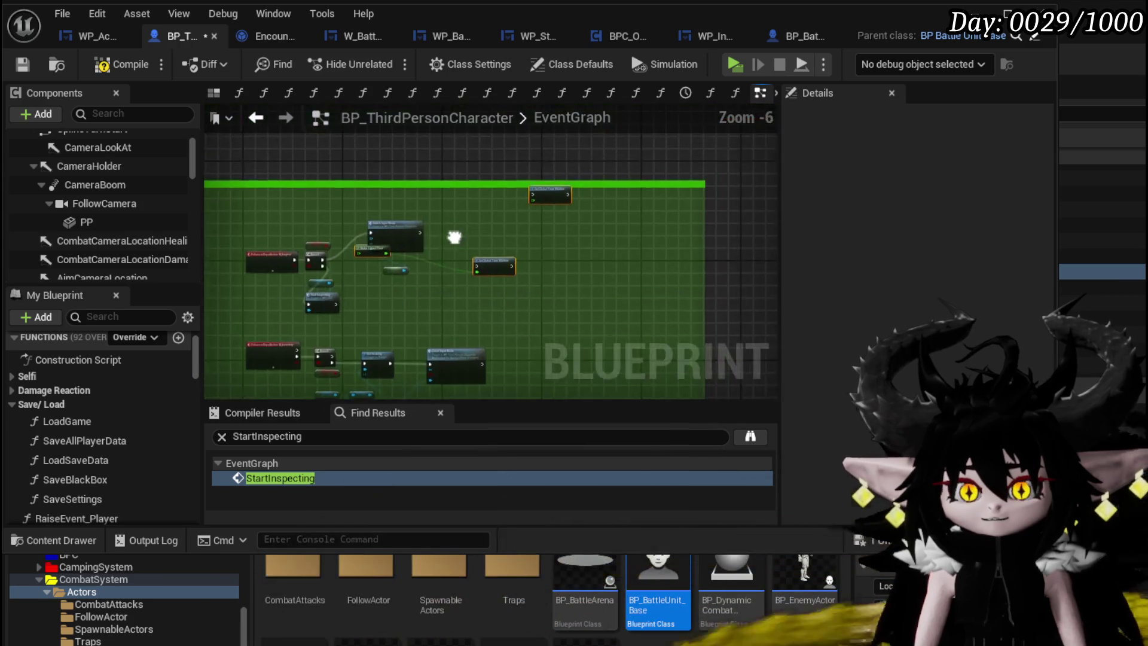
pyautogui.scroll(2, 513, 267)
pyautogui.moveTo(525, 283); pyautogui.dragTo(598, 281)
pyautogui.press('Escape')
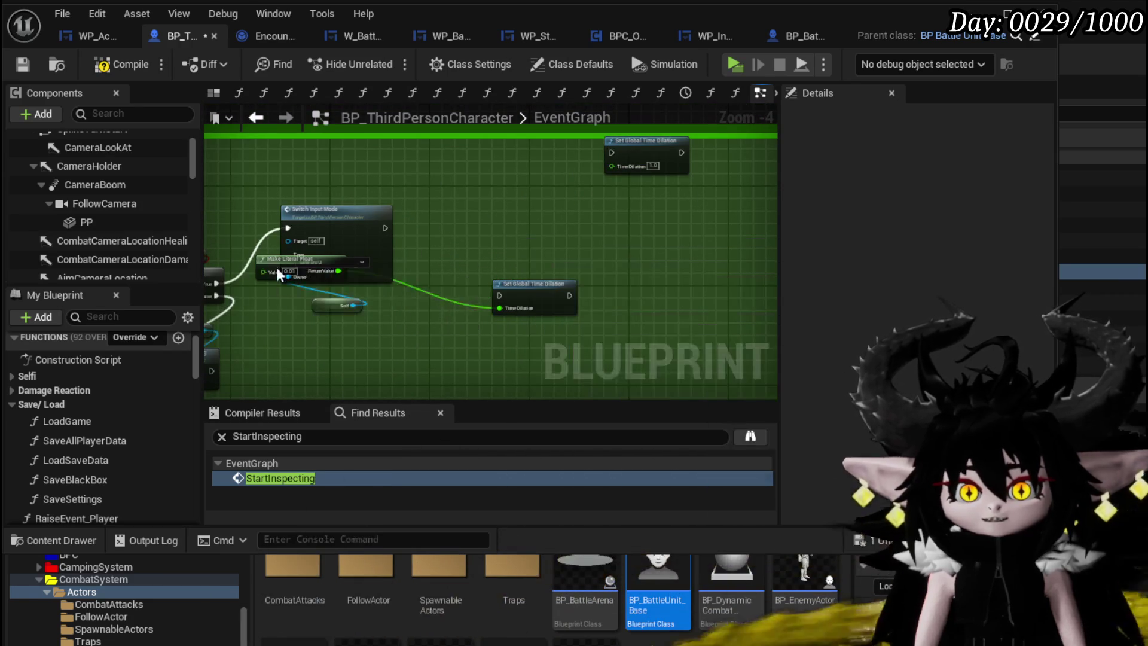
pyautogui.moveTo(493, 308); pyautogui.dragTo(442, 277)
pyautogui.moveTo(385, 228)
pyautogui.mouseDown()
pyautogui.moveTo(464, 263)
pyautogui.moveTo(450, 264)
pyautogui.moveTo(461, 273)
pyautogui.mouseUp()
# - Tidy Set Global Time Dilation and its Make Literal Float 0.01 beside Switch Input Mode
pyautogui.keyDown('shift'); pyautogui.click(473, 326); pyautogui.keyUp('shift')
pyautogui.click(643, 188)
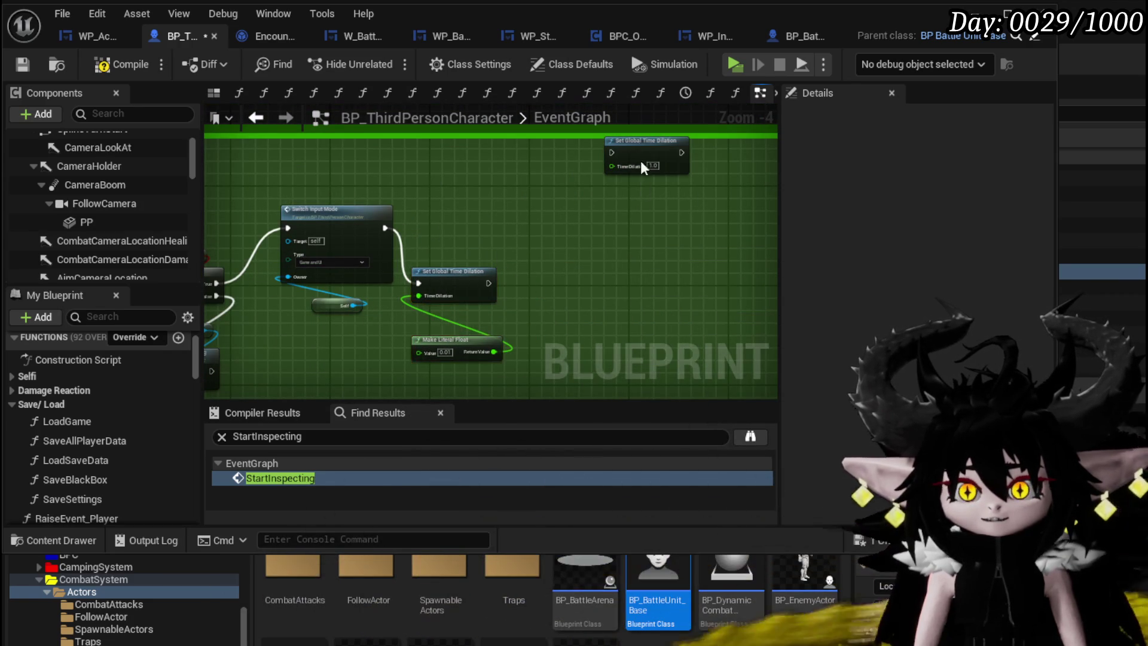
pyautogui.moveTo(563, 197); pyautogui.dragTo(479, 203)
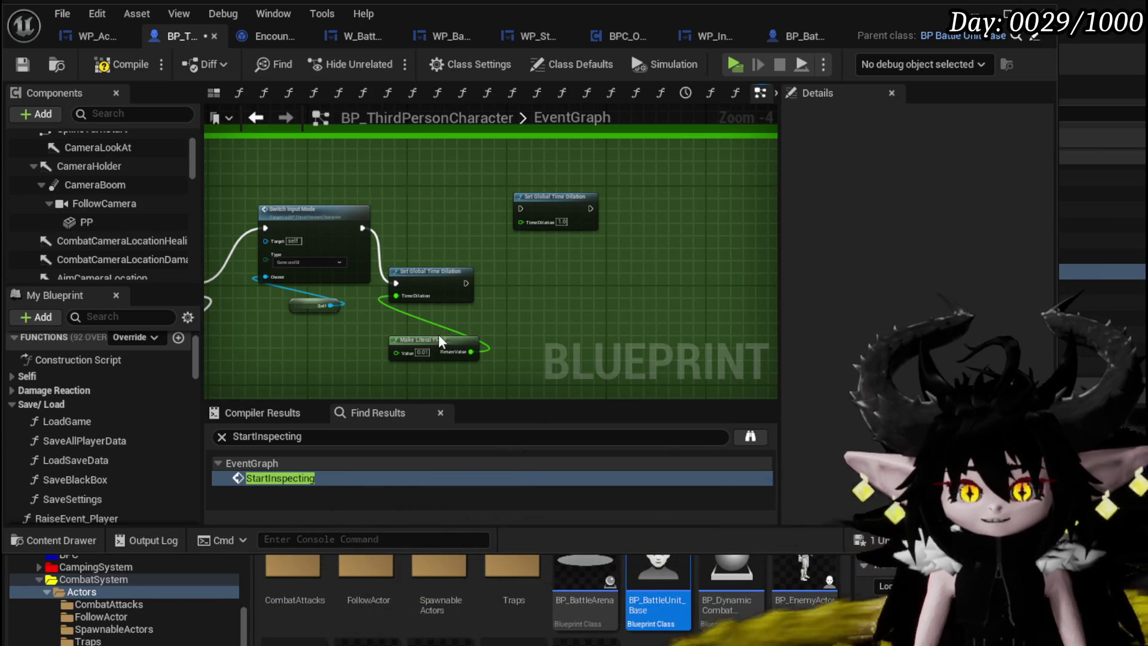
pyautogui.moveTo(437, 313); pyautogui.dragTo(431, 312)
pyautogui.click(519, 303)
pyautogui.moveTo(519, 304); pyautogui.dragTo(615, 249)
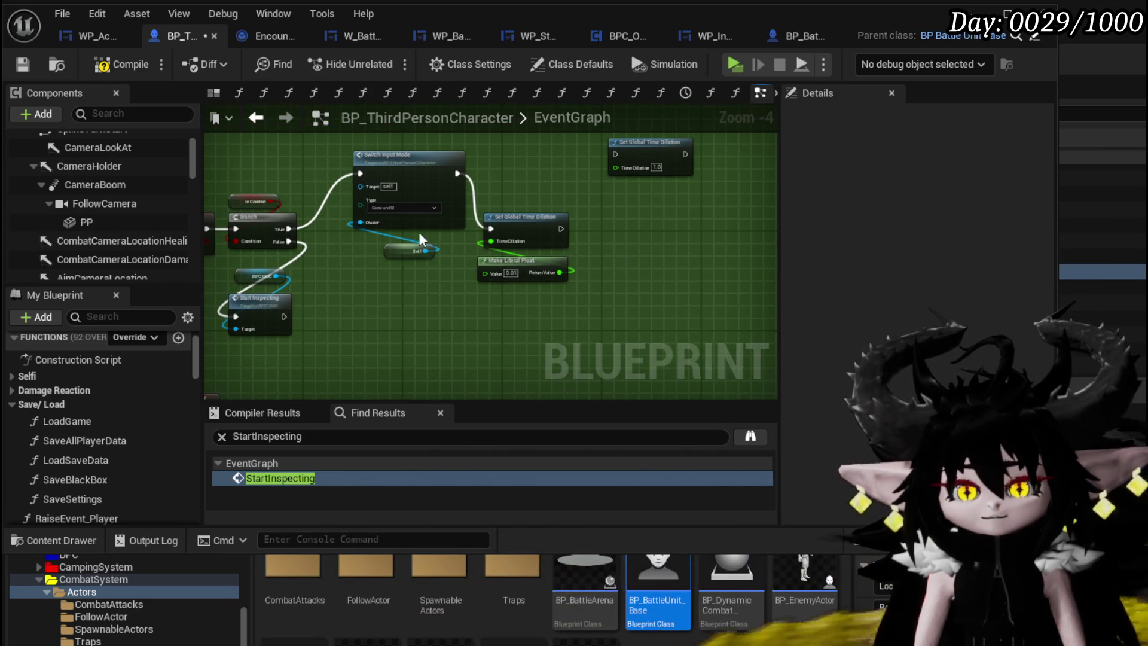
# - Shift the input mode and time dilation group up and right, and save the blueprint
pyautogui.moveTo(422, 299); pyautogui.dragTo(532, 190)
pyautogui.moveTo(583, 287); pyautogui.dragTo(519, 226)
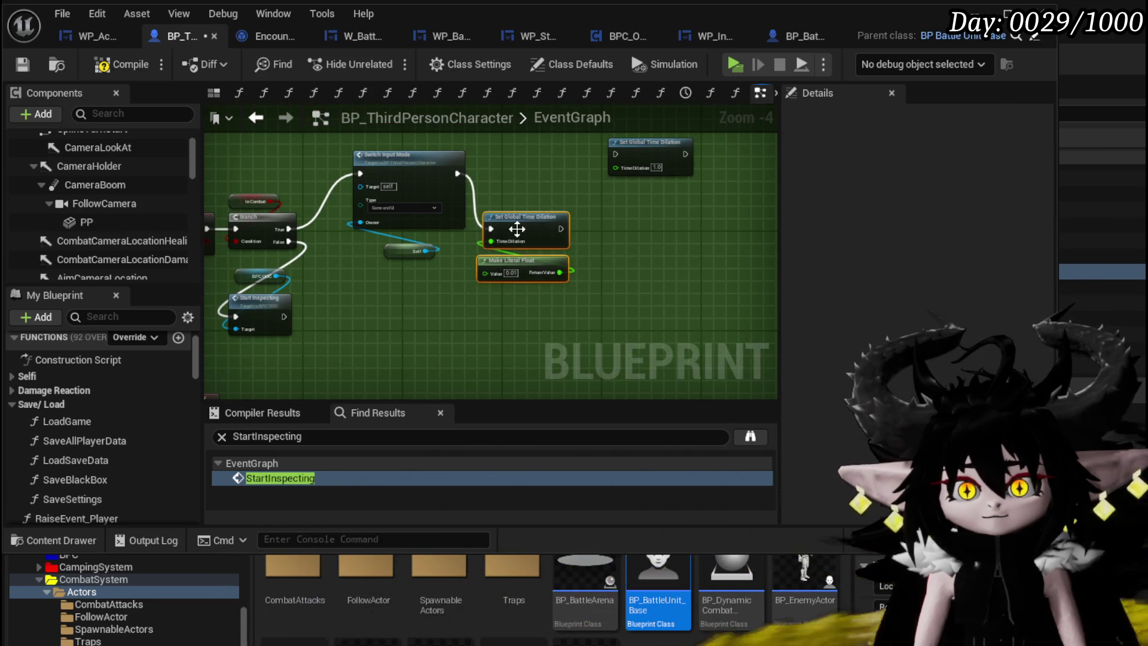
pyautogui.moveTo(532, 171); pyautogui.dragTo(523, 171)
pyautogui.moveTo(359, 269); pyautogui.dragTo(545, 142)
pyautogui.click(465, 333)
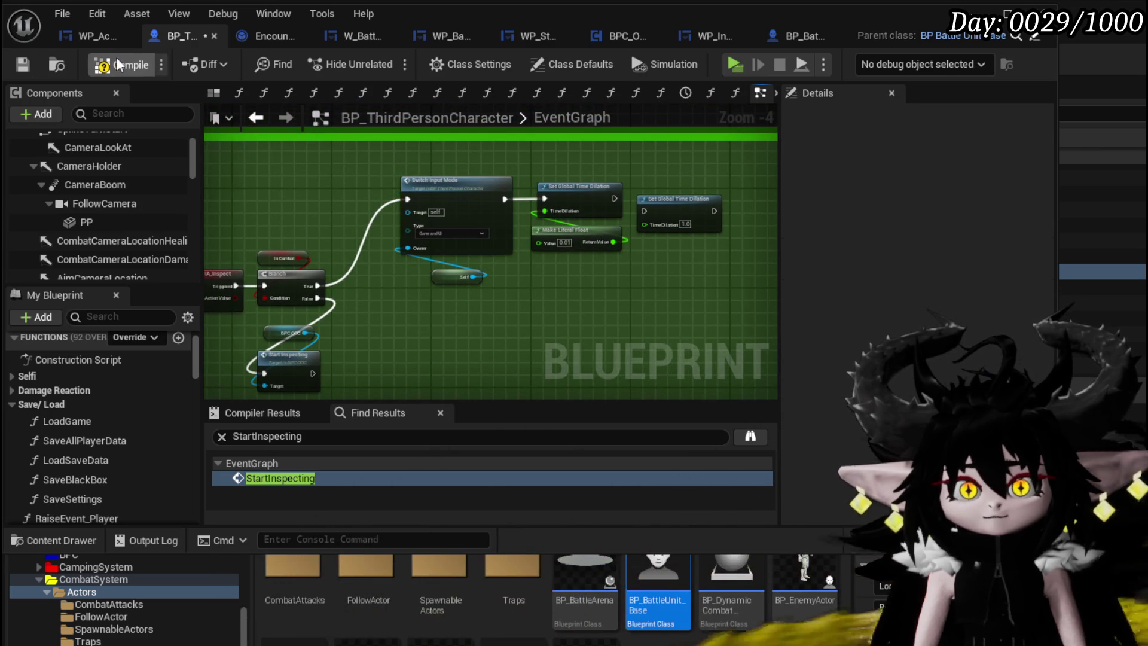
pyautogui.click(22, 66)
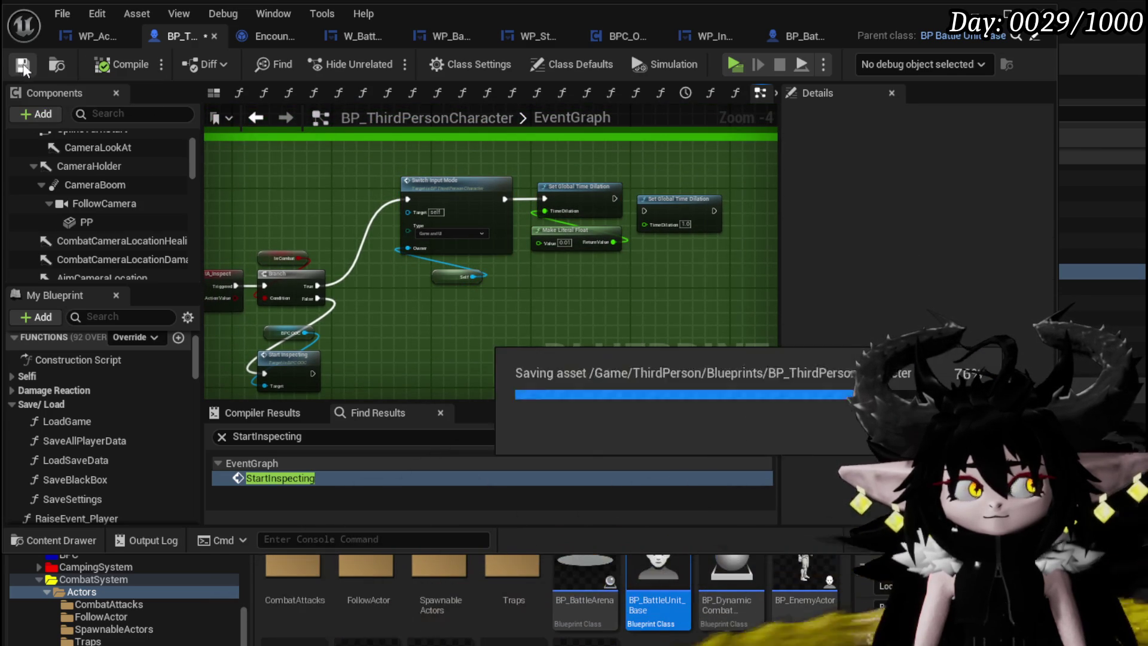
pyautogui.rightClick(355, 227)
pyautogui.write('a')
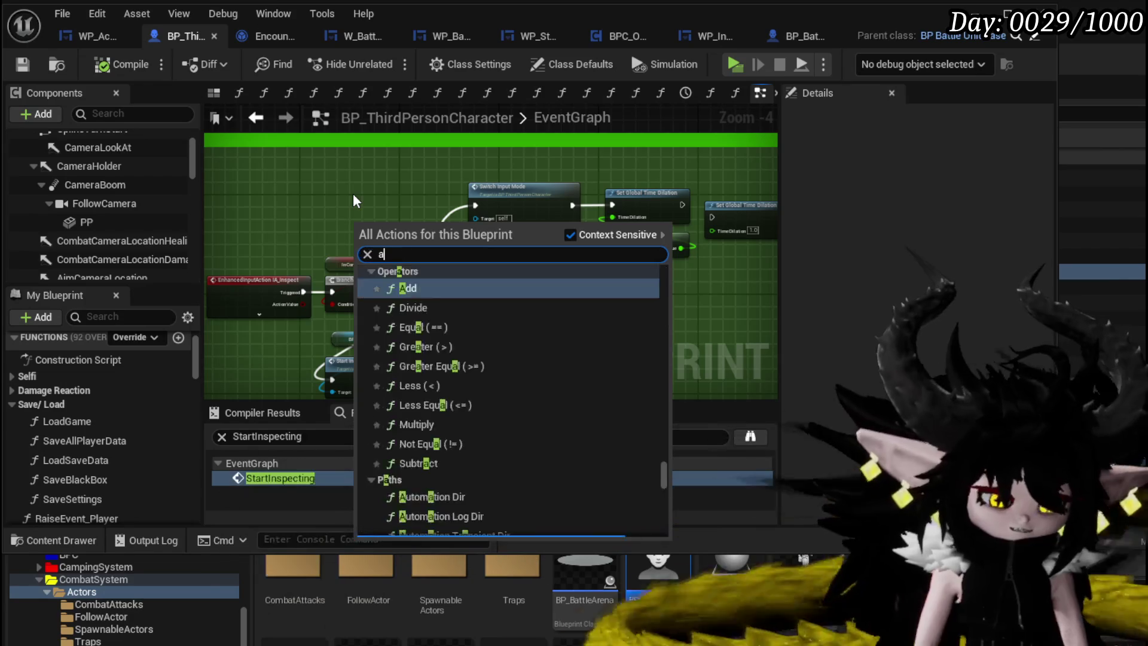
pyautogui.write('ctive turn')
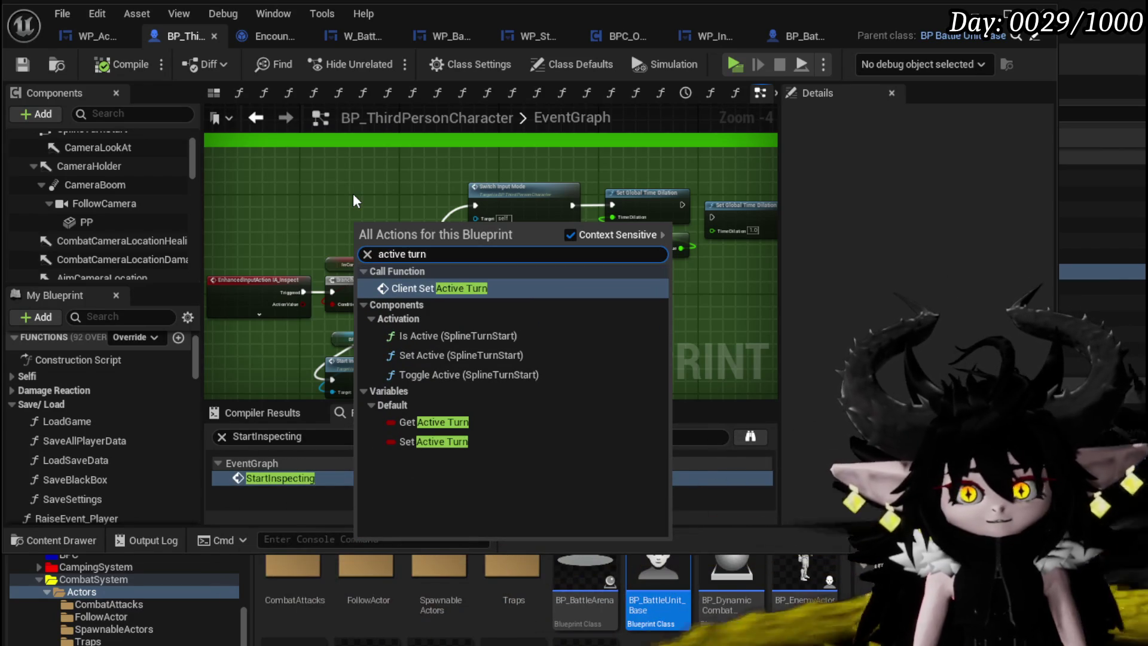
# - Add a Branch on Active Turn after In Combat's True, its False running Switch Input Mode
pyautogui.click(432, 422)
pyautogui.scroll(4, 368, 190)
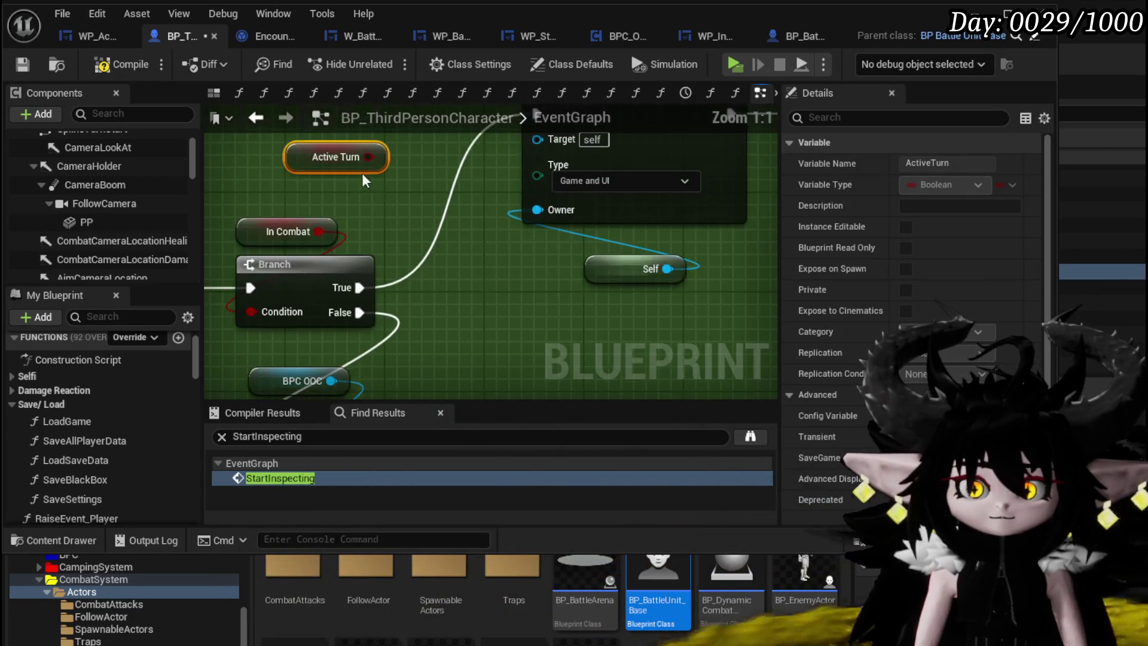
pyautogui.moveTo(372, 157); pyautogui.dragTo(423, 197)
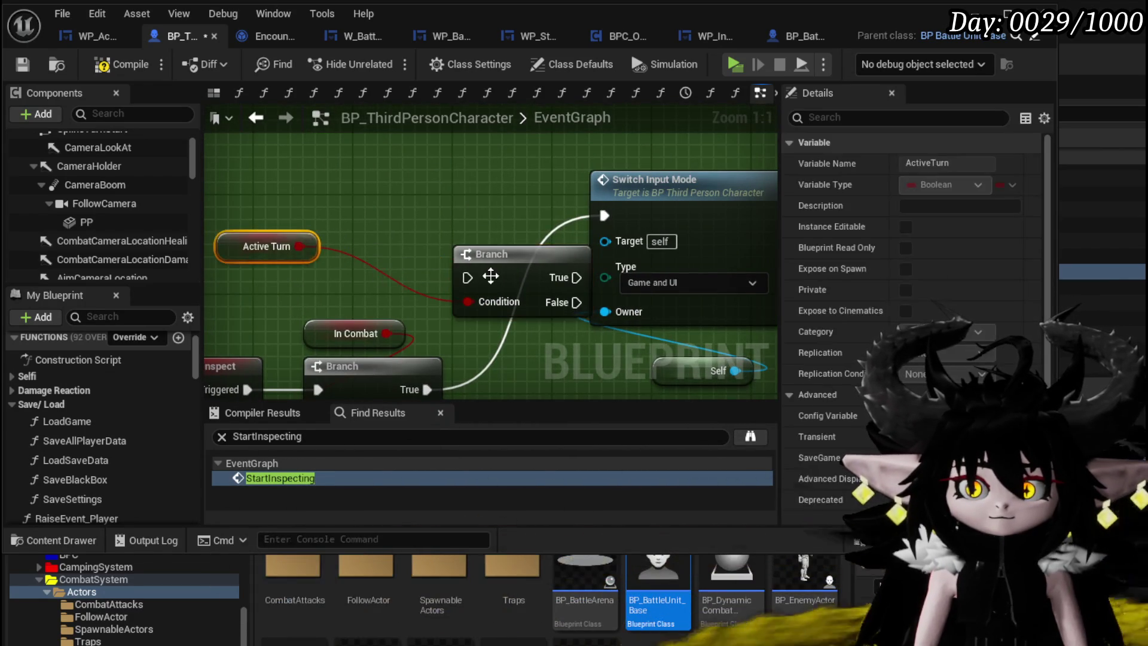
pyautogui.click(467, 203)
pyautogui.moveTo(418, 386)
pyautogui.mouseDown()
pyautogui.moveTo(480, 270)
pyautogui.moveTo(432, 145)
pyautogui.mouseUp()
pyautogui.moveTo(366, 248); pyautogui.dragTo(434, 235)
# - Shift the downstream nodes and the Active Turn Branch to the right to make room
pyautogui.scroll(-4, 434, 236)
pyautogui.moveTo(281, 180)
pyautogui.mouseDown()
pyautogui.moveTo(430, 347)
pyautogui.moveTo(735, 353)
pyautogui.mouseUp()
pyautogui.moveTo(430, 203); pyautogui.dragTo(545, 209)
pyautogui.moveTo(257, 202); pyautogui.dragTo(407, 202)
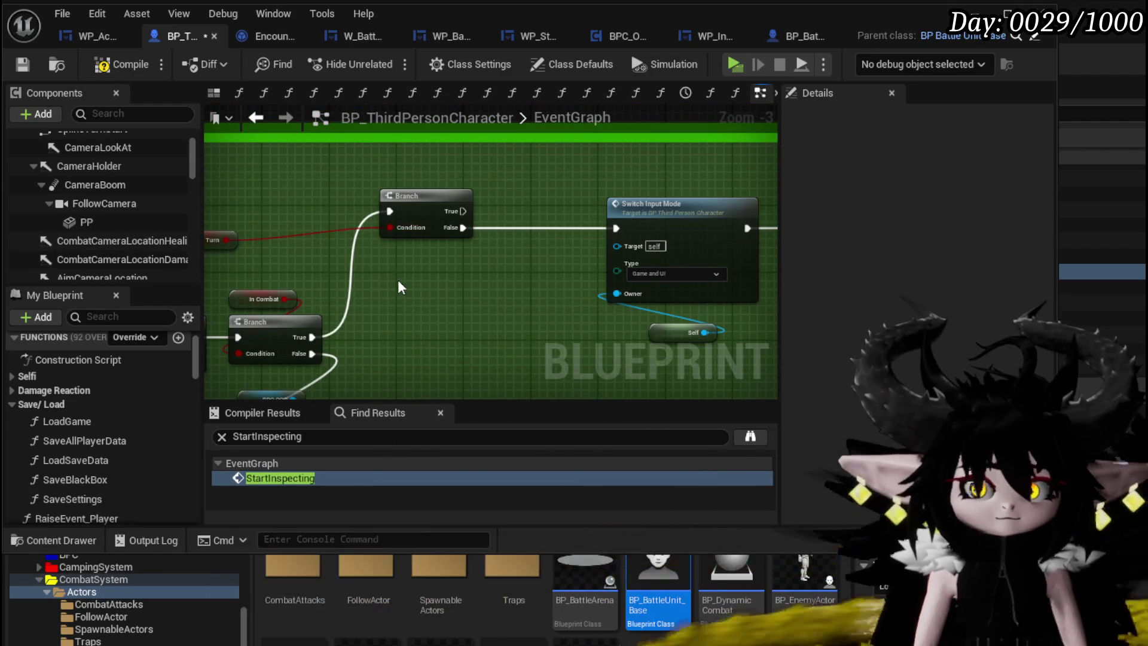
pyautogui.rightClick(402, 287)
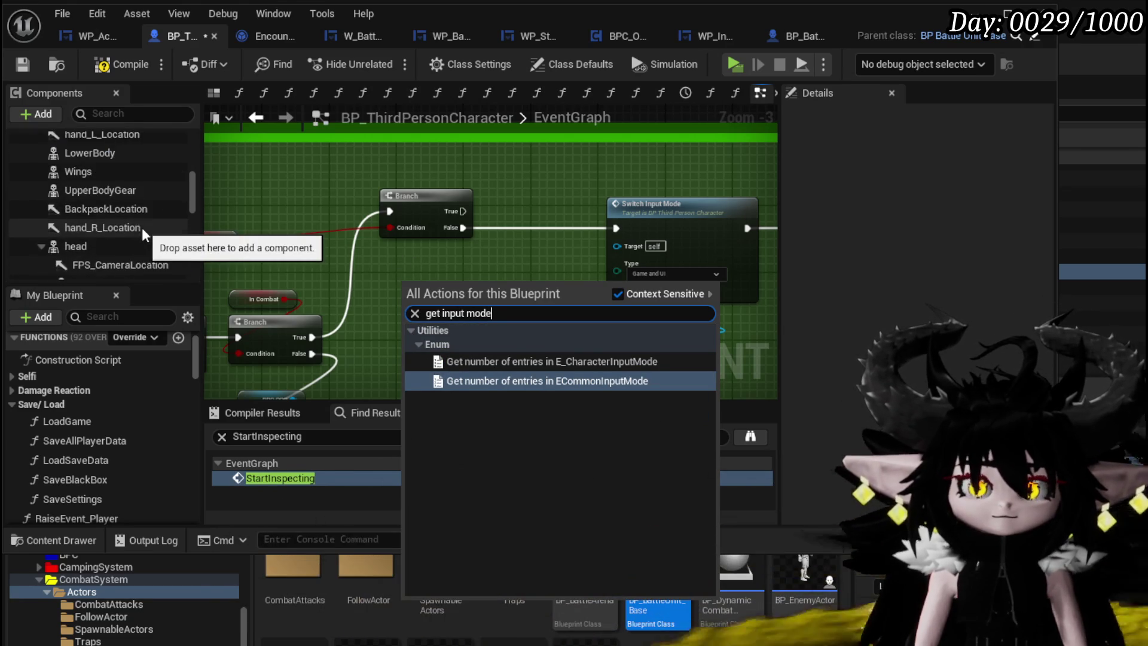
pyautogui.moveTo(450, 267); pyautogui.dragTo(359, 246)
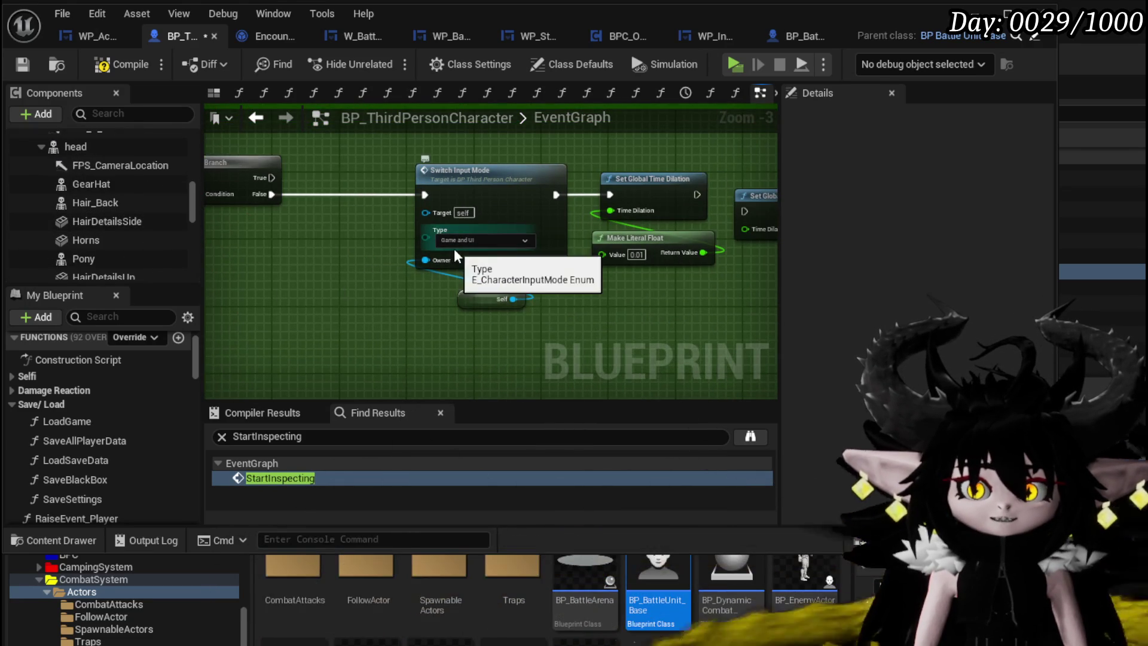
pyautogui.moveTo(456, 256); pyautogui.dragTo(421, 260)
pyautogui.rightClick(341, 263)
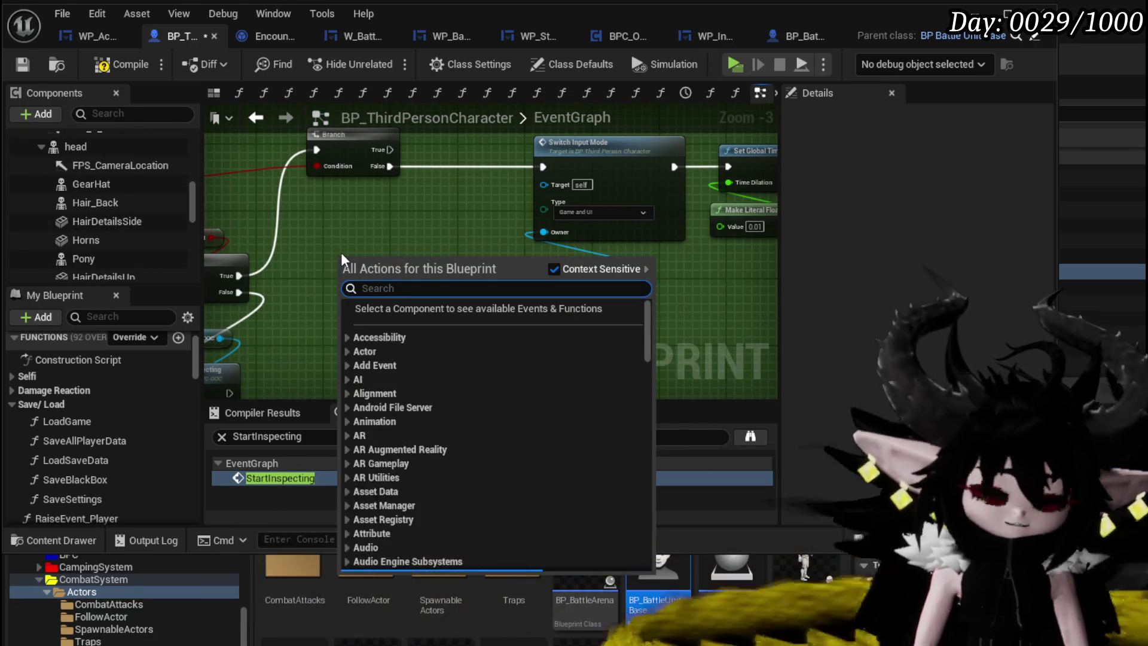
pyautogui.write('get controller')
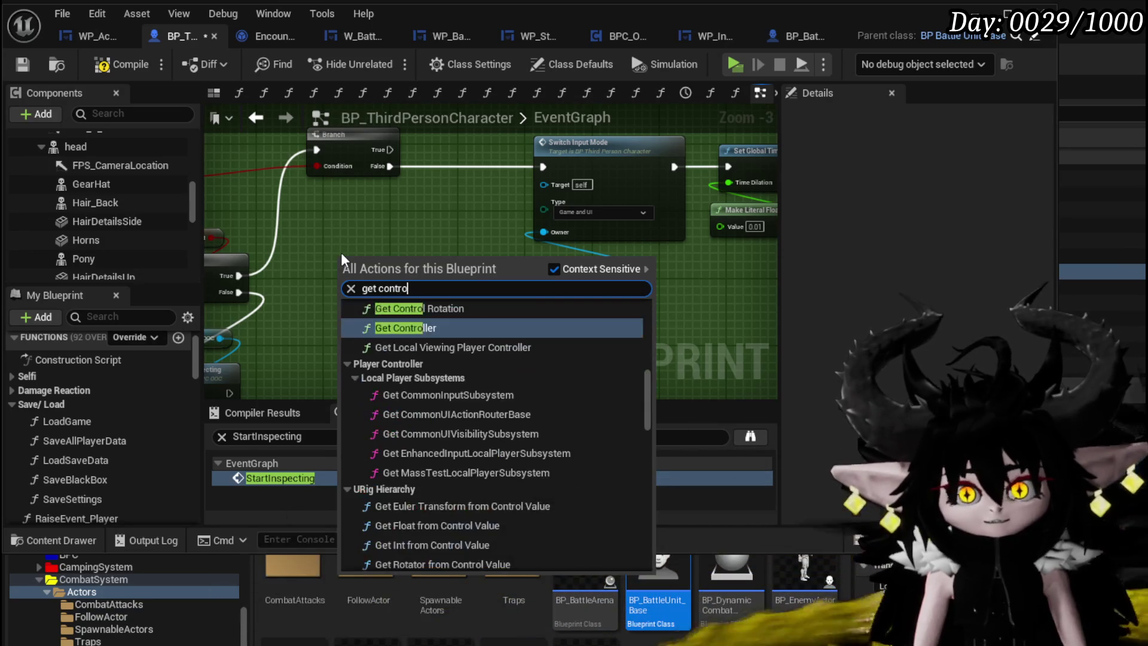
pyautogui.click(405, 325)
pyautogui.moveTo(449, 283); pyautogui.dragTo(468, 309)
pyautogui.write('cast')
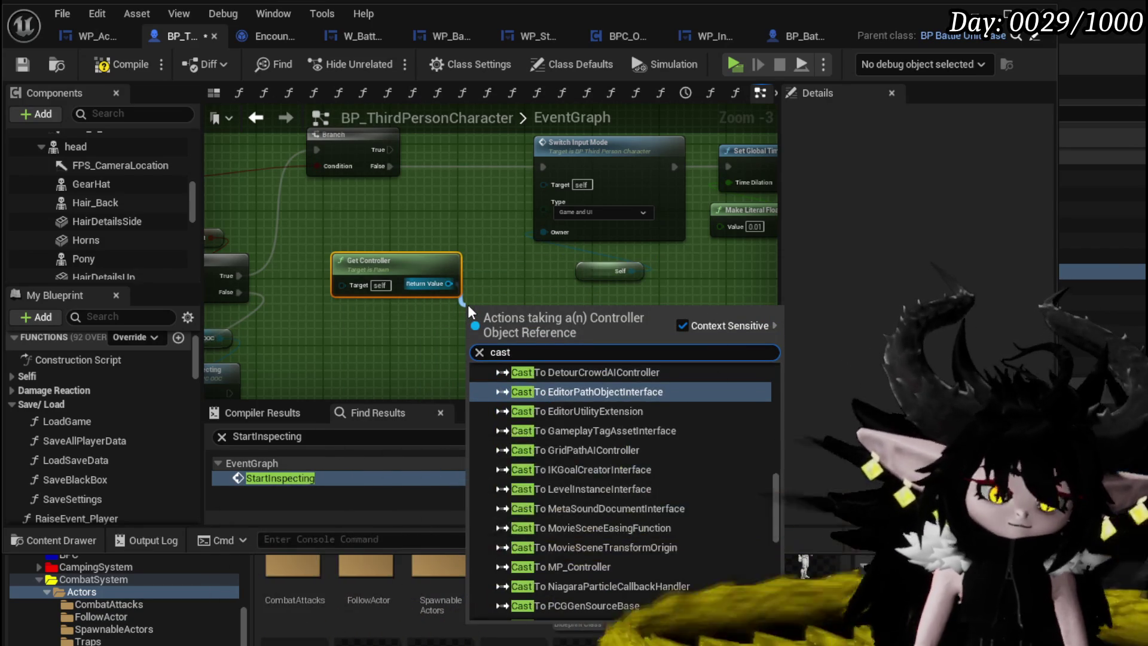
pyautogui.press('Return')
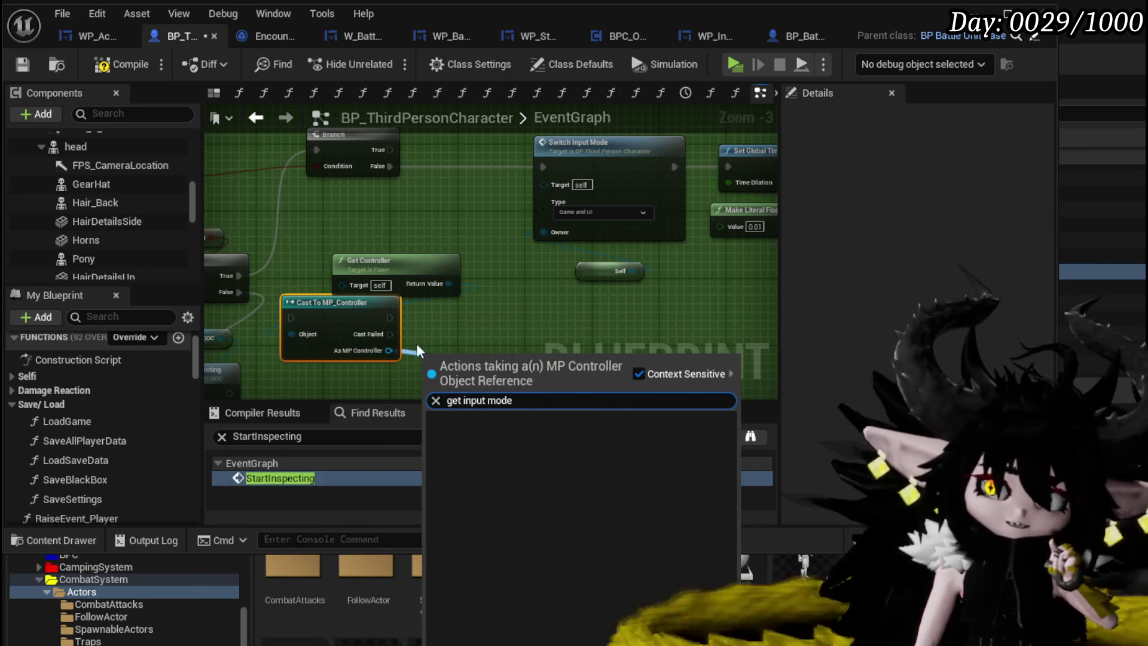
pyautogui.click(445, 342)
pyautogui.press('Delete')
pyautogui.rightClick(404, 247)
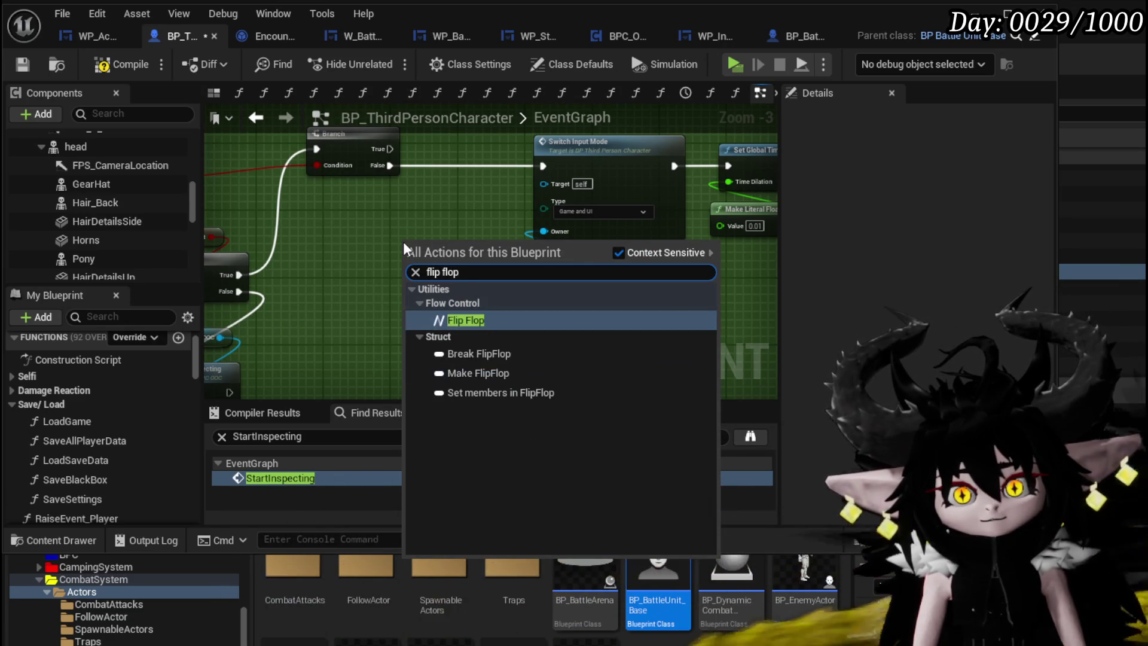
# - Add a Flip Flop whose A output runs the Game and UI Switch Input Mode
pyautogui.click(457, 321)
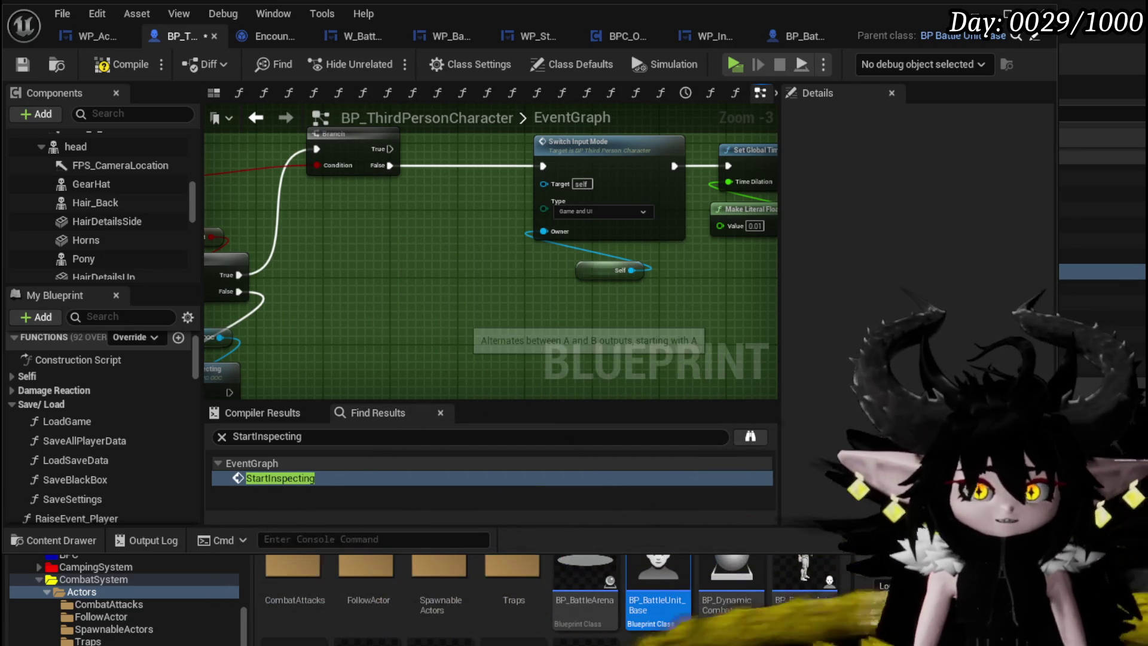
pyautogui.moveTo(407, 233); pyautogui.dragTo(333, 284)
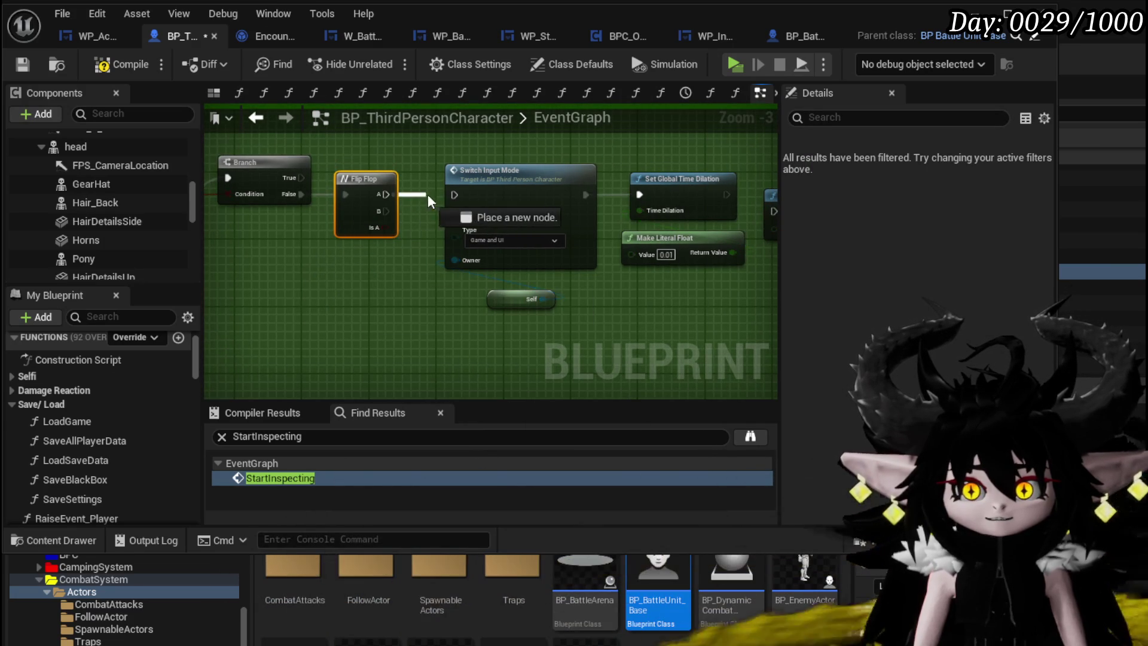
pyautogui.moveTo(457, 198); pyautogui.dragTo(458, 197)
pyautogui.moveTo(595, 281); pyautogui.dragTo(406, 295)
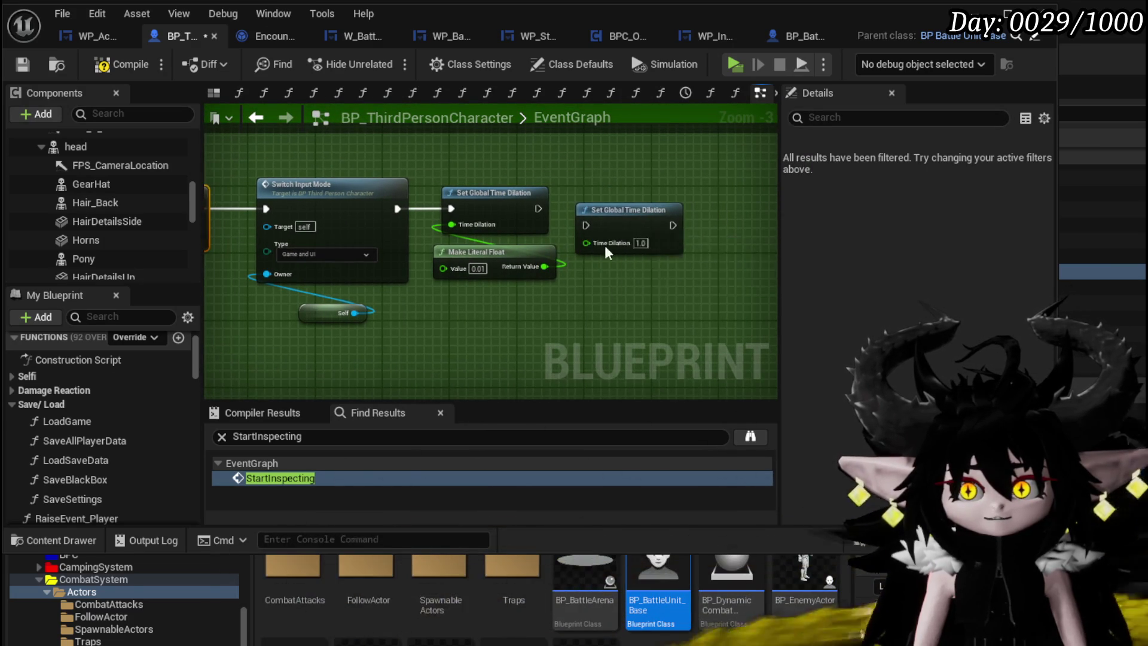
pyautogui.moveTo(366, 372)
pyautogui.mouseDown()
pyautogui.moveTo(468, 302)
pyautogui.moveTo(551, 317)
pyautogui.mouseUp()
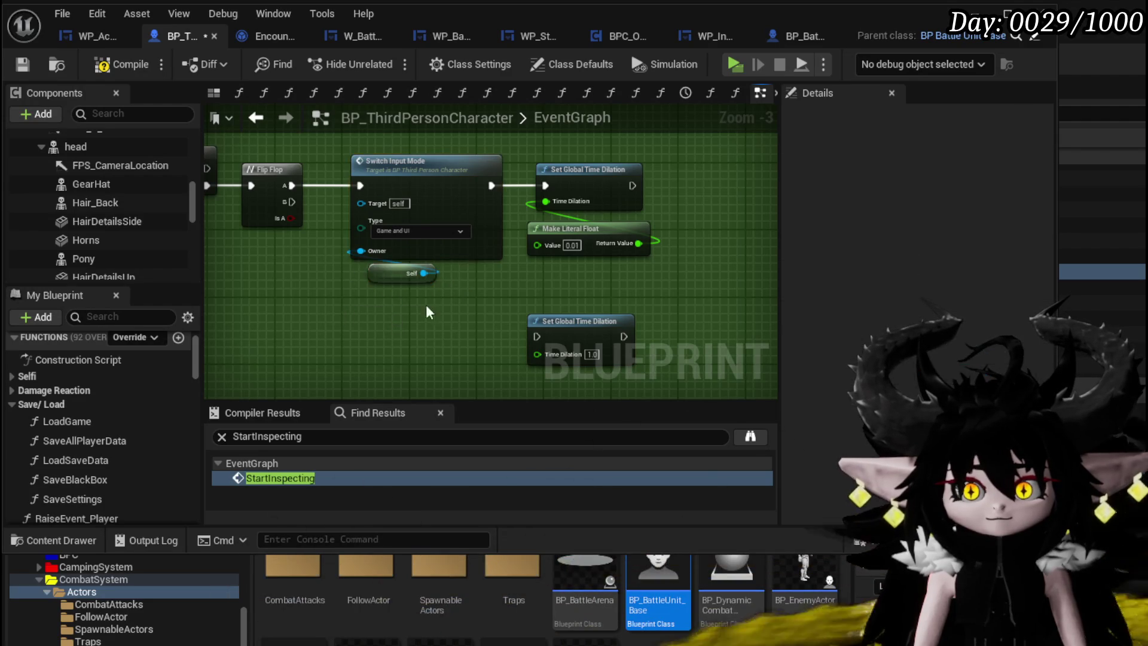
# - Paste a second Switch Input Mode with Self beside the 1.0 dilation node, then start a play test
pyautogui.hotkey('ctrl', 'v')
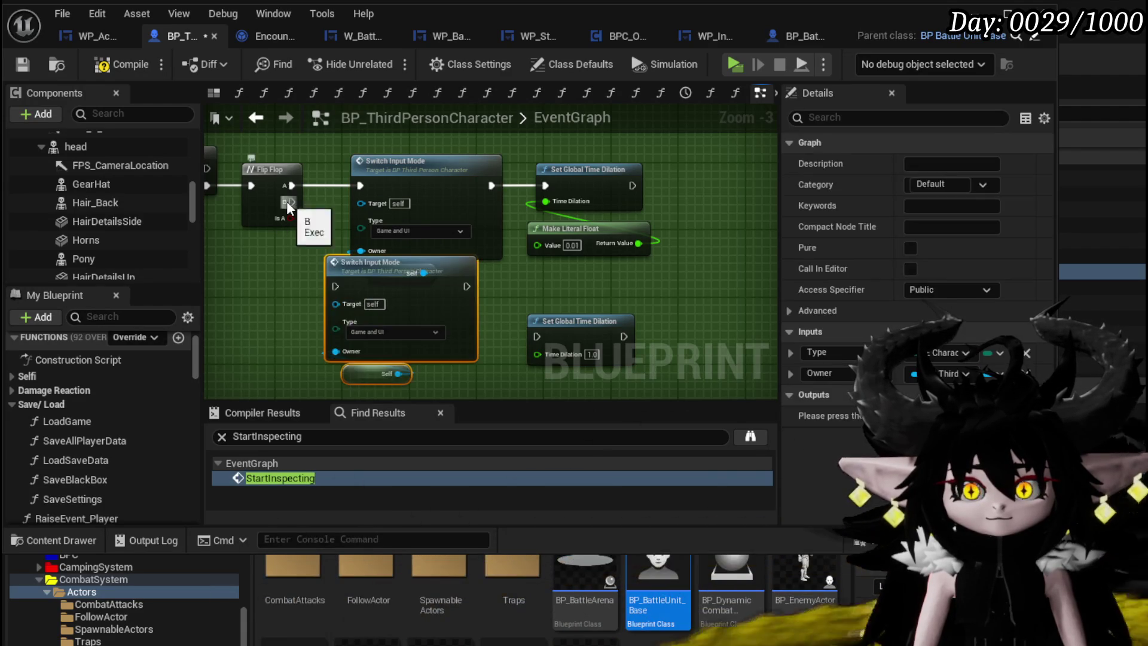
pyautogui.moveTo(326, 278); pyautogui.dragTo(333, 311)
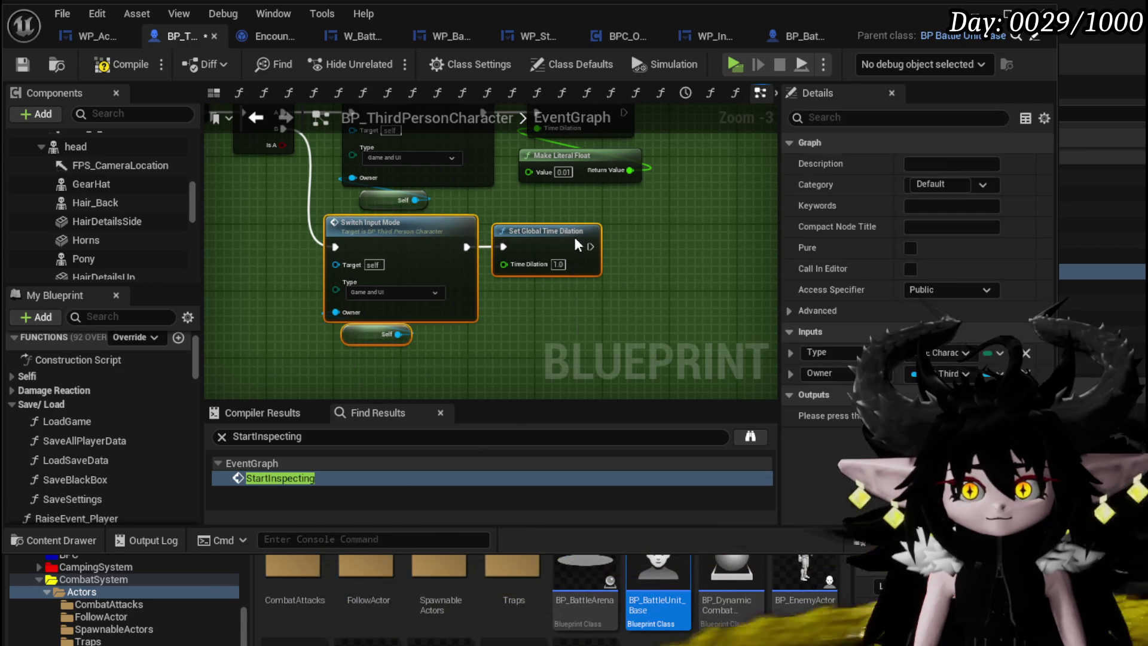
pyautogui.moveTo(375, 312); pyautogui.dragTo(383, 319)
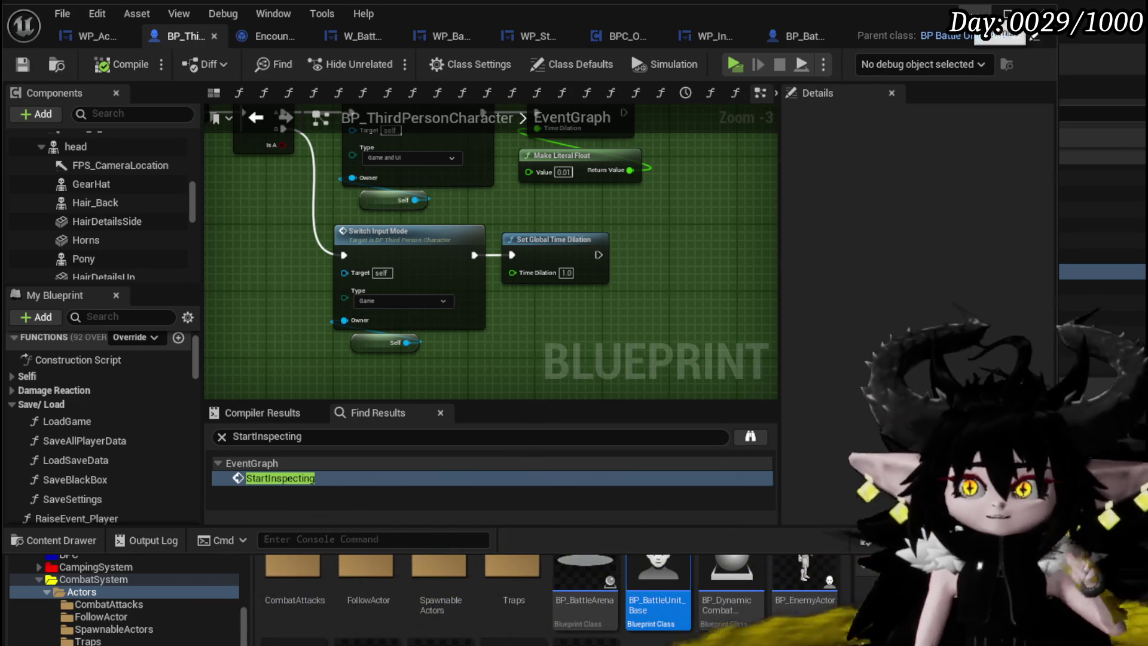
pyautogui.hotkey('alt', 'Tab')
pyautogui.click(386, 55)
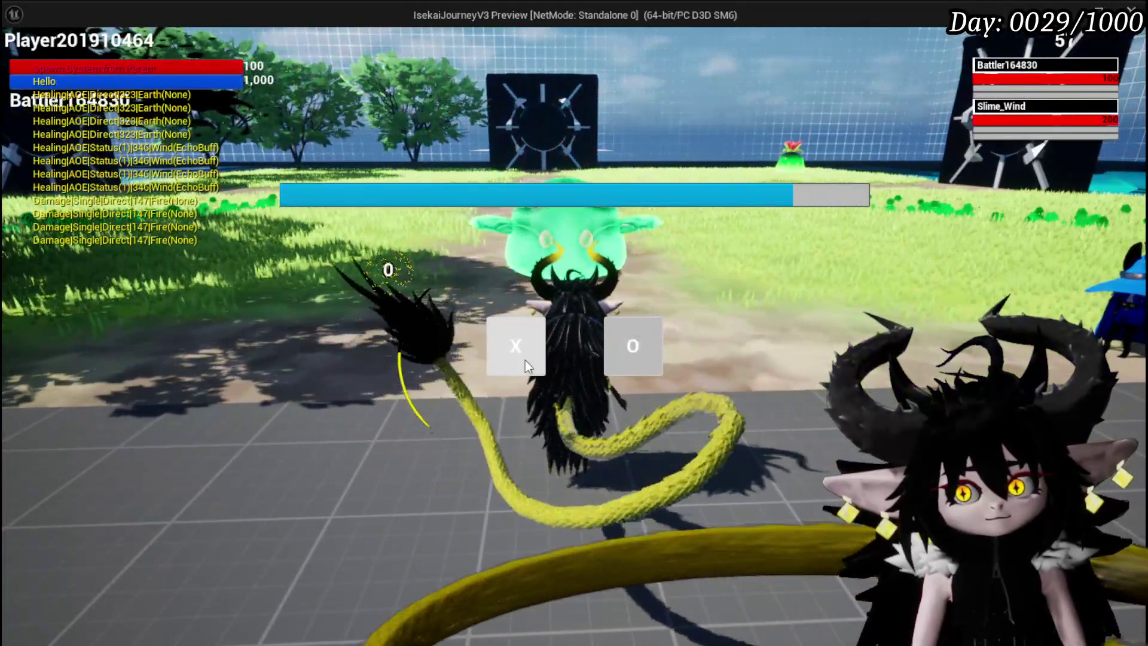
# - Accept the encounter to start the Slime_Wind battle and check the party and enemy entries
pyautogui.click(525, 360)
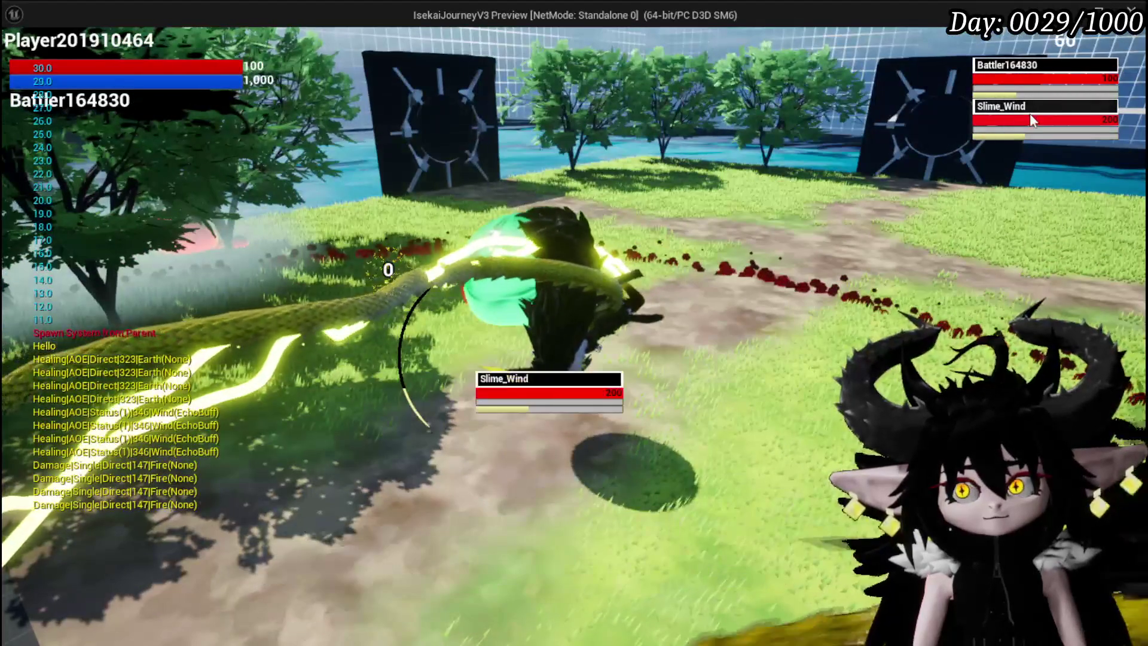
pyautogui.moveTo(1044, 89)
pyautogui.moveTo(1028, 124)
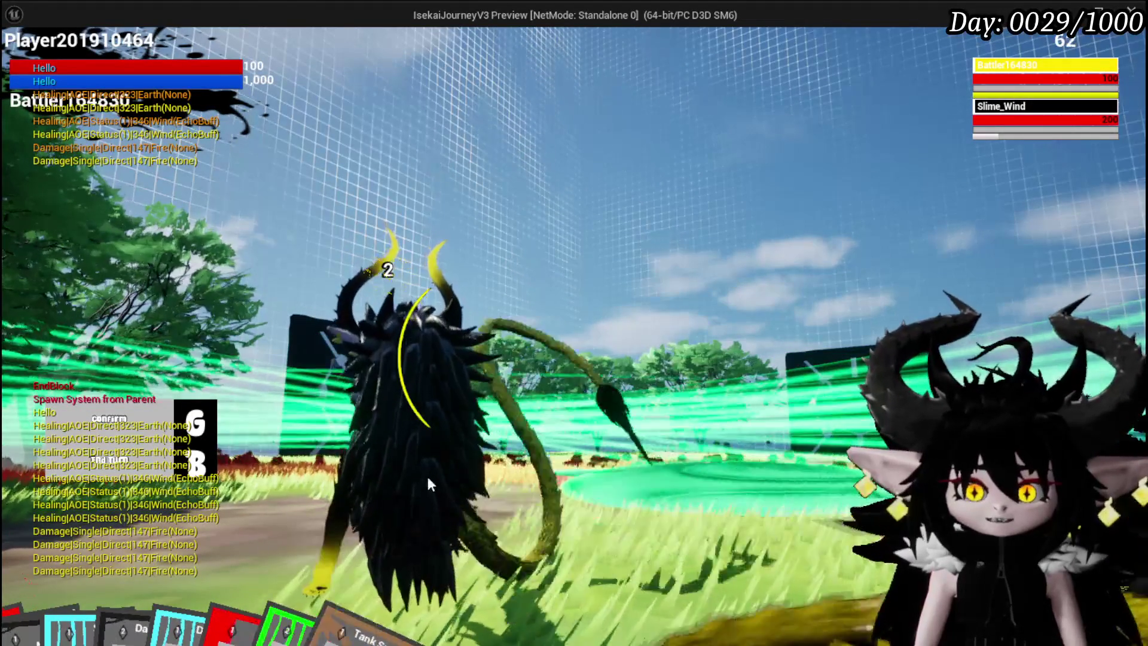
# - Play Burn Debuff on Slime_Wind and fire Splash Move at the aimed spot
pyautogui.moveTo(182, 584)
pyautogui.click(235, 475)
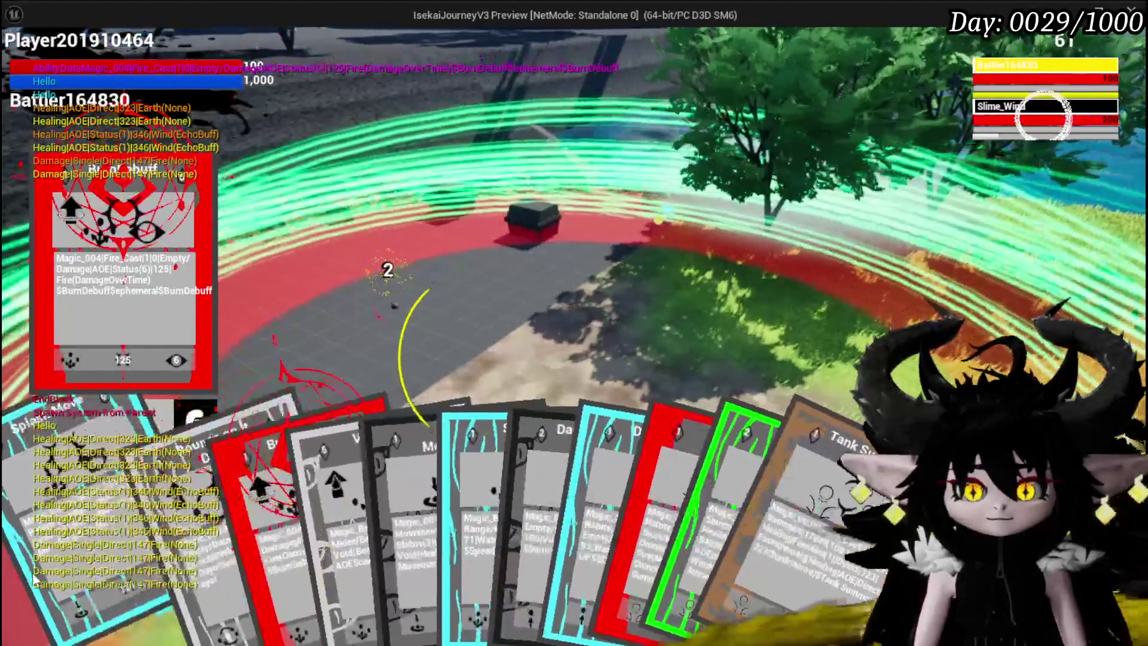
pyautogui.click(323, 638)
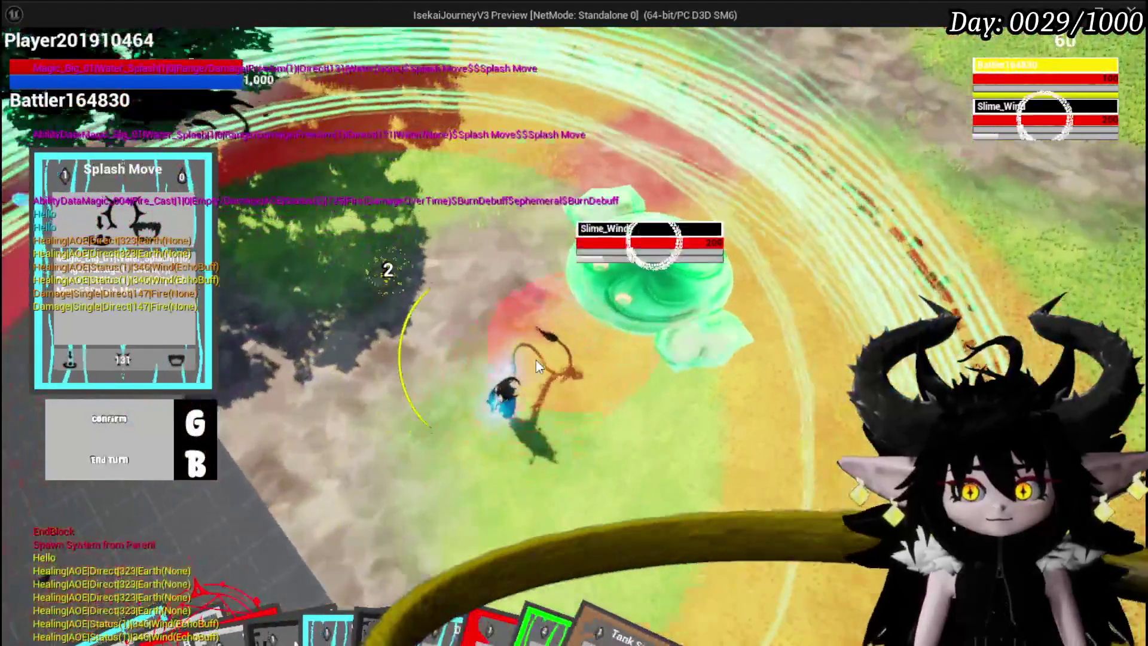
pyautogui.click(536, 360)
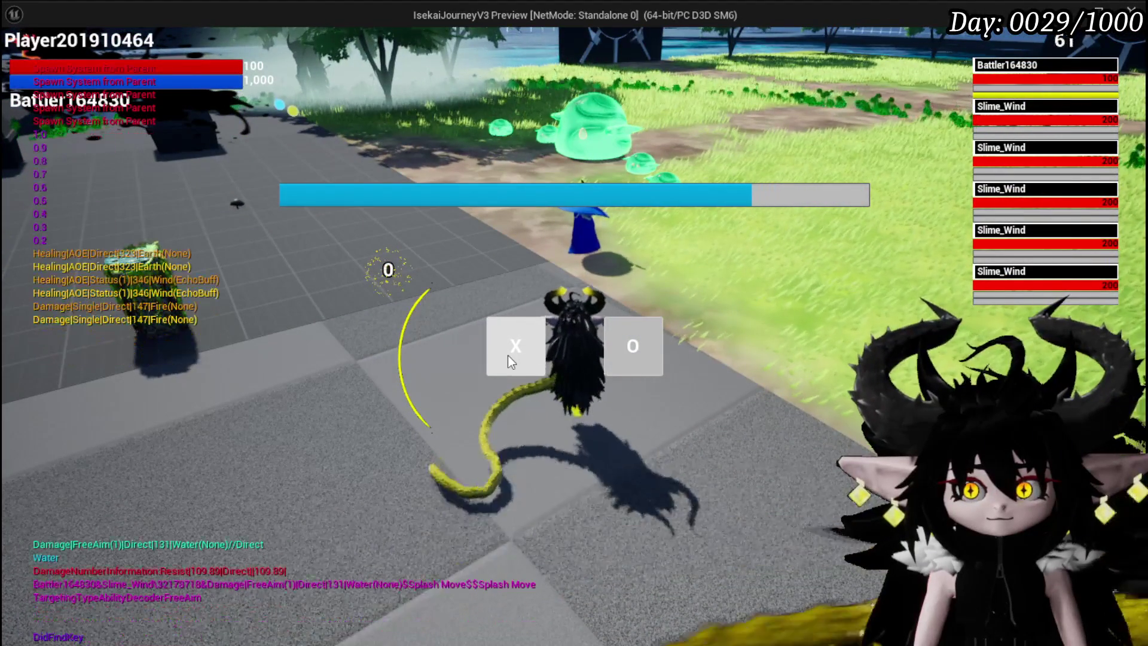
# - Accept the next encounter and play the Attack Summon and Void Movement cards
pyautogui.click(508, 355)
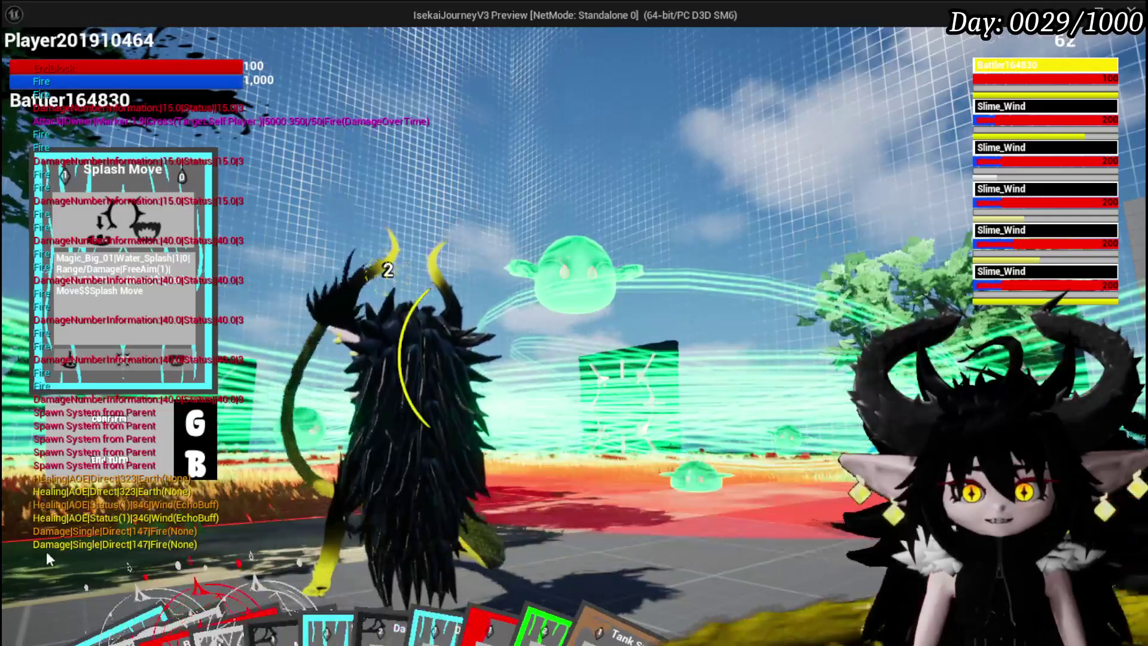
pyautogui.moveTo(74, 619)
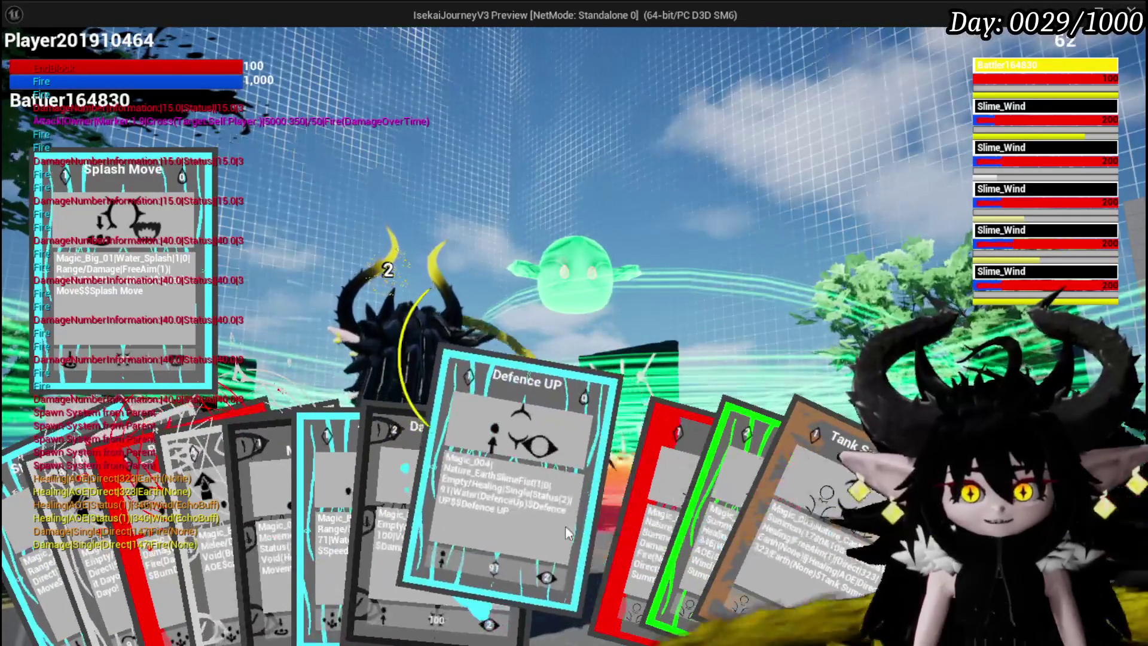
pyautogui.click(664, 392)
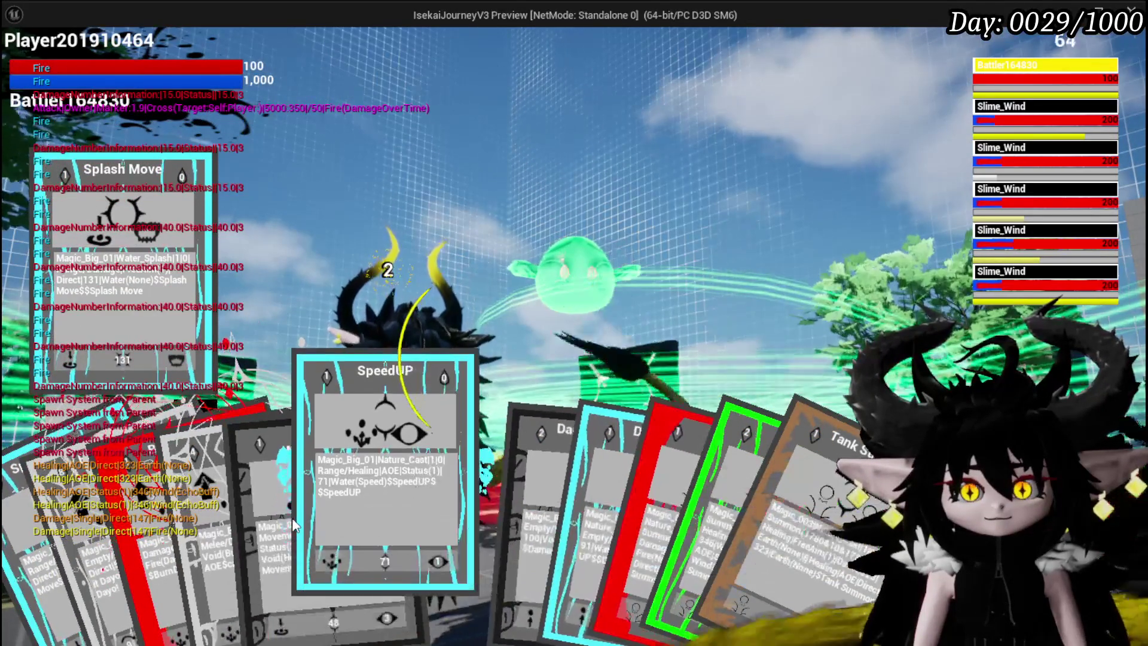
pyautogui.click(235, 519)
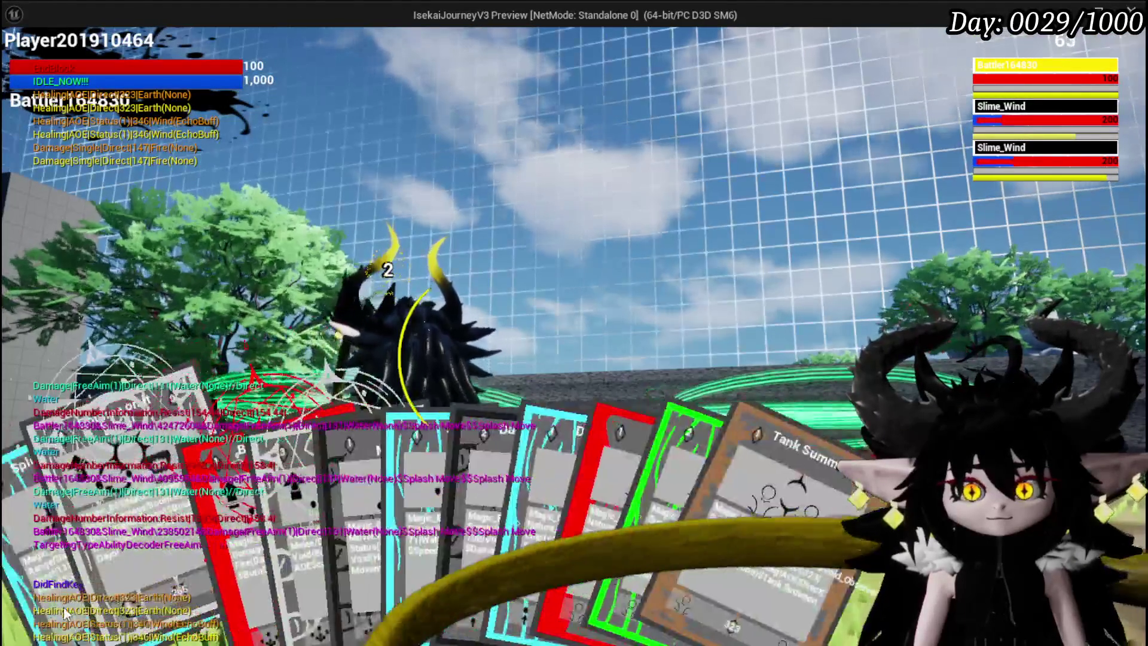
# - Cast Splash Move twice at the Slime_Wind group, dealing 158 damage
pyautogui.click(63, 606)
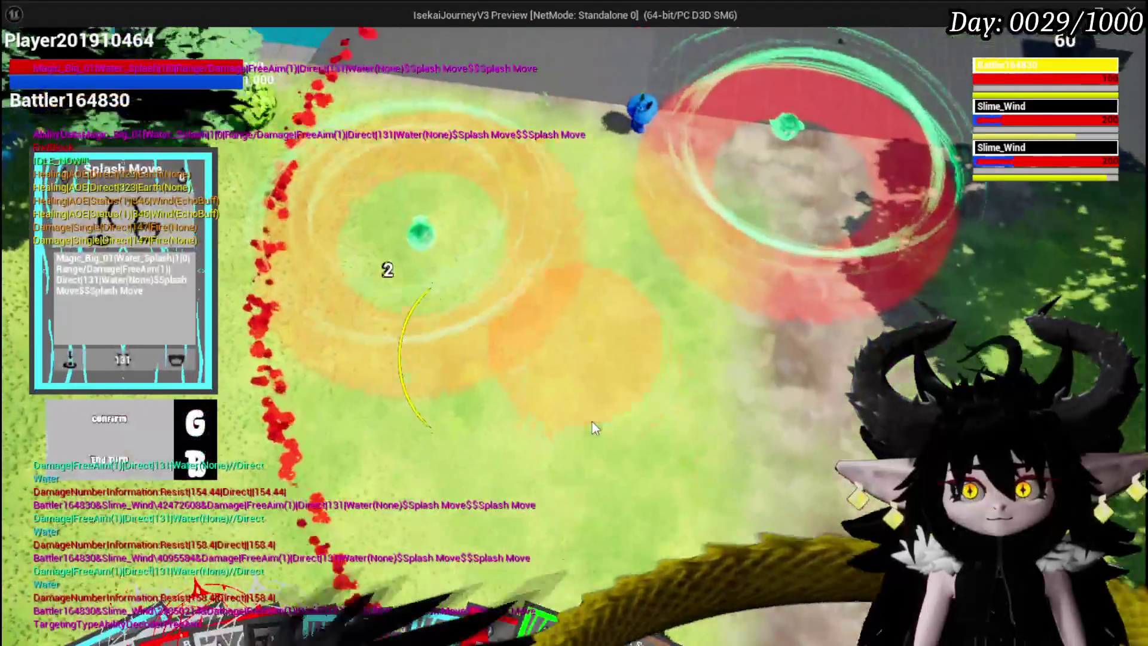
pyautogui.click(592, 422)
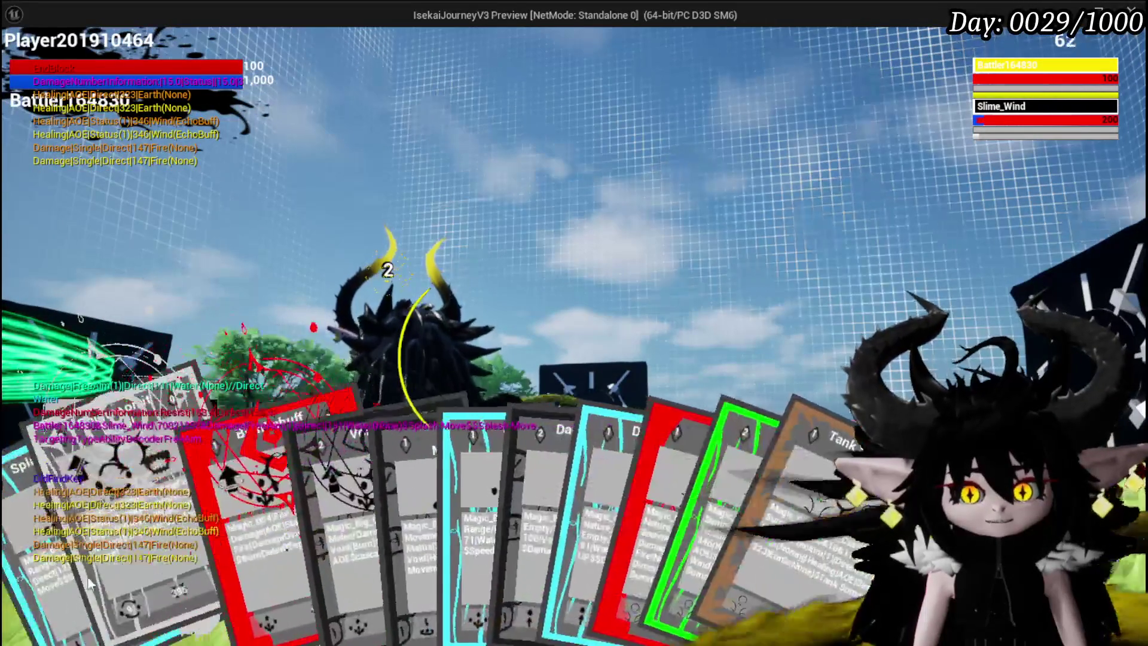
pyautogui.click(46, 568)
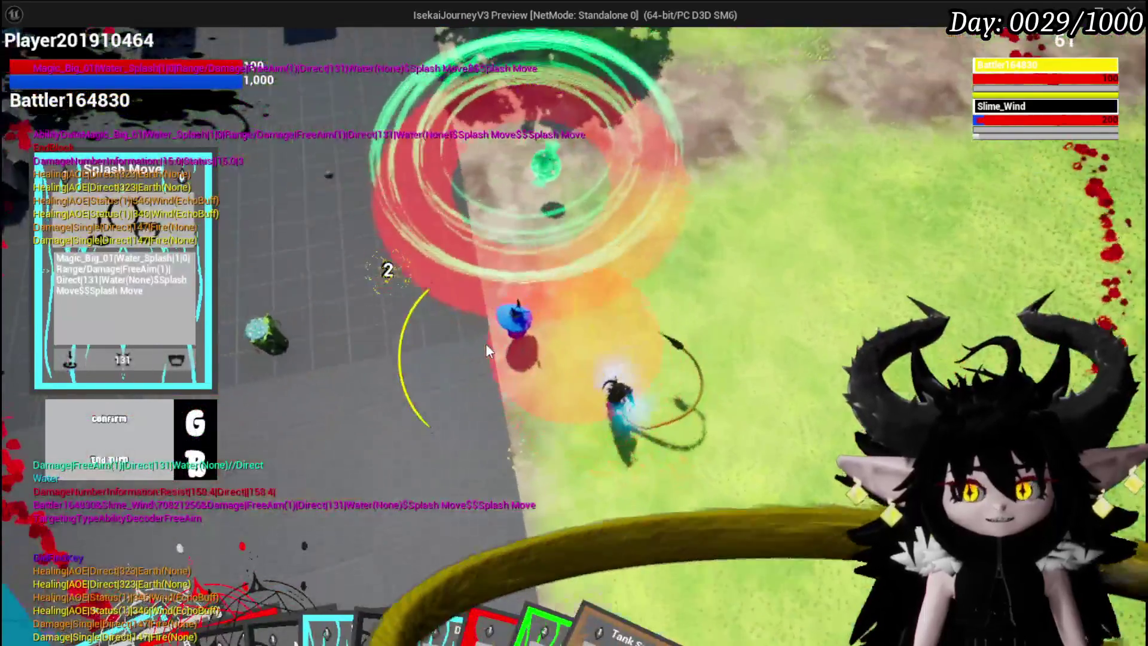
pyautogui.click(486, 343)
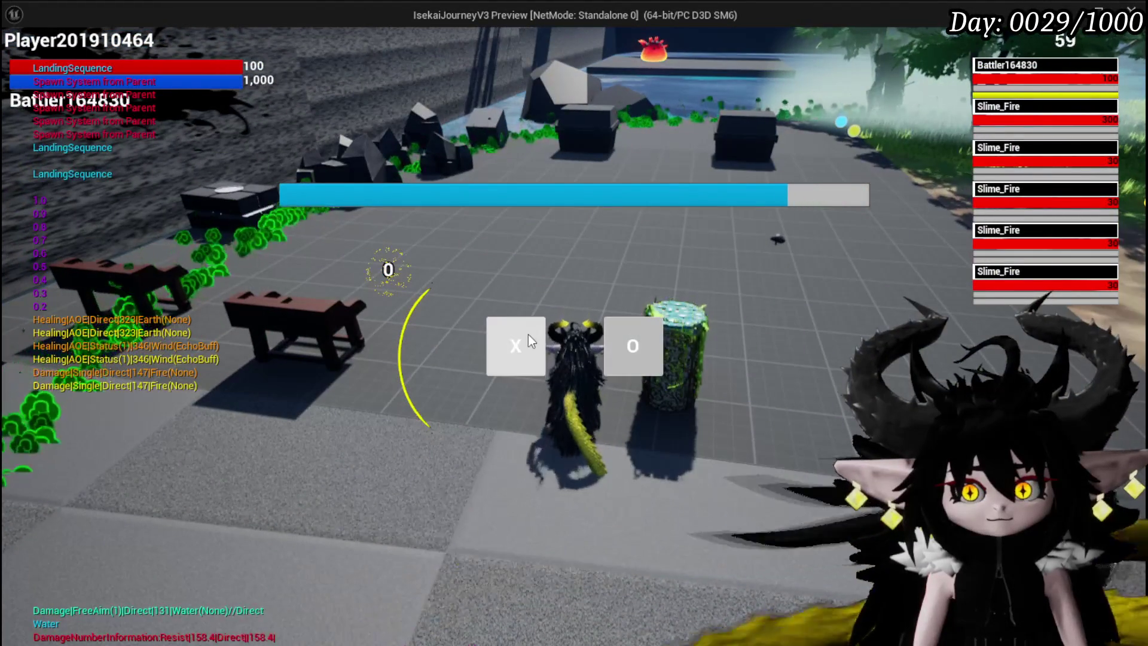
# - Accept the Slime_Fire encounter and cast Splash Move on Slime_Fire twice, using up this turn's actions
pyautogui.click(528, 333)
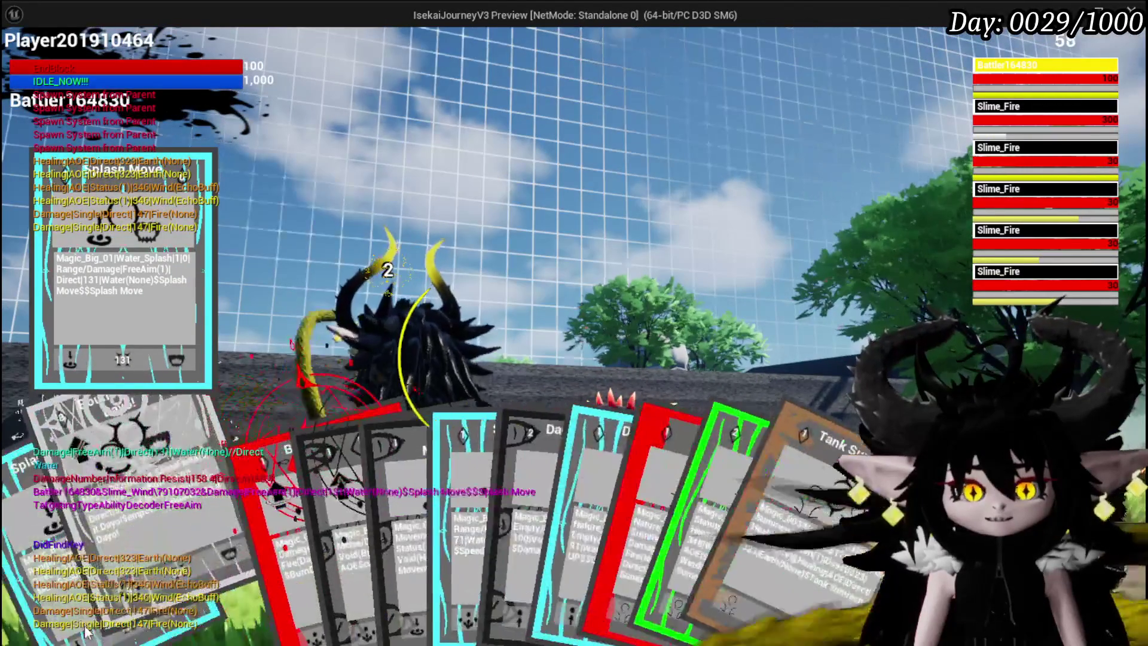
pyautogui.click(85, 631)
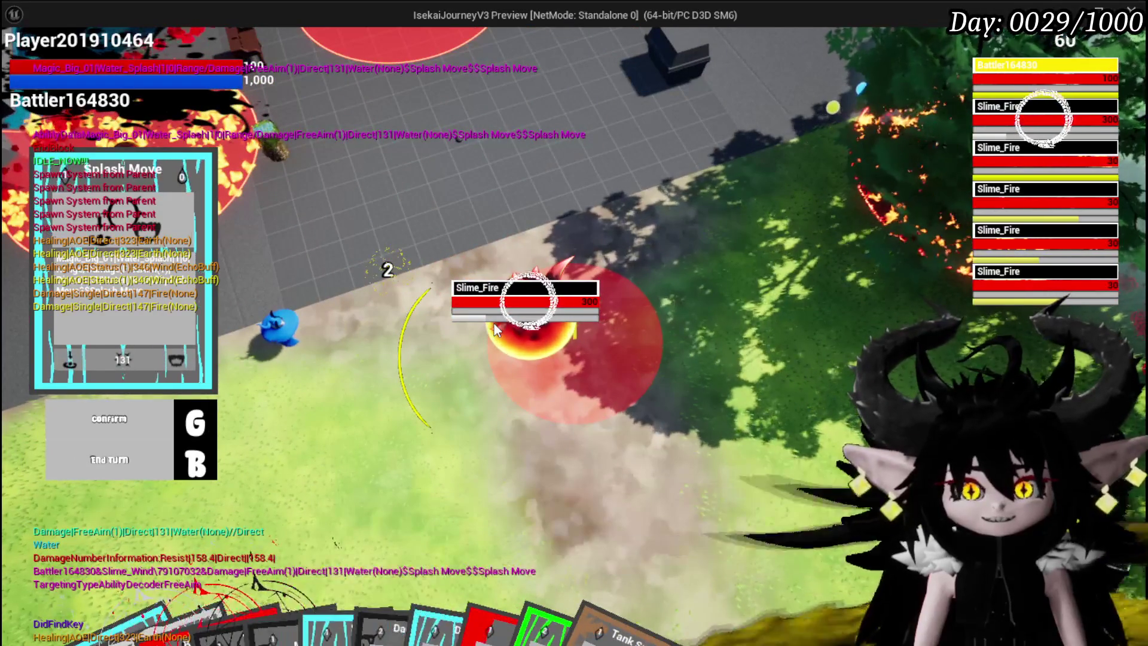
pyautogui.moveTo(572, 501)
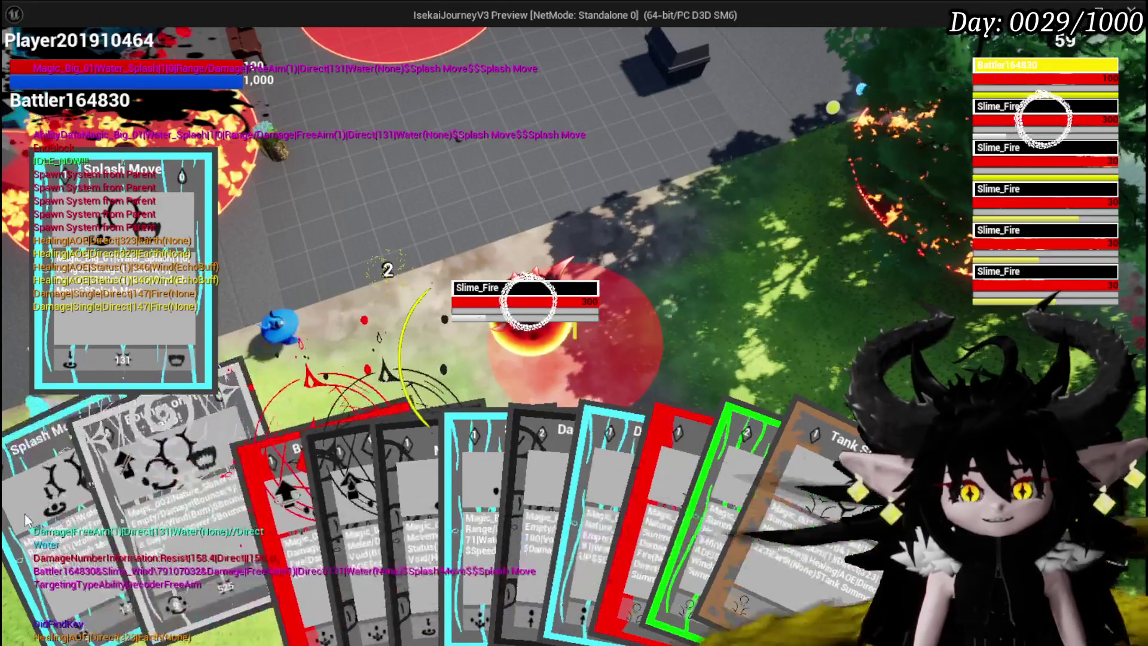
pyautogui.click(37, 515)
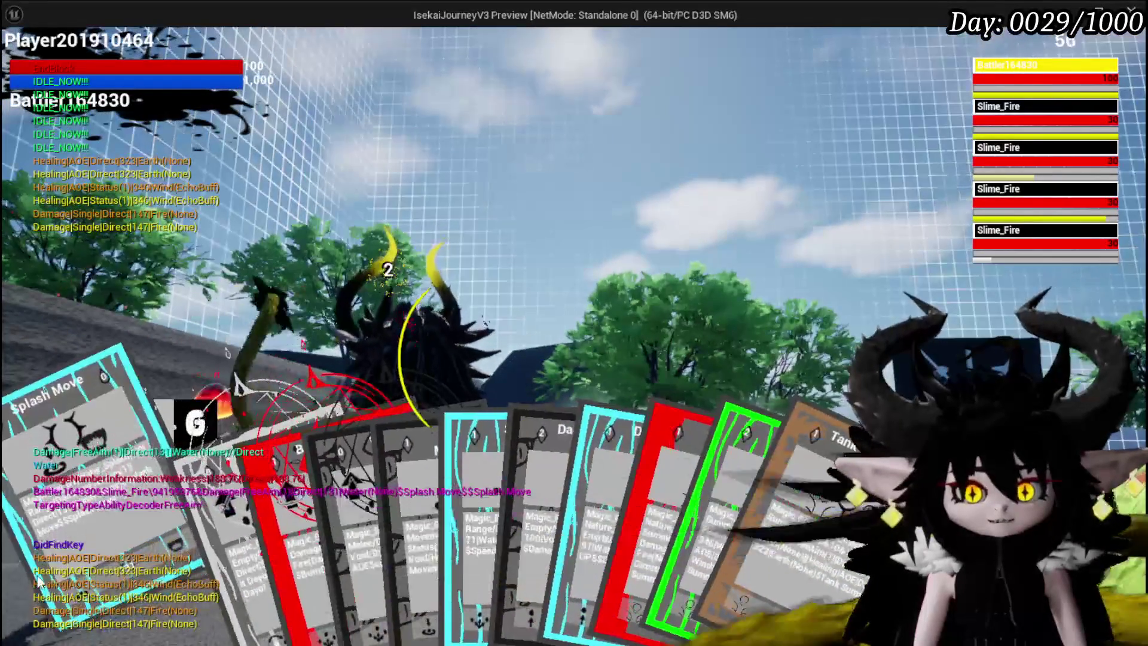
pyautogui.press('g')
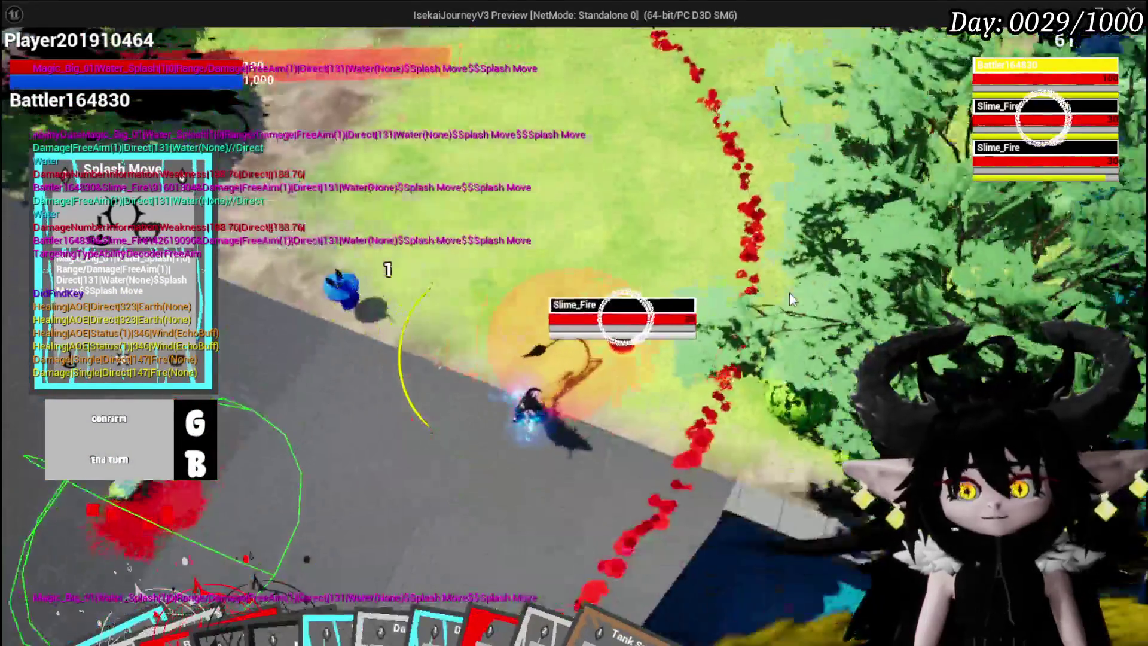
pyautogui.press('g')
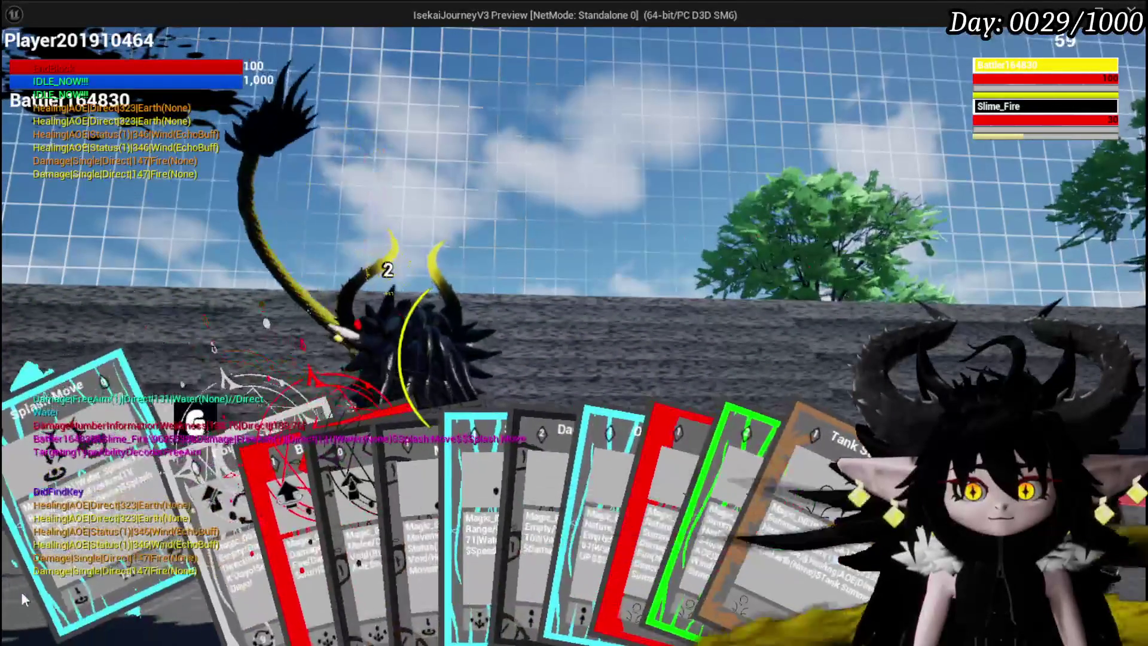
# - Cast Splash Move, then Void AOE on the Slime_Water group to finish the fight
pyautogui.click(20, 591)
pyautogui.press('g')
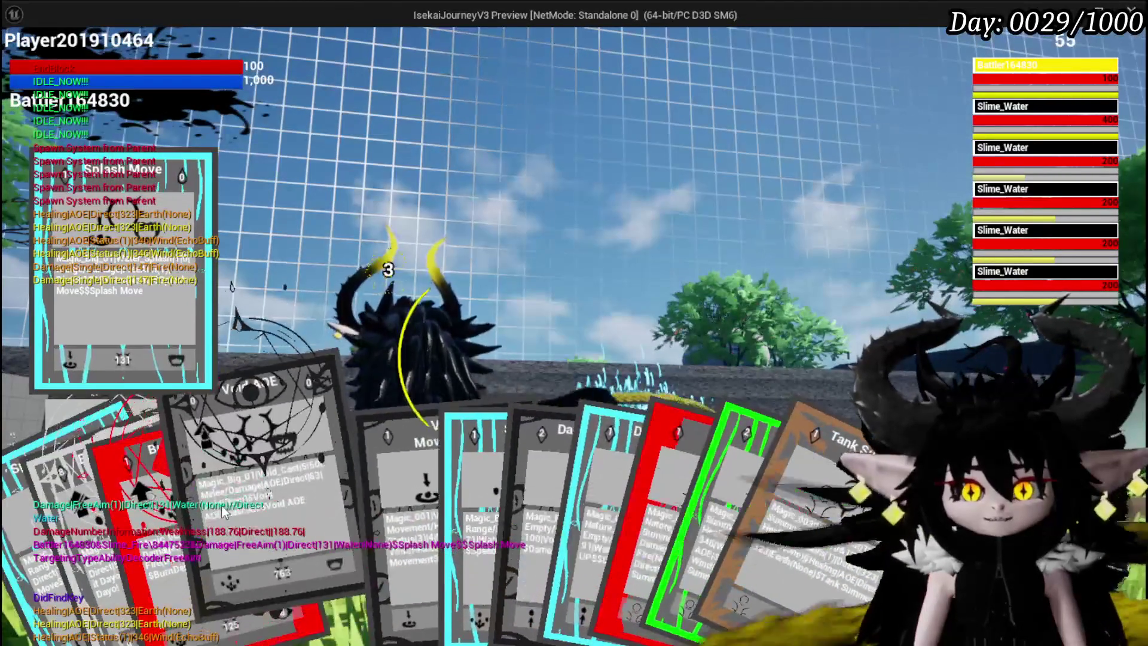
pyautogui.click(257, 495)
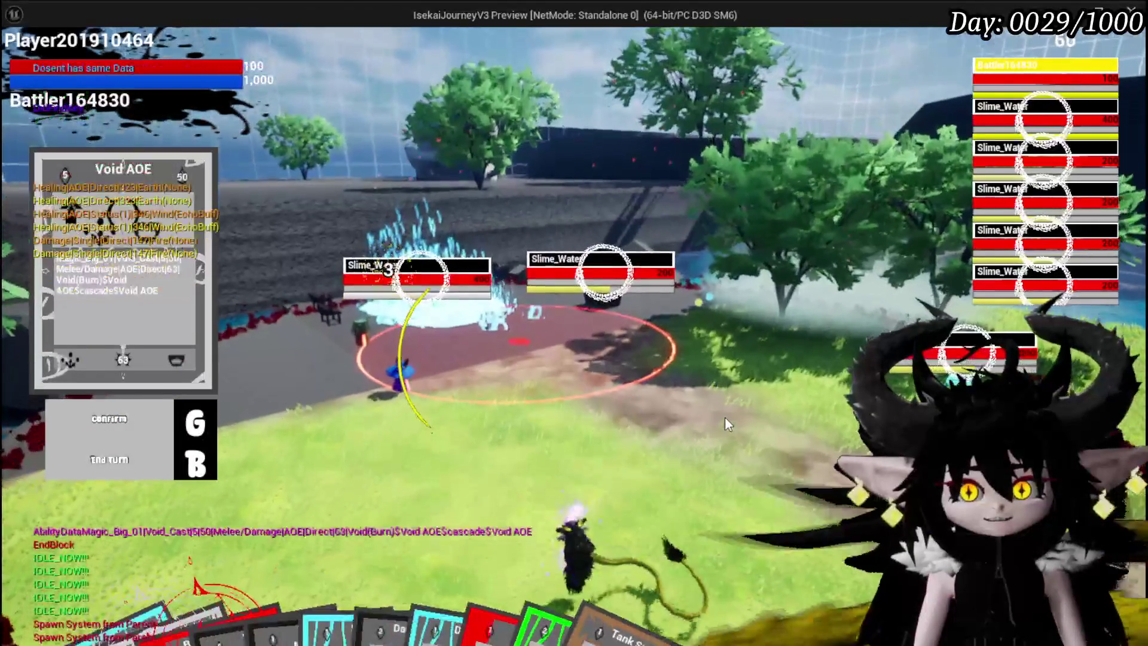
pyautogui.press('g')
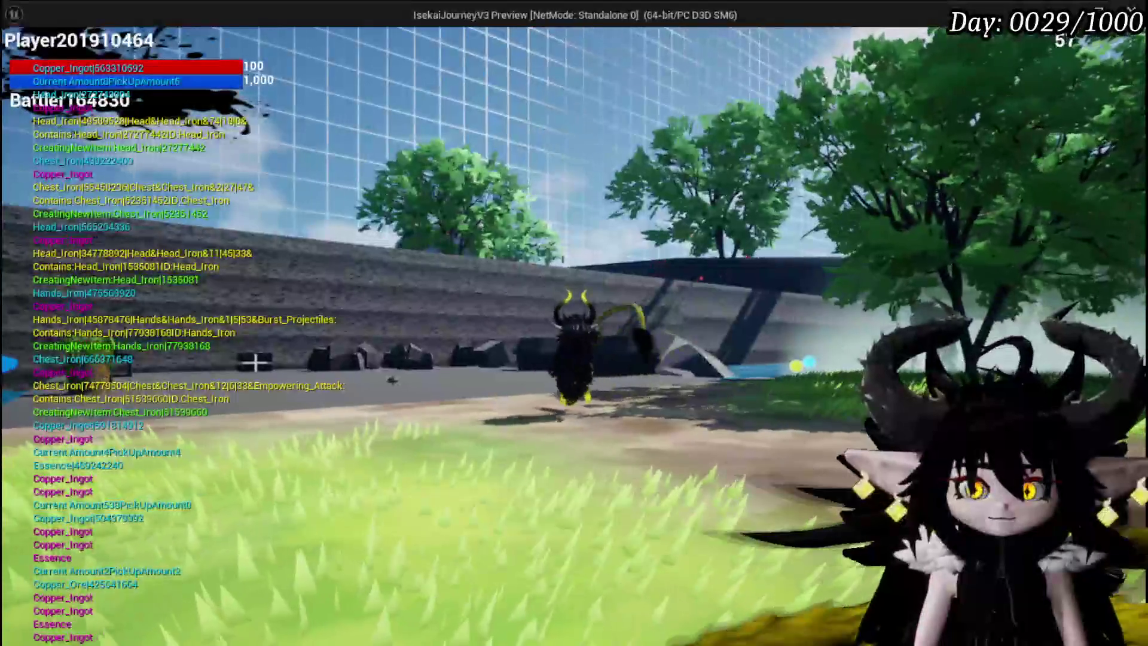
# - Run into the courtyard, save the game from the settings menu, and stop the play session
pyautogui.press('w')
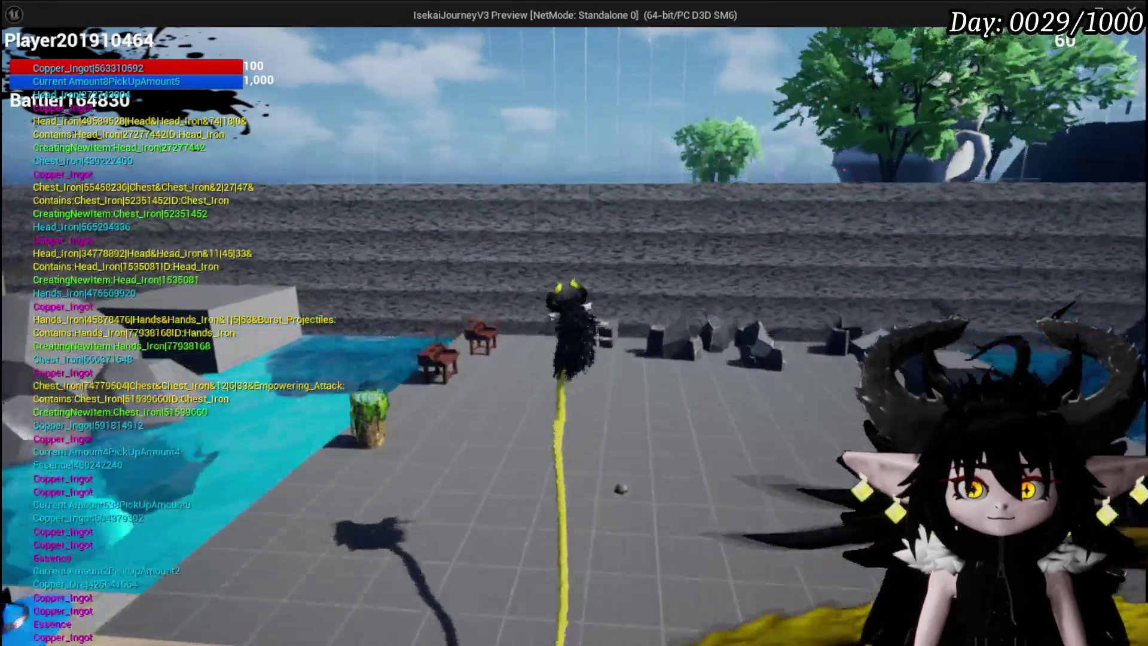
pyautogui.press('Escape')
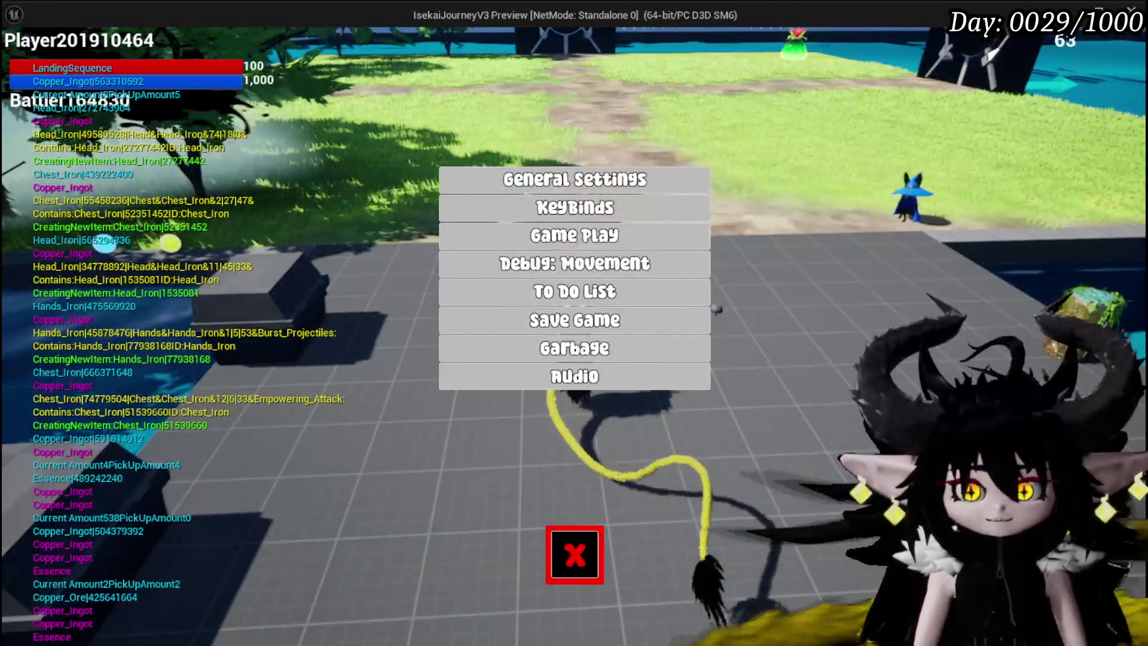
pyautogui.click(665, 329)
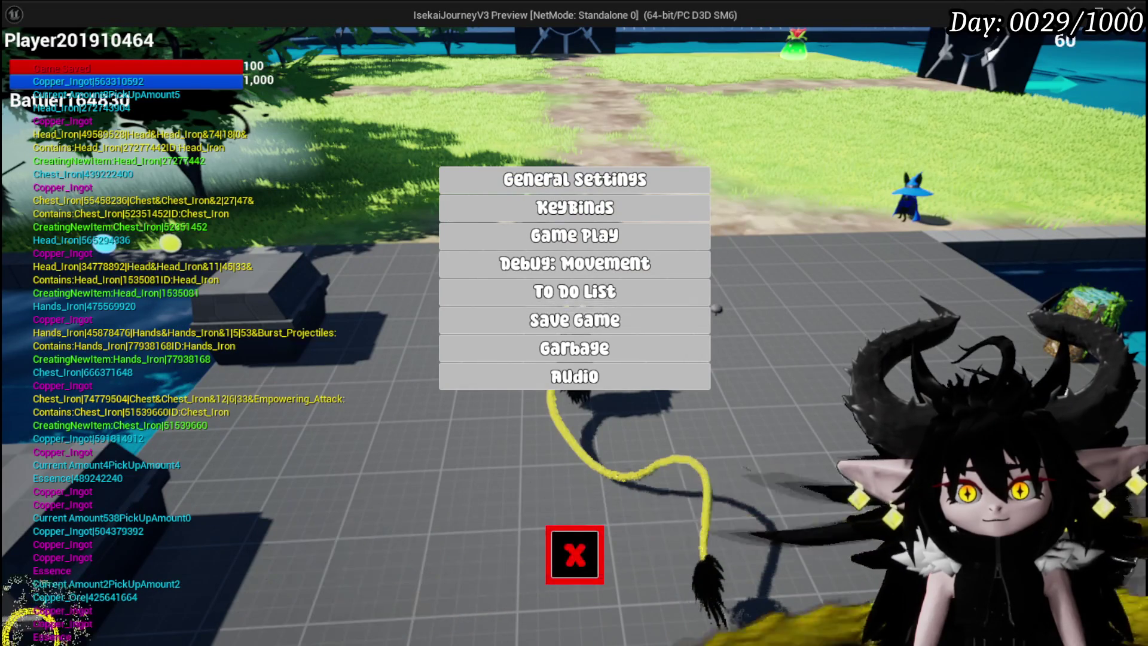
pyautogui.click(575, 547)
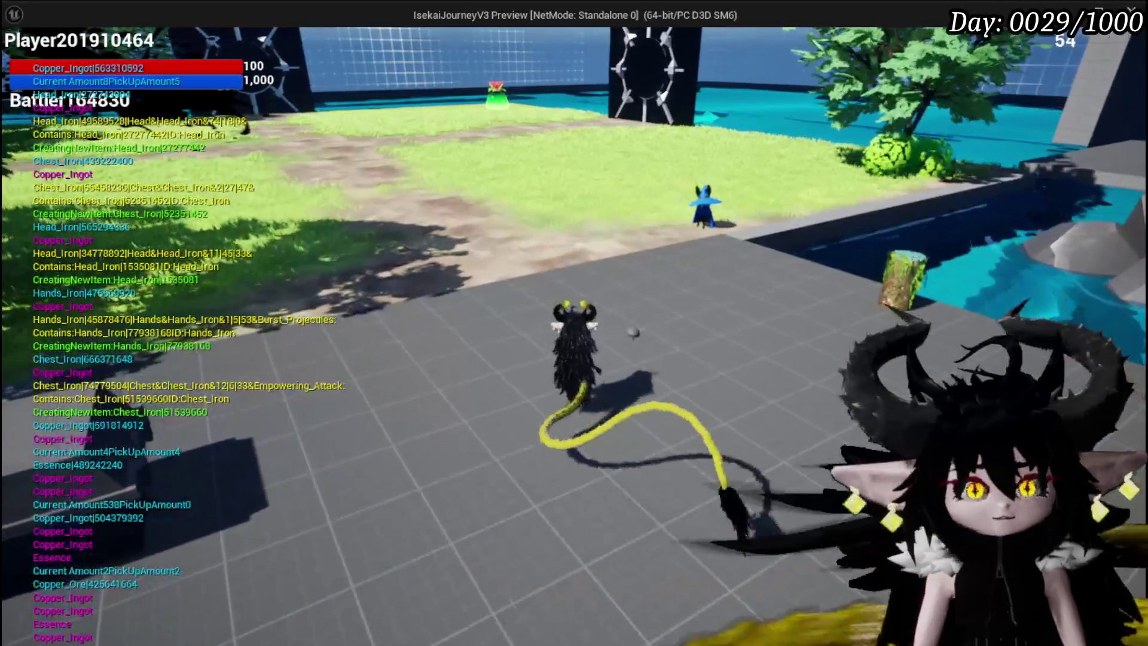
pyautogui.hotkey('alt', 'Tab')
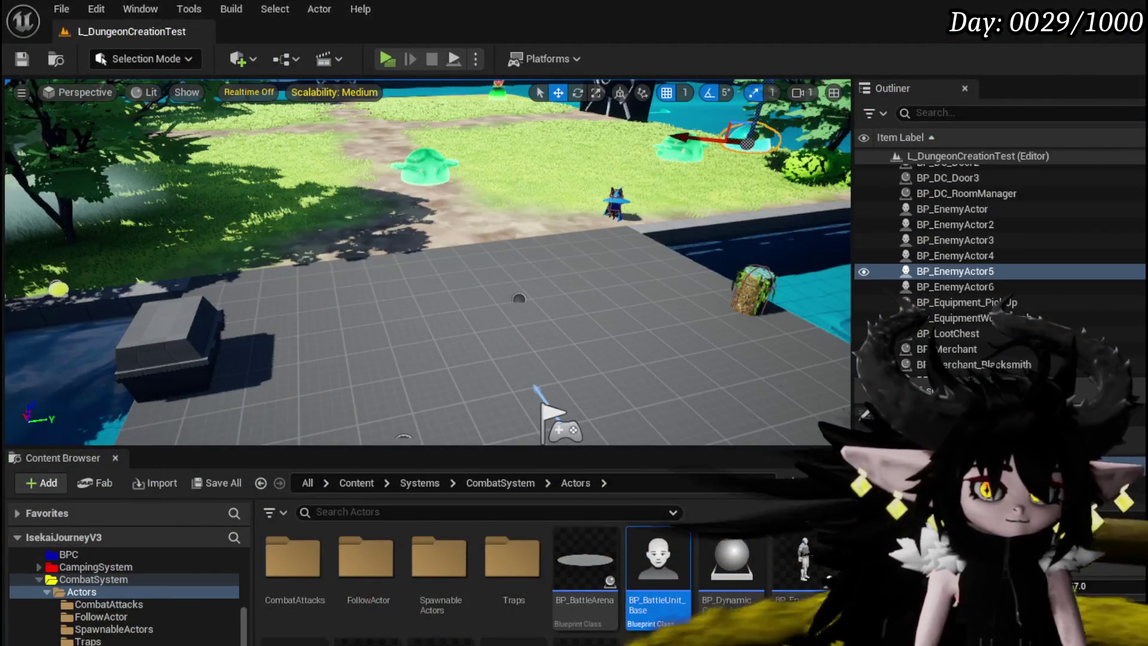